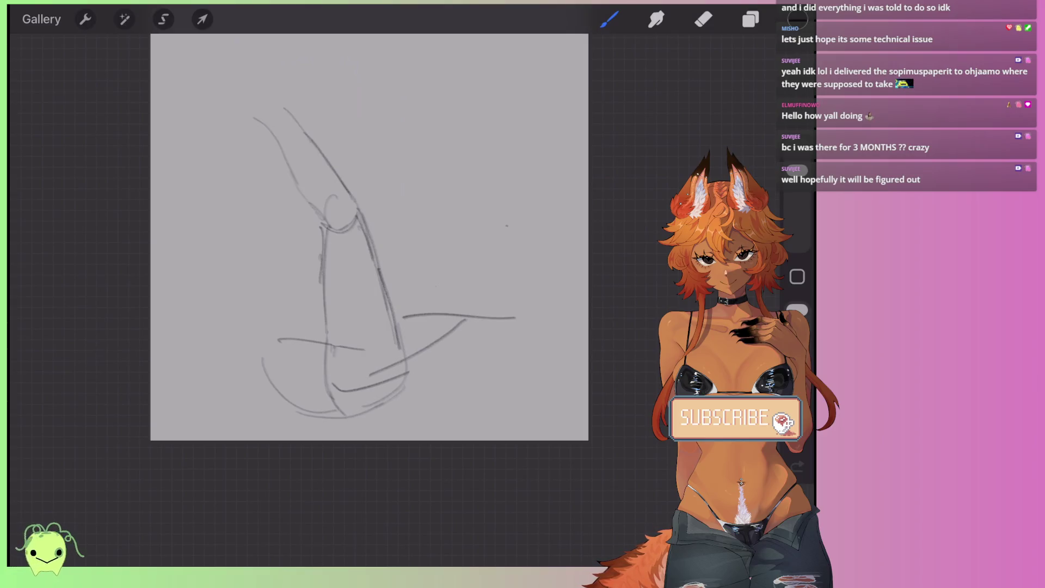
Step: Retrace and darken the long diagonal thigh lines with the pencil brush
drag(384, 280, 403, 325)
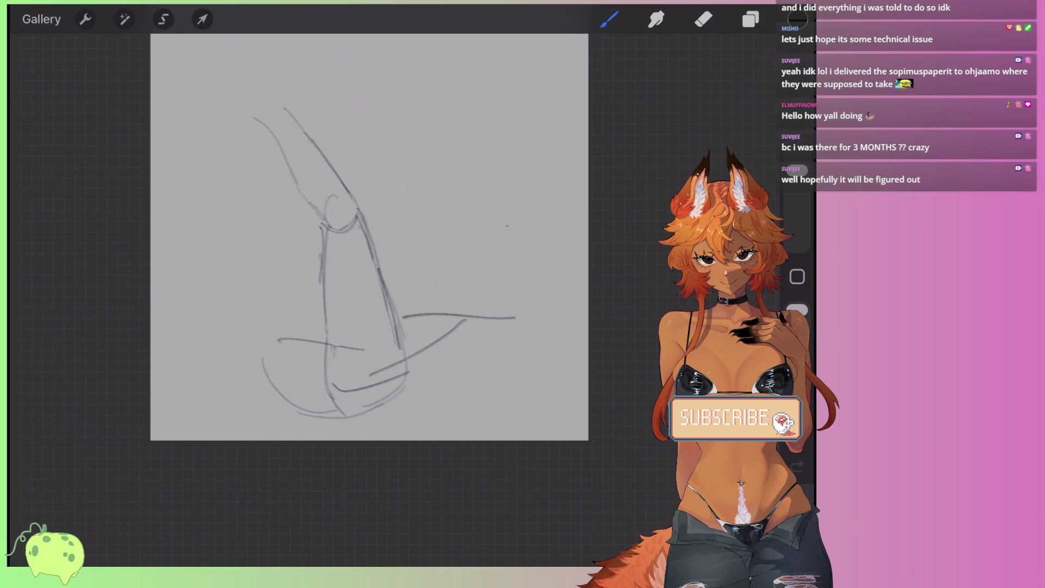
mouse_move(260, 120)
mouse_down()
mouse_move(283, 106)
mouse_move(297, 190)
mouse_move(327, 224)
mouse_up()
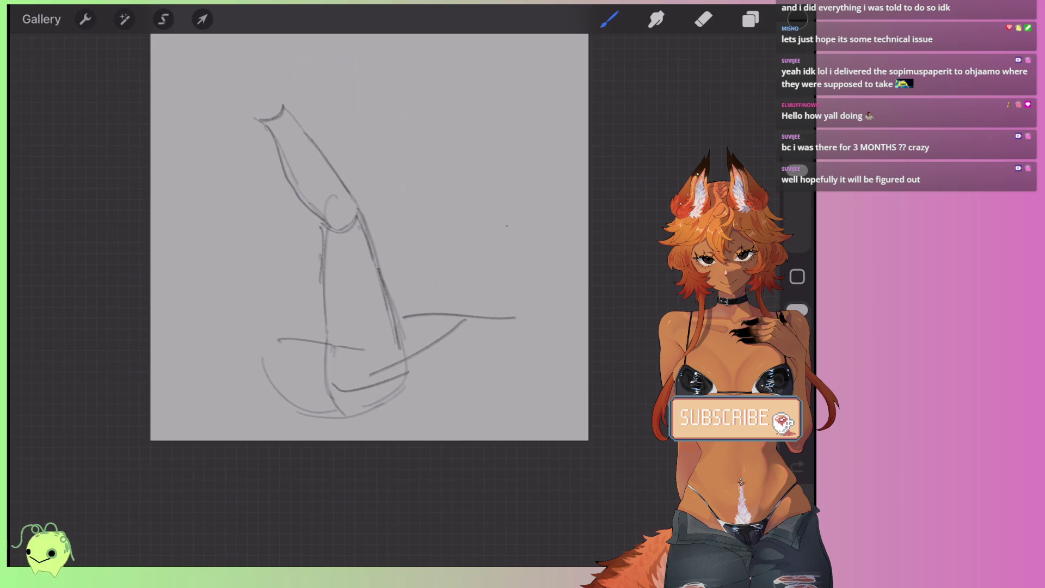
drag(282, 108, 352, 196)
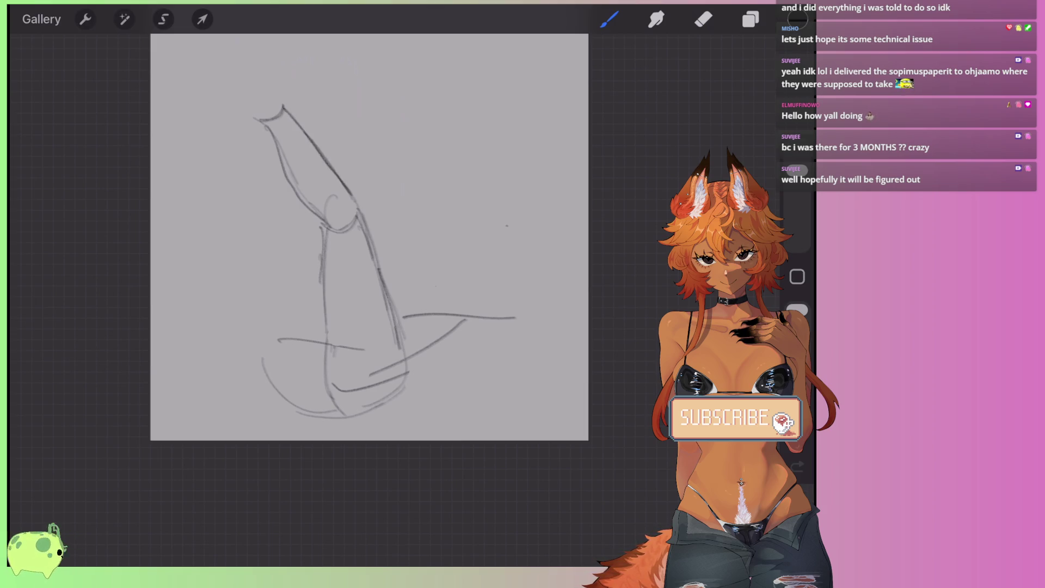
Step: Erase the small stray cap stroke at the top of the thigh
click(704, 20)
mouse_move(262, 120)
mouse_down()
mouse_move(252, 124)
mouse_move(270, 121)
mouse_up()
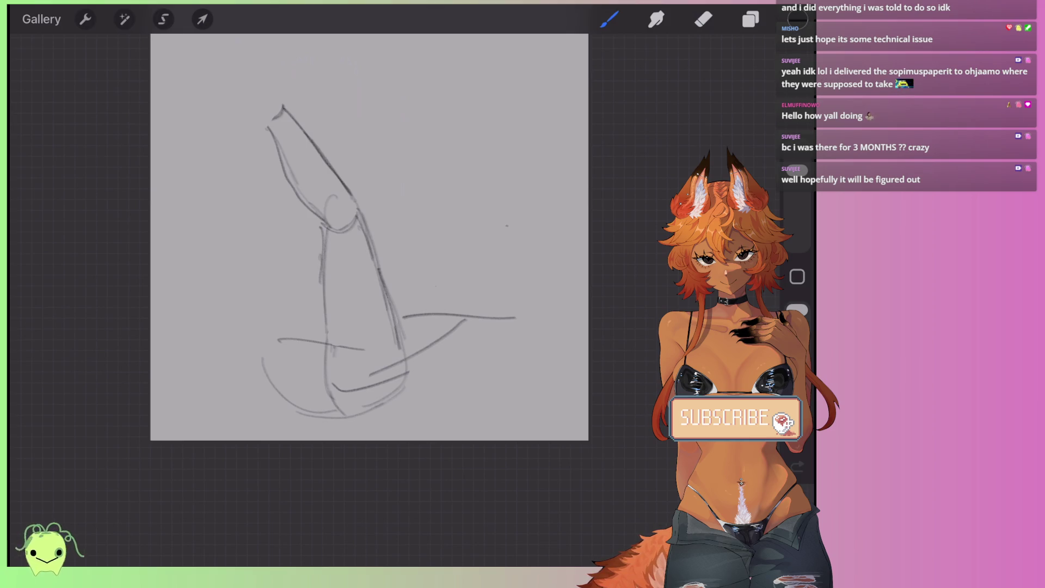
scroll(370, 237, up, 5)
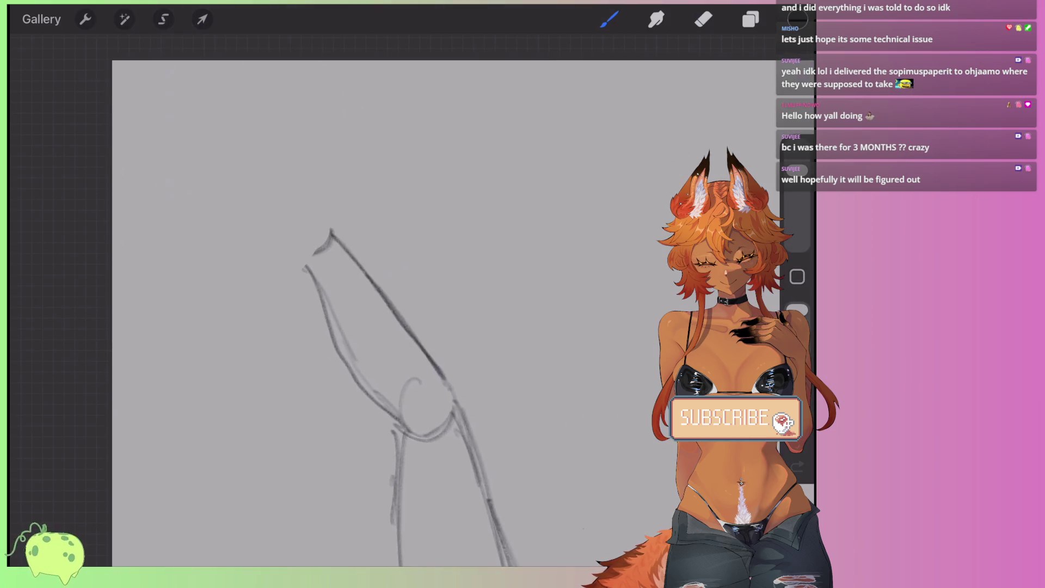
Step: Draw a small knee oval with a curved line running left from it
scroll(420, 398, up, 2)
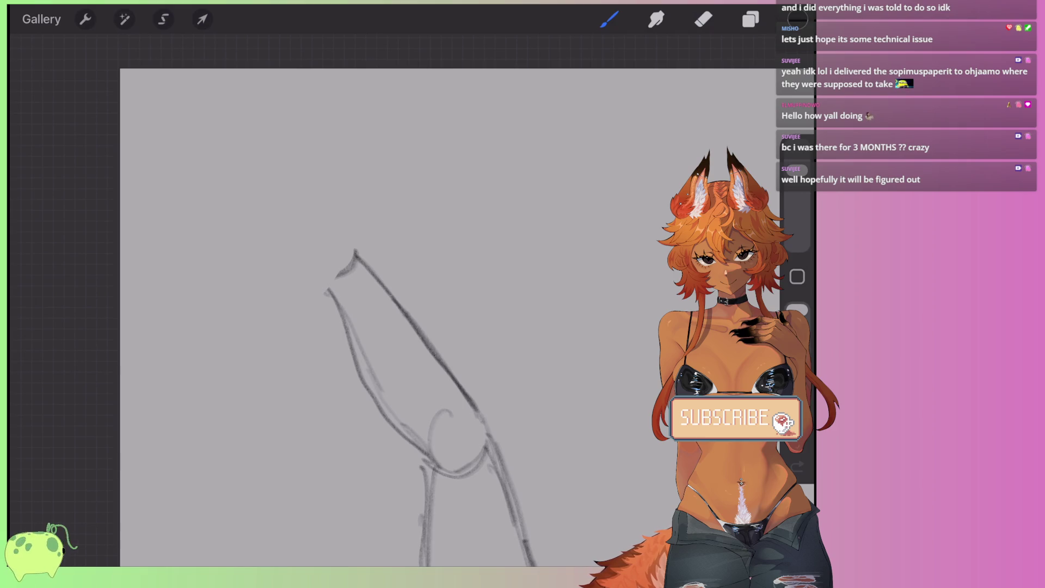
mouse_move(352, 233)
mouse_down()
mouse_move(352, 255)
mouse_move(325, 283)
mouse_move(290, 289)
mouse_up()
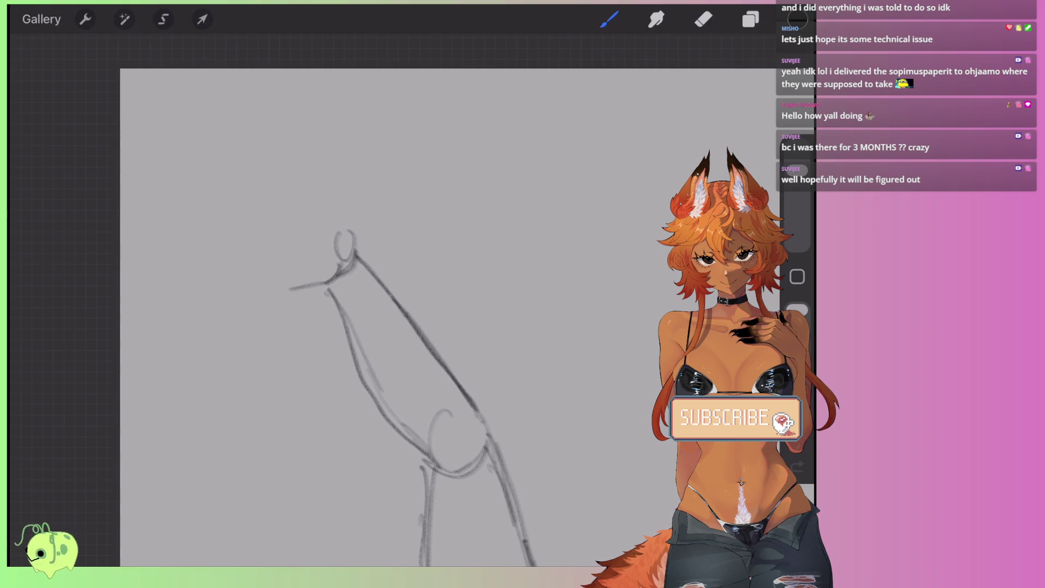
mouse_move(292, 289)
mouse_down()
mouse_move(267, 278)
mouse_move(259, 229)
mouse_move(286, 290)
mouse_up()
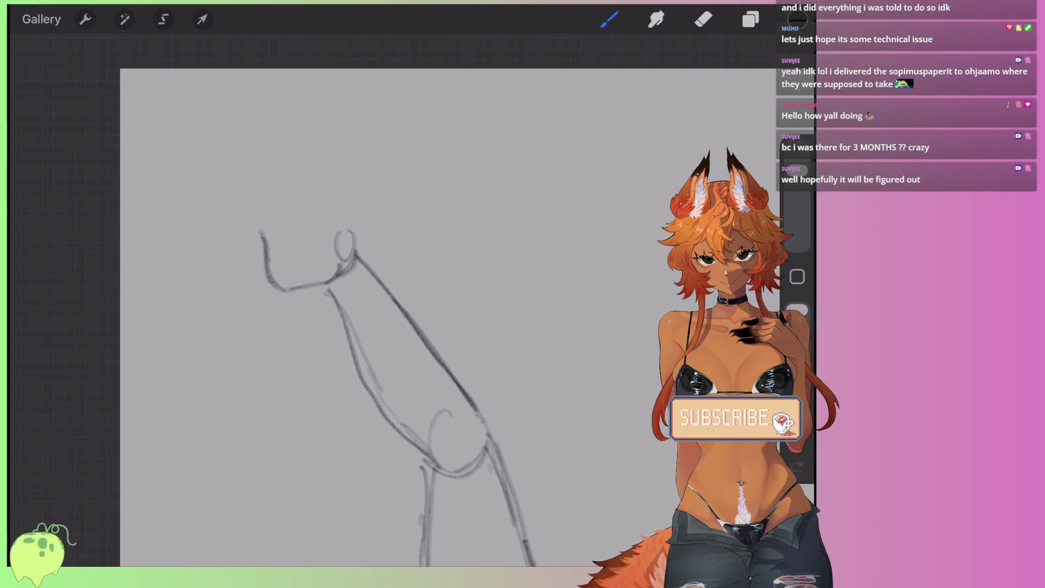
mouse_move(264, 240)
mouse_down()
mouse_move(224, 168)
mouse_move(267, 239)
mouse_up()
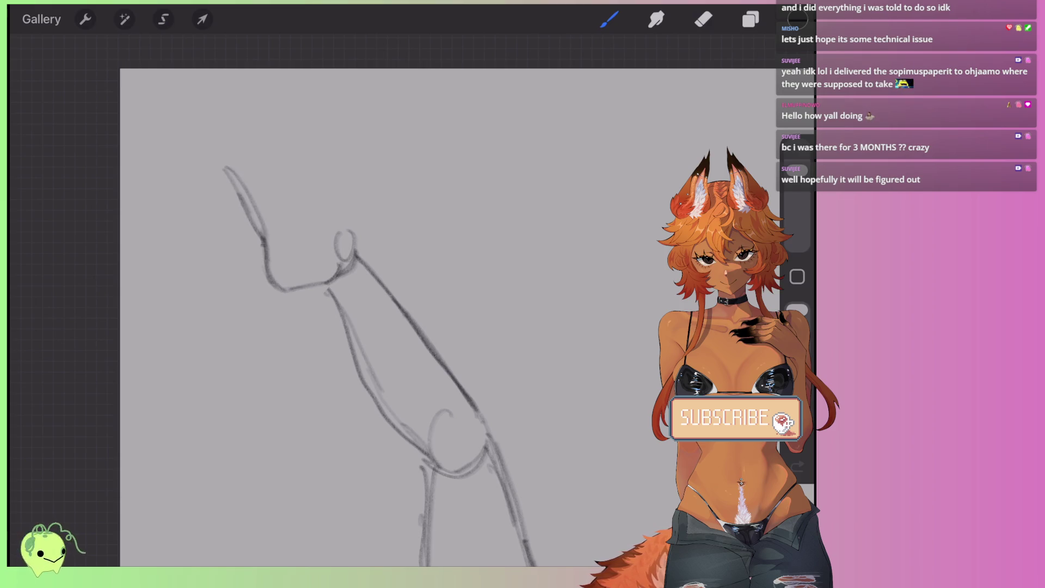
Step: Erase the upper-left strokes and redraw the left shin line rising up-left from the knee
click(704, 19)
drag(224, 167, 266, 255)
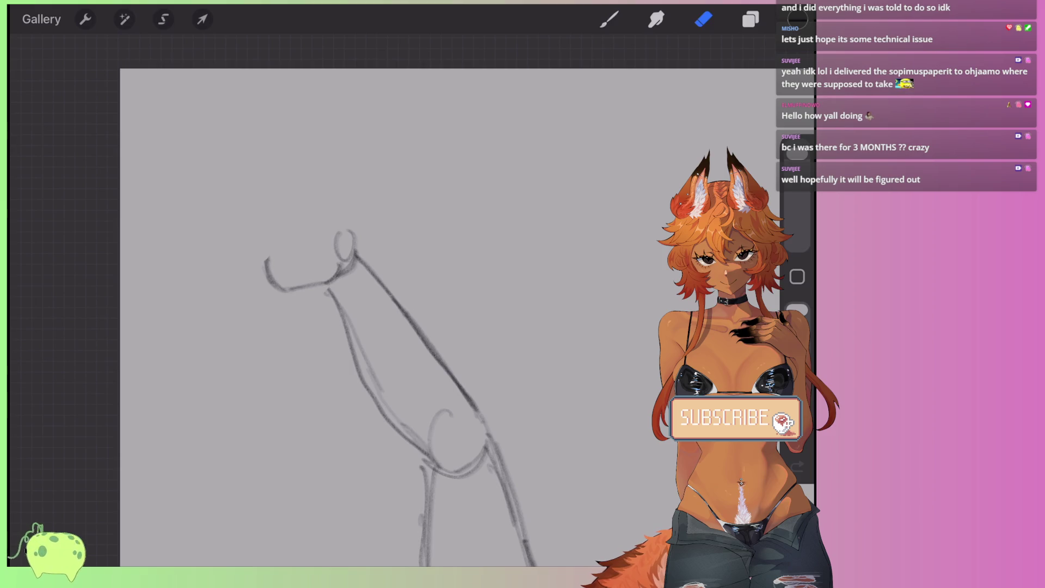
click(609, 19)
drag(224, 171, 265, 260)
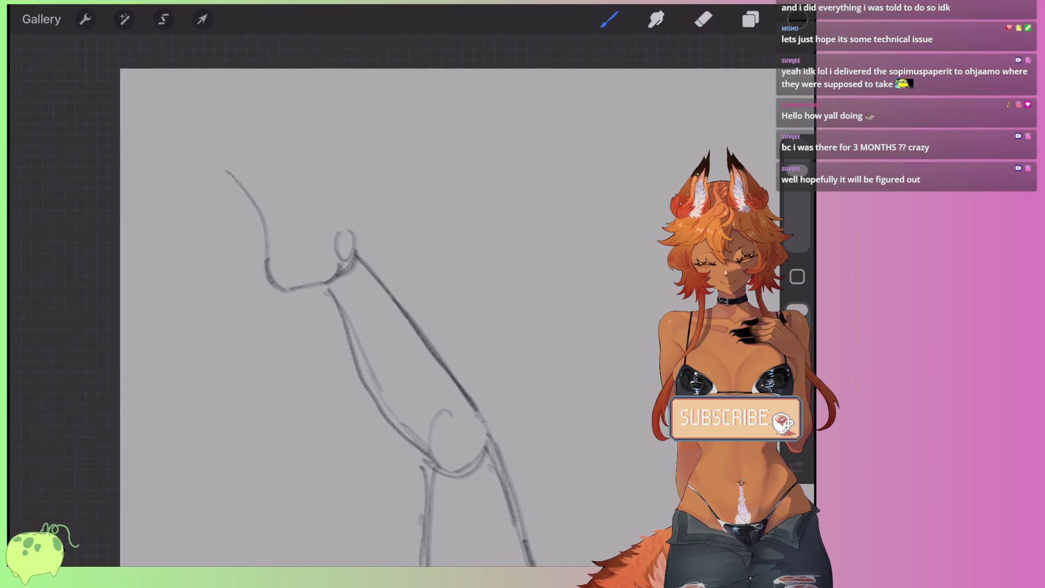
mouse_move(223, 168)
mouse_down()
mouse_move(223, 118)
mouse_move(263, 124)
mouse_up()
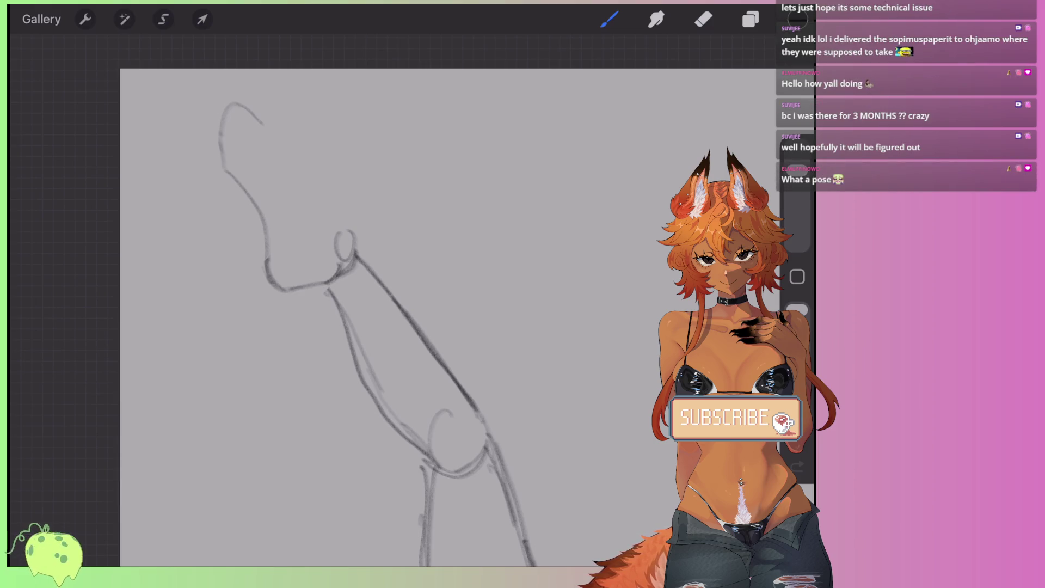
Step: Draw the shin's right side down to the knee, redoing one stroke after undoing it
drag(309, 265, 294, 289)
mouse_move(264, 127)
mouse_down()
mouse_move(313, 212)
mouse_move(308, 282)
mouse_up()
drag(289, 166, 344, 234)
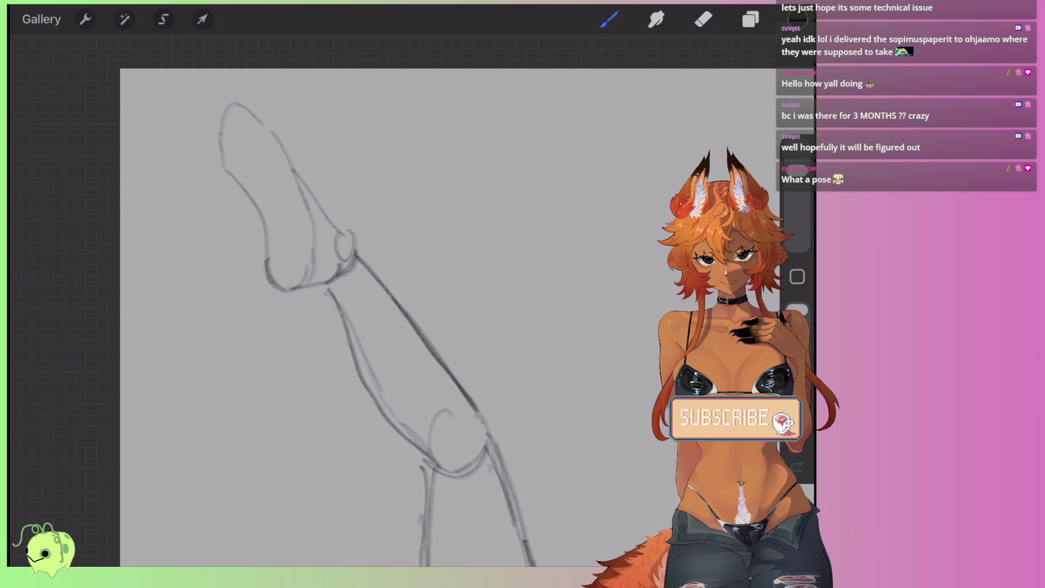
key(ctrl+z)
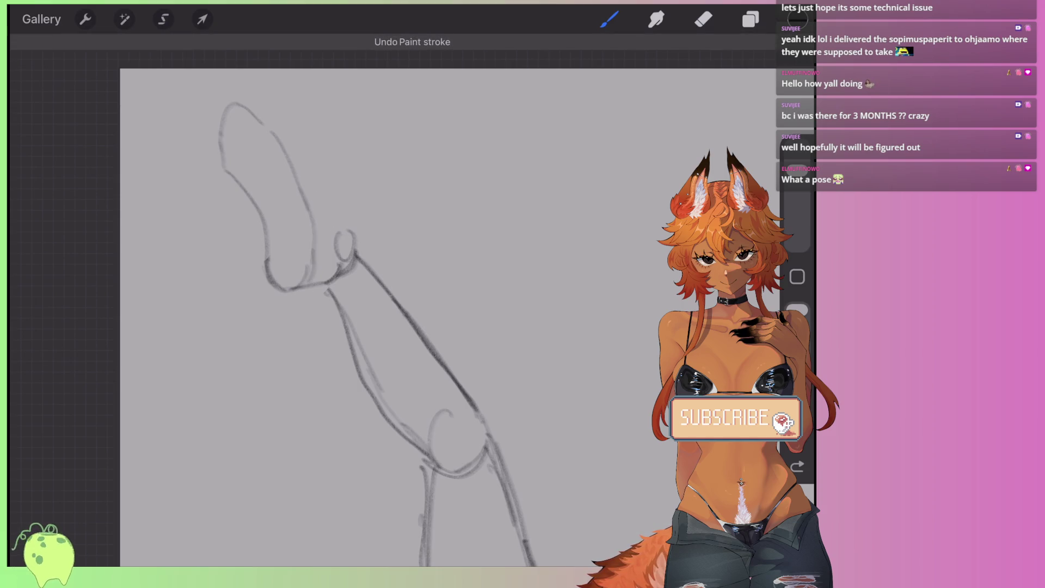
drag(289, 163, 337, 229)
scroll(403, 283, down, 5)
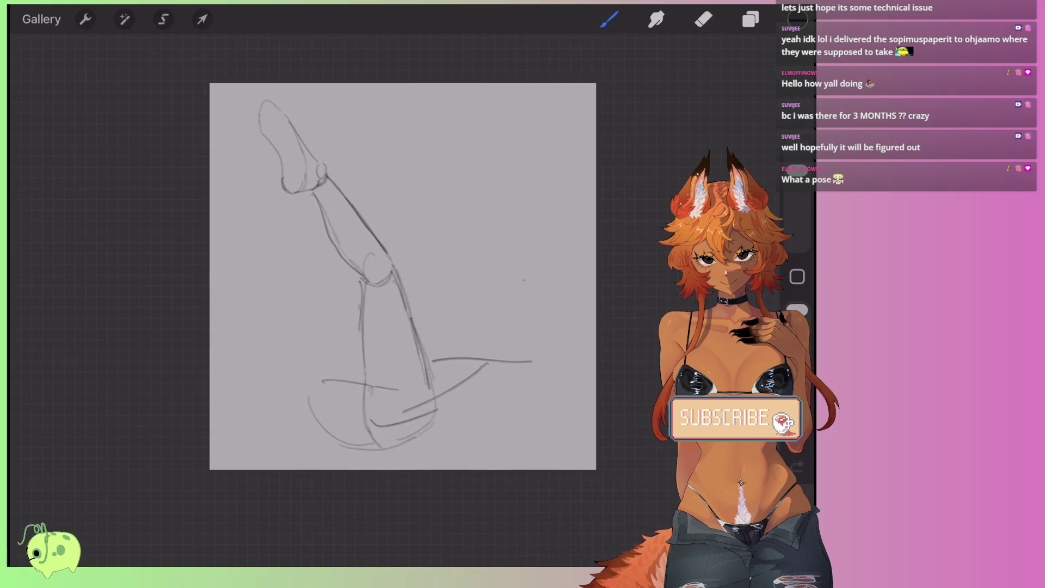
scroll(403, 272, up, 3)
scroll(381, 305, up, 2)
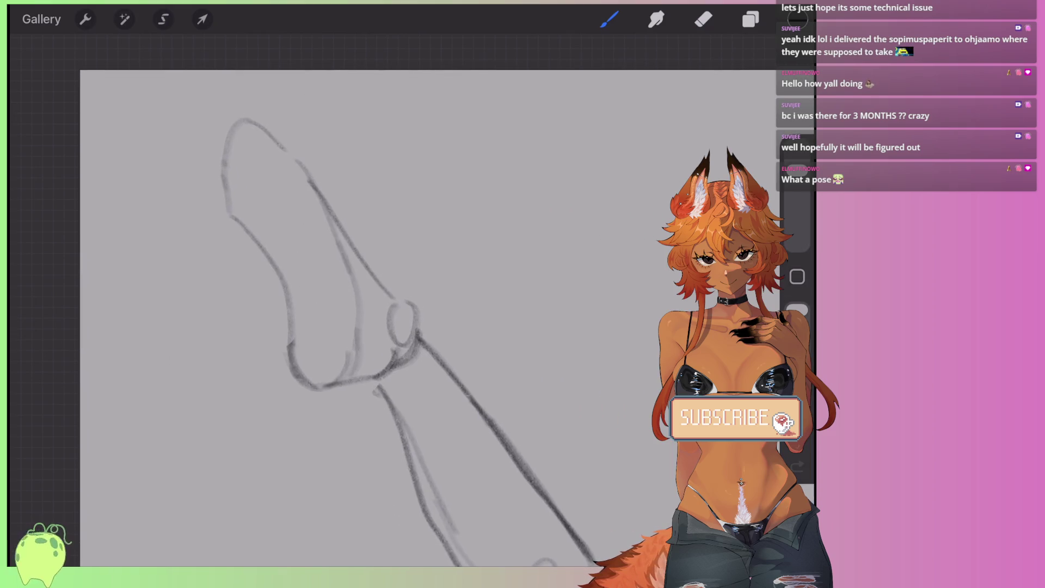
mouse_move(216, 157)
mouse_down()
mouse_move(238, 159)
mouse_move(218, 200)
mouse_move(240, 225)
mouse_up()
drag(235, 152, 251, 175)
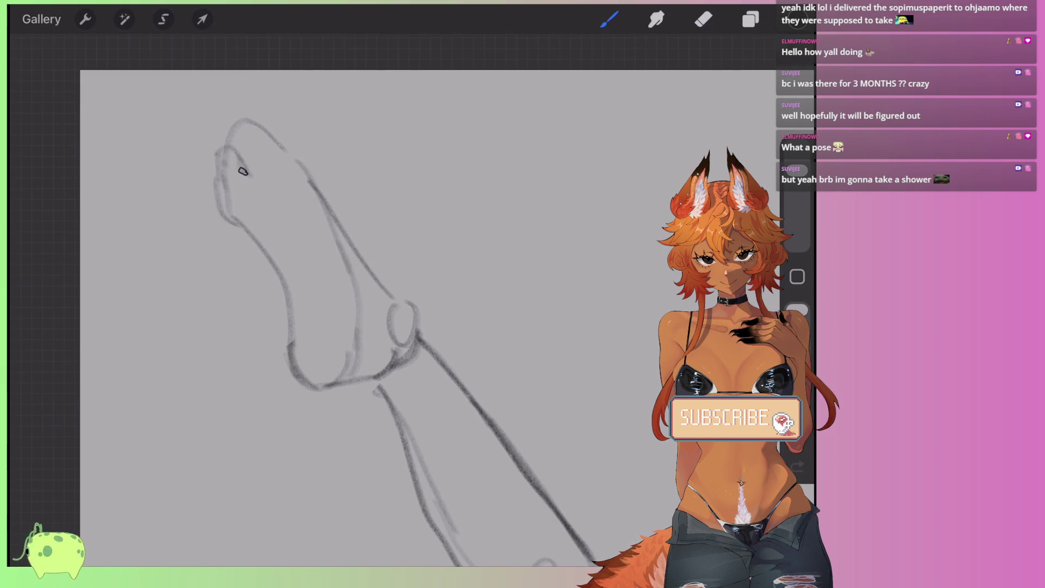
key(ctrl+z)
key(ctrl+z)
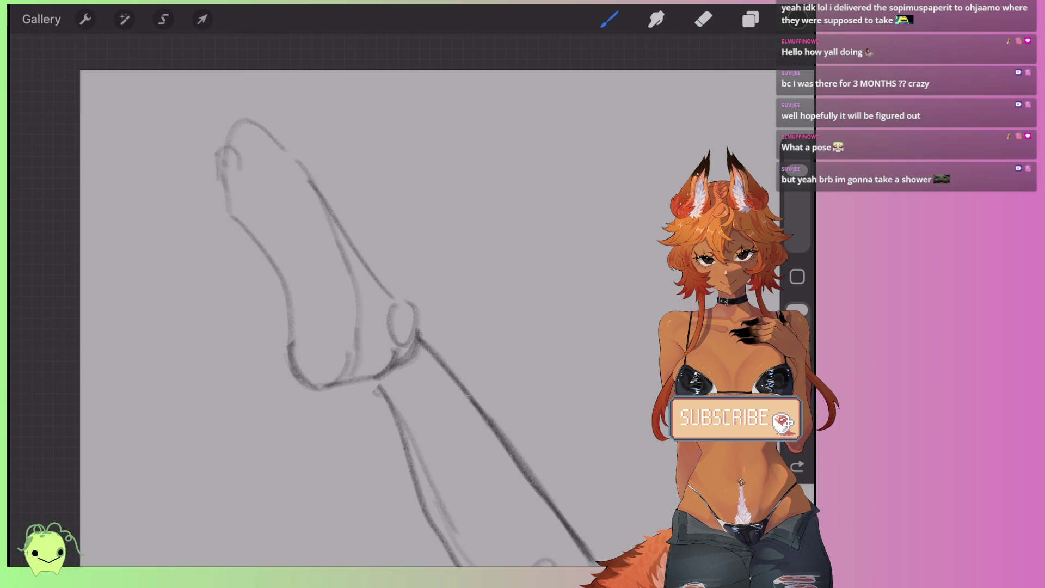
key(ctrl+z)
key(ctrl+z)
key(ctrl+z)
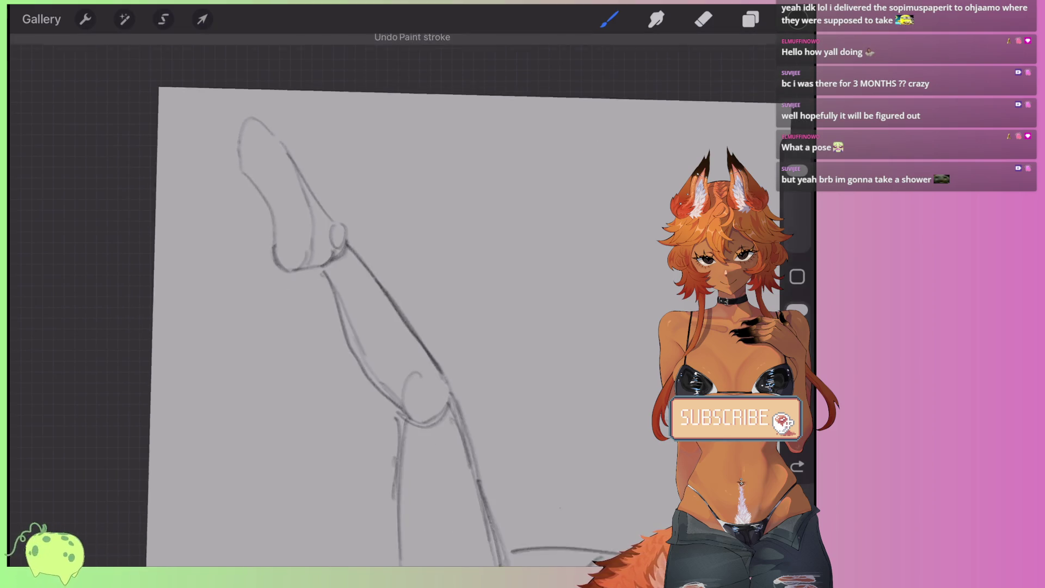
scroll(378, 296, down, 3)
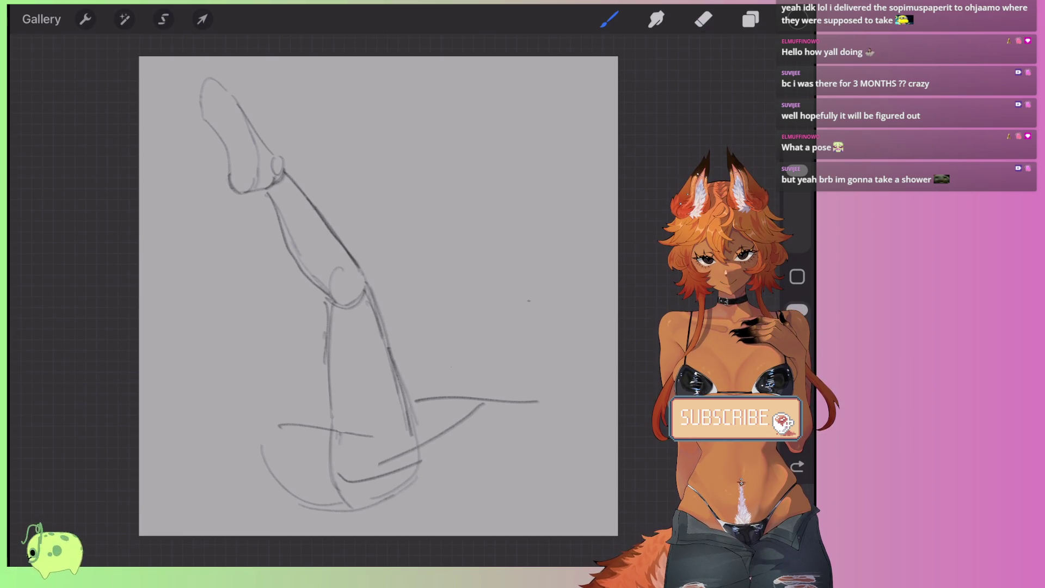
scroll(379, 296, down, 5)
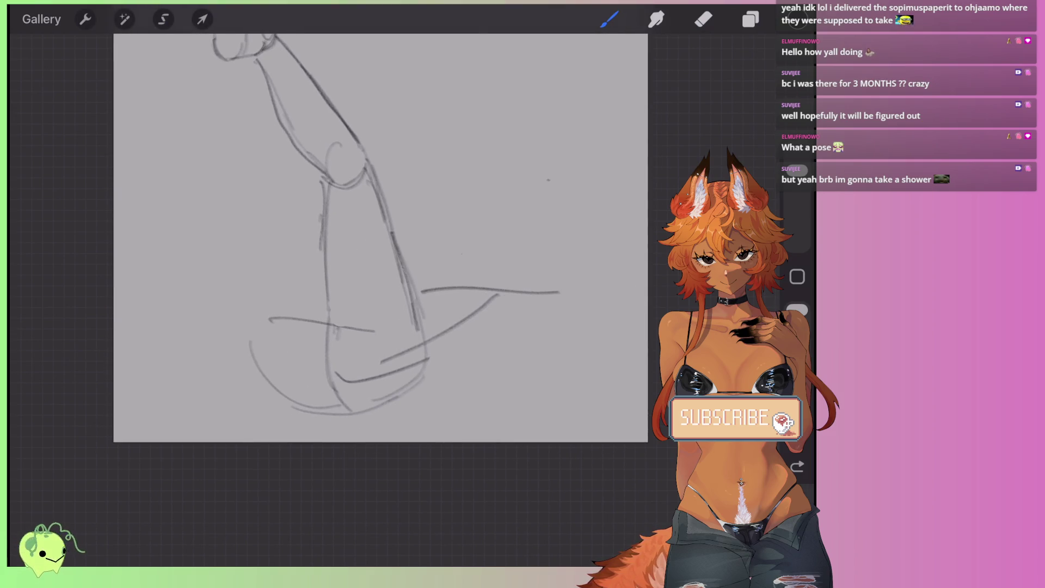
Step: Try a new left calf line down to the foot, then undo it
drag(312, 187, 285, 274)
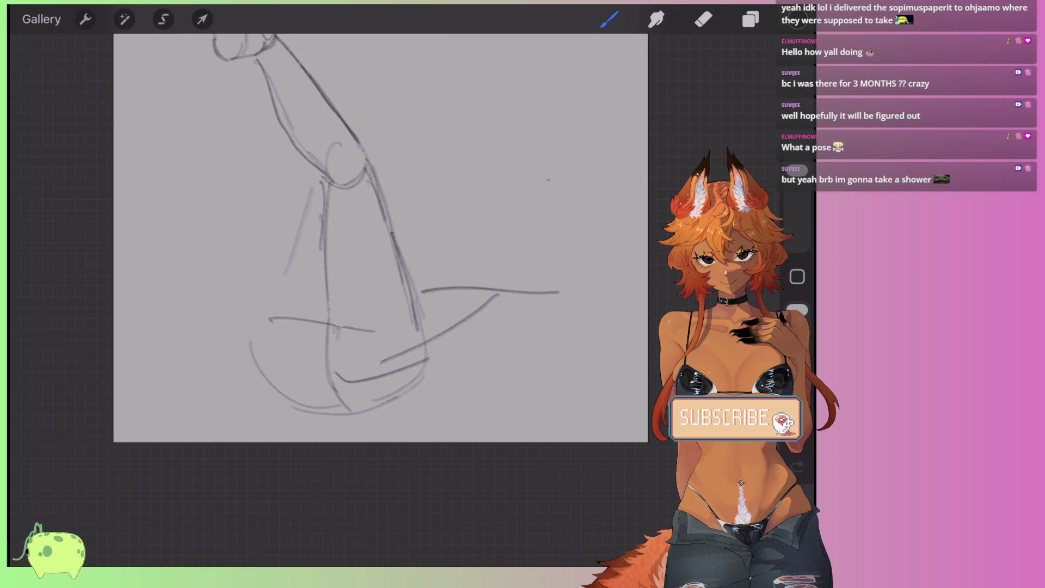
drag(313, 188, 257, 337)
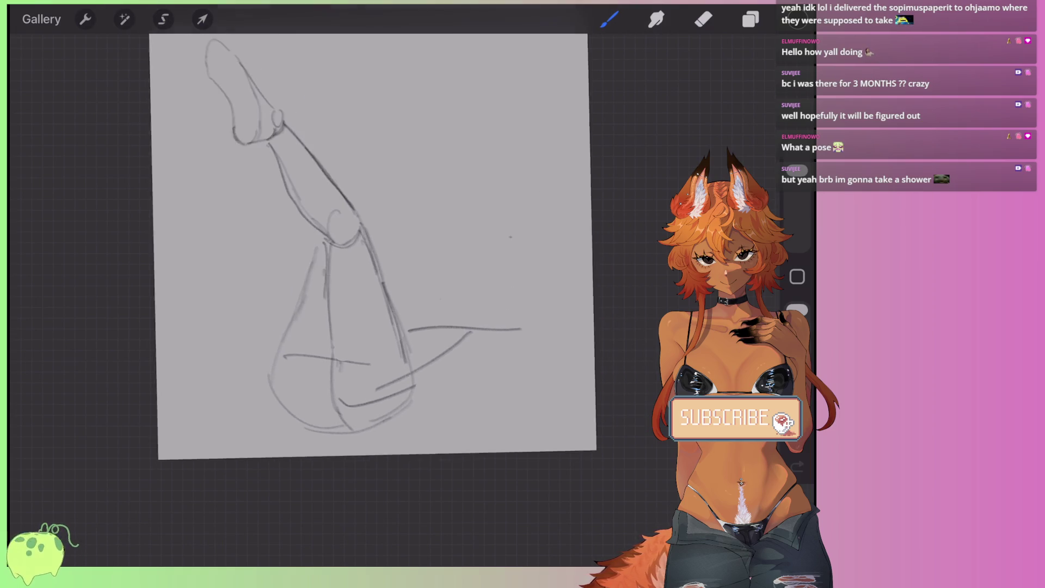
scroll(381, 245, up, 3)
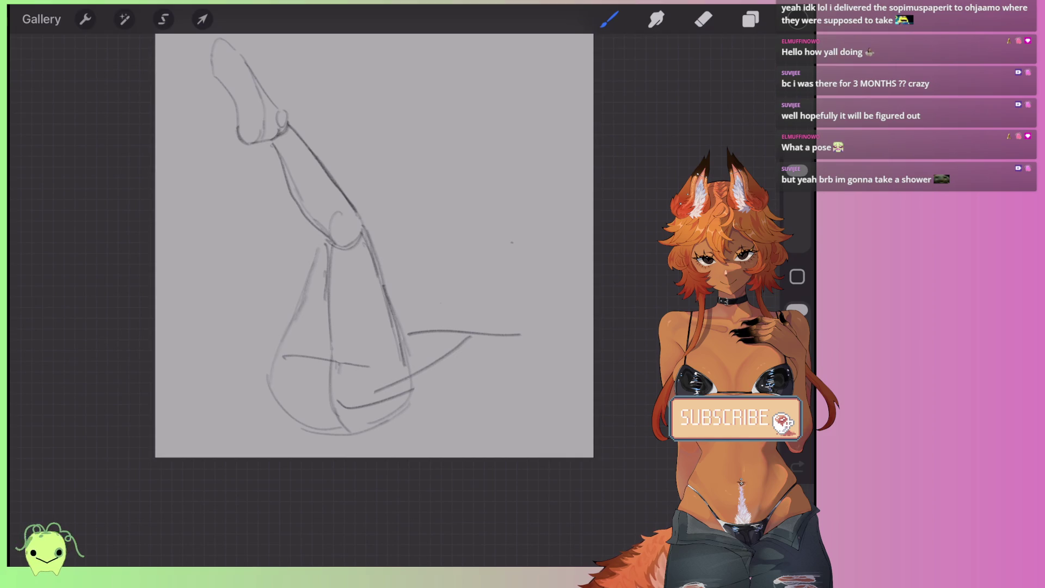
key(ctrl+z)
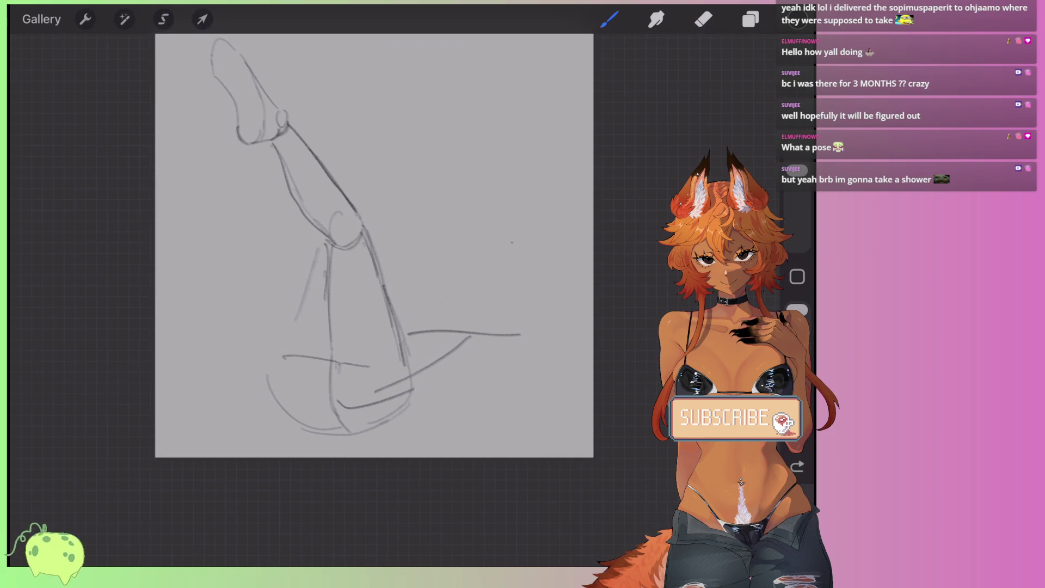
scroll(375, 245, up, 3)
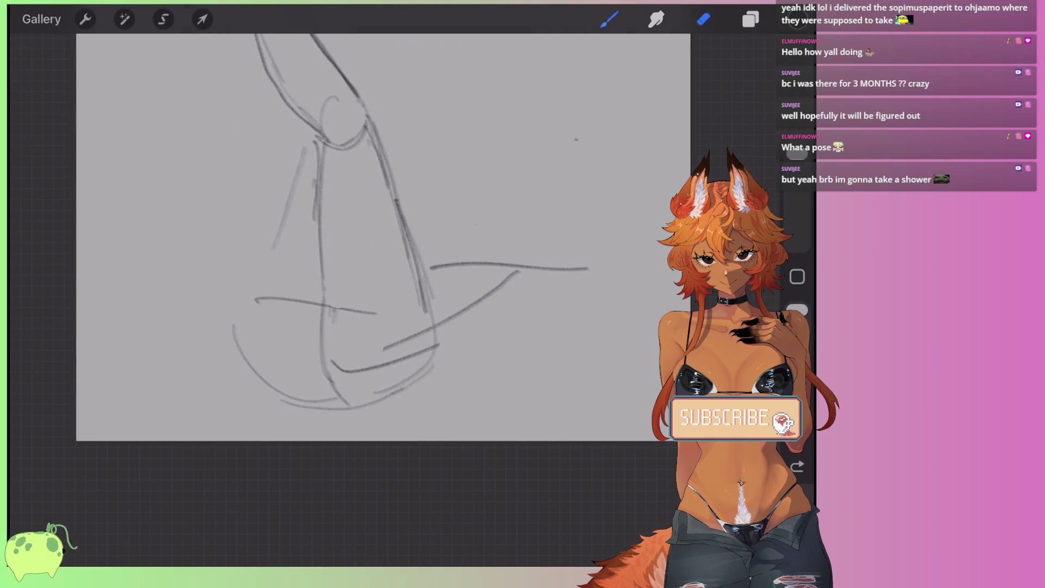
Step: Erase the old lower foot curves and redraw the foot's bottom, heel, sole, left side and top
click(703, 19)
drag(430, 392, 261, 392)
click(609, 19)
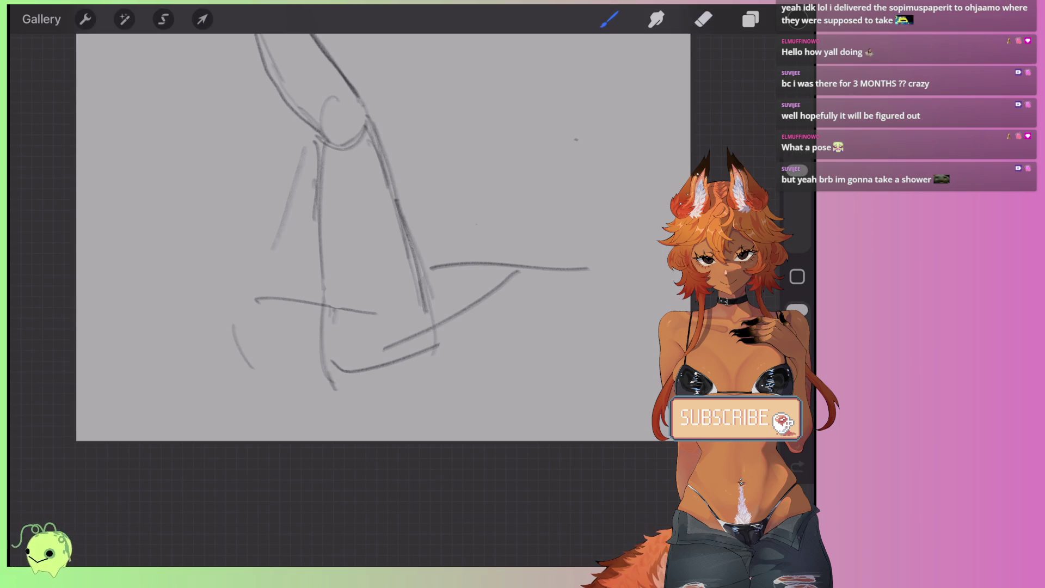
mouse_move(323, 324)
mouse_down()
mouse_move(329, 365)
mouse_move(441, 404)
mouse_up()
mouse_move(437, 342)
mouse_down()
mouse_move(424, 402)
mouse_move(293, 416)
mouse_up()
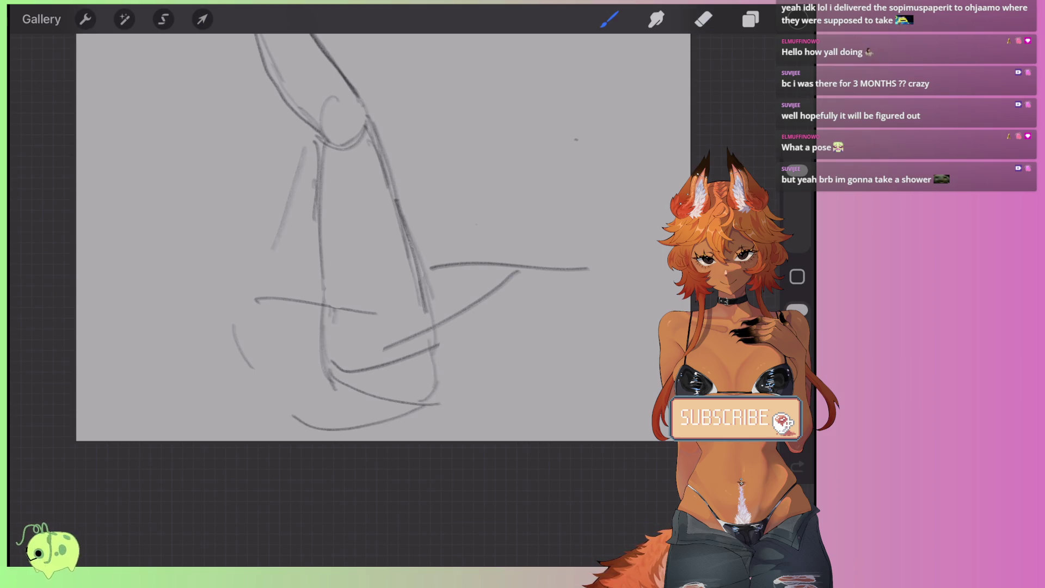
drag(263, 396, 310, 426)
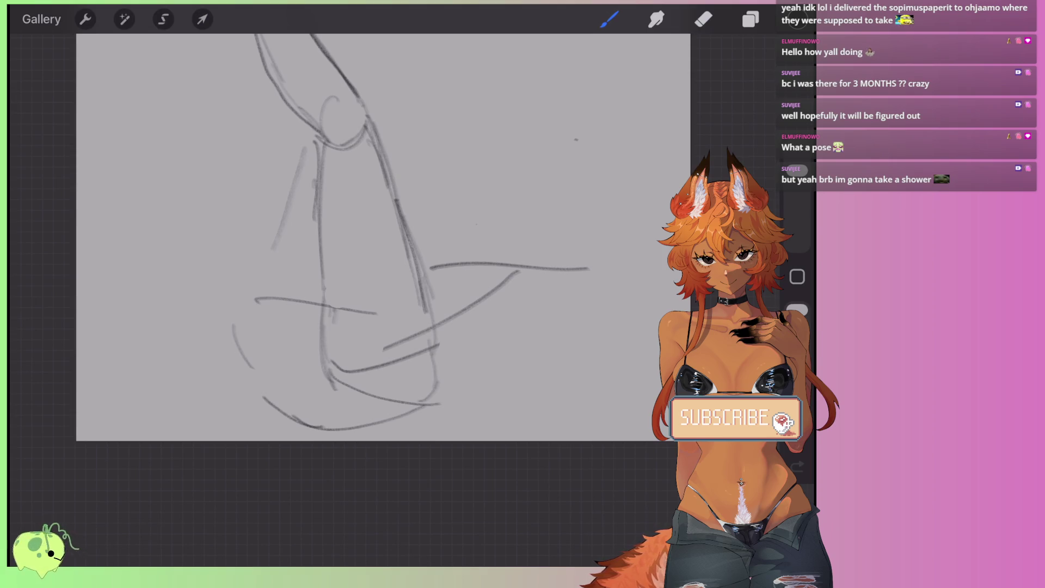
drag(239, 318, 257, 383)
mouse_move(277, 242)
mouse_down()
mouse_move(245, 313)
mouse_move(255, 365)
mouse_up()
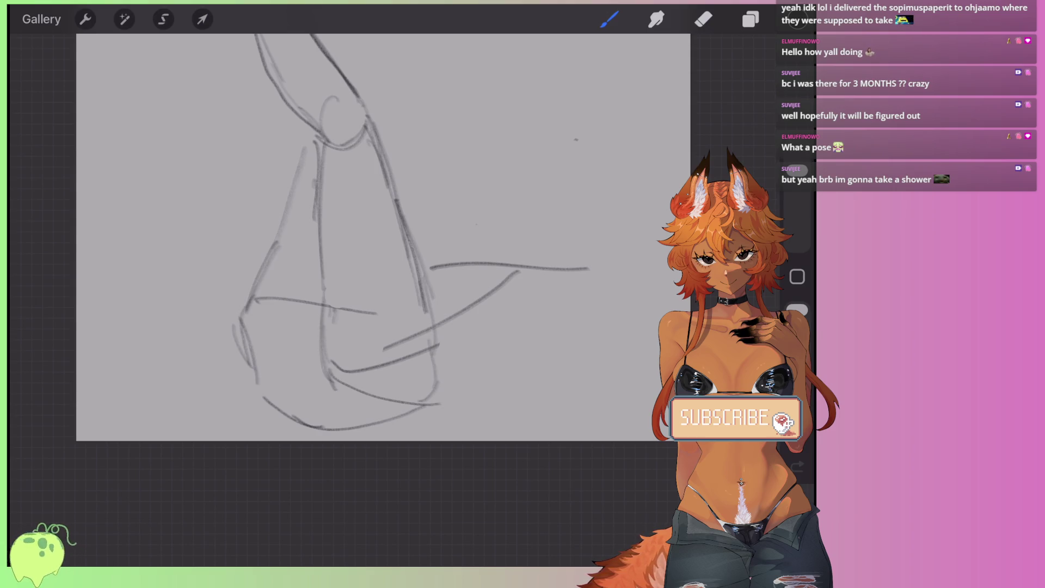
drag(329, 305, 427, 290)
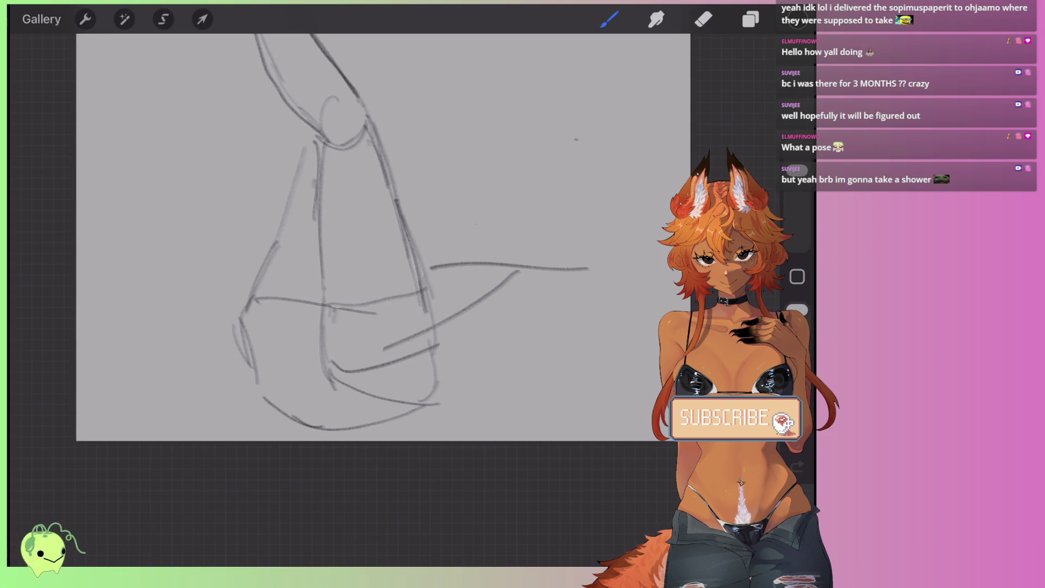
Step: Erase the foot's bottom lines and the short horizontal stroke, adding a vertical lower-leg line
key(e)
mouse_move(332, 367)
mouse_down()
mouse_move(406, 357)
mouse_move(409, 333)
mouse_move(419, 341)
mouse_up()
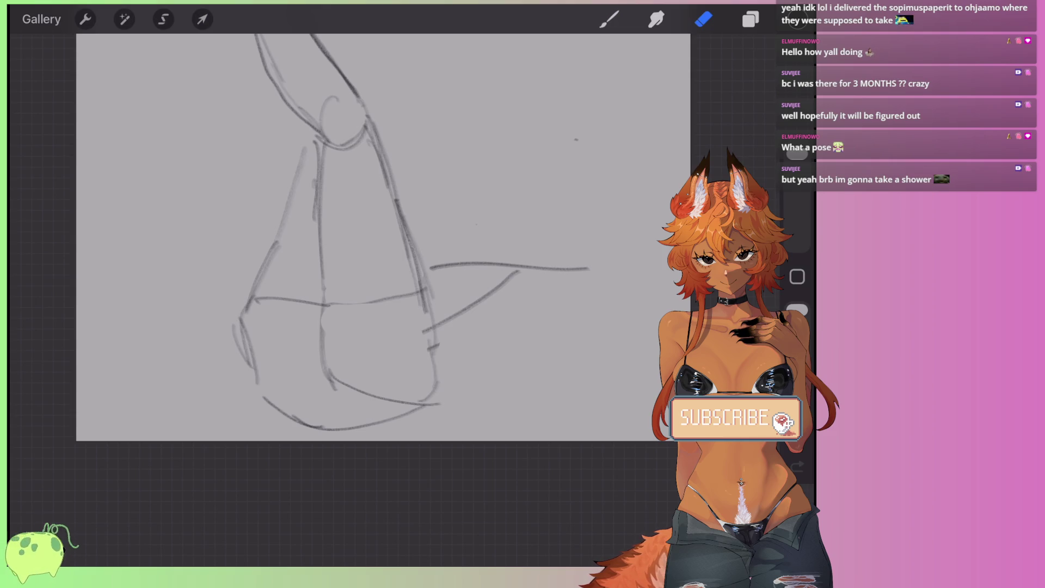
key(b)
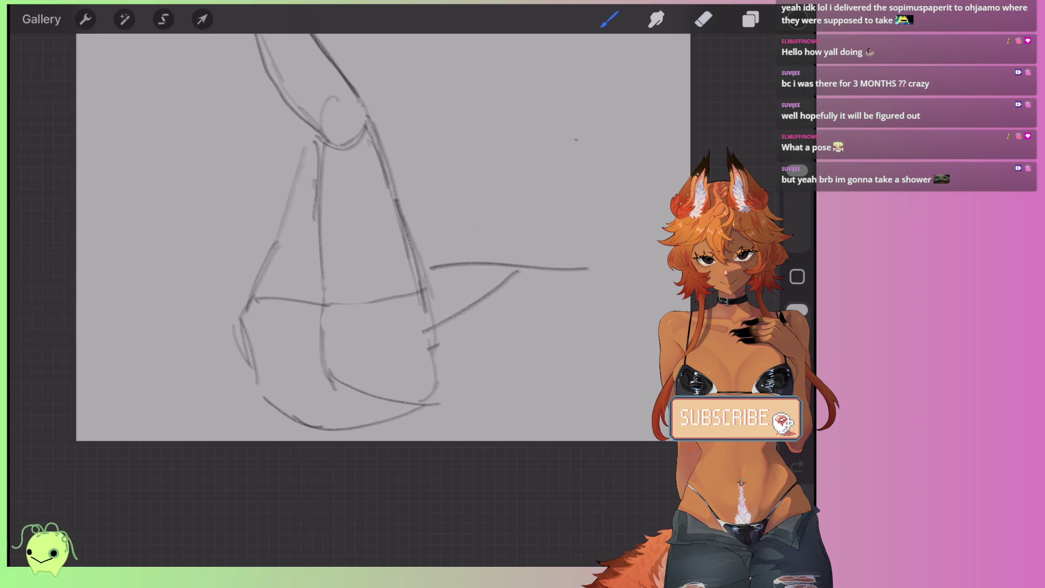
drag(324, 303, 325, 364)
key(e)
click(310, 296)
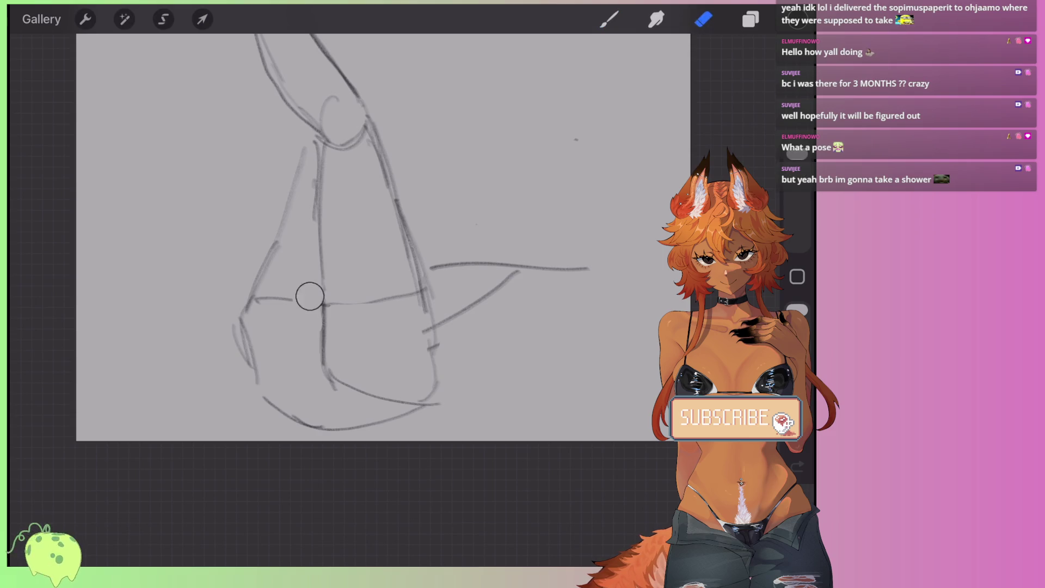
mouse_move(310, 297)
mouse_down()
mouse_move(254, 300)
mouse_move(322, 322)
mouse_move(377, 301)
mouse_up()
key(b)
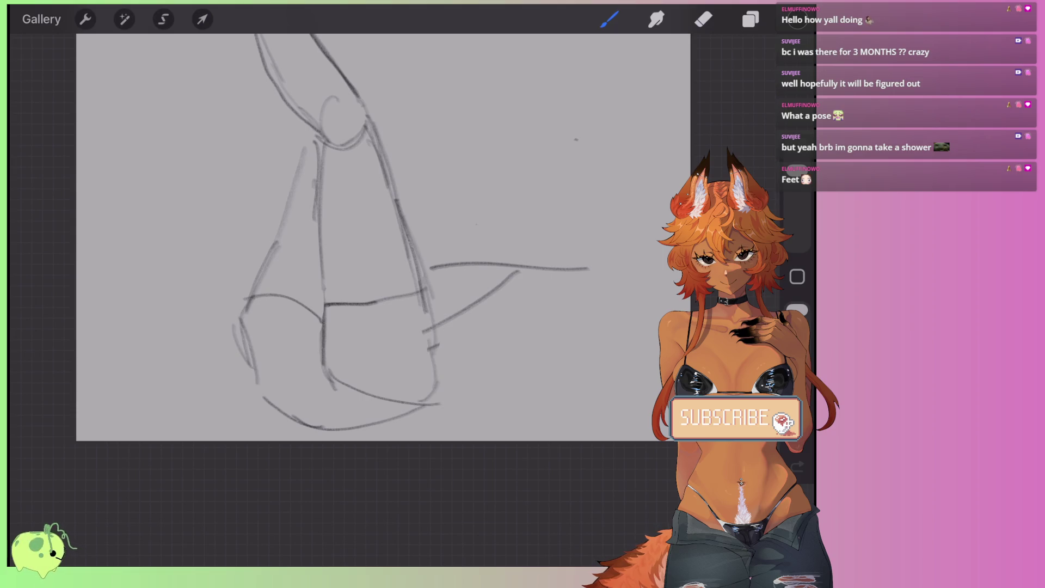
Step: Draw curved contours down the lower foot and darken the lines around it
drag(301, 353, 296, 376)
drag(318, 325, 297, 374)
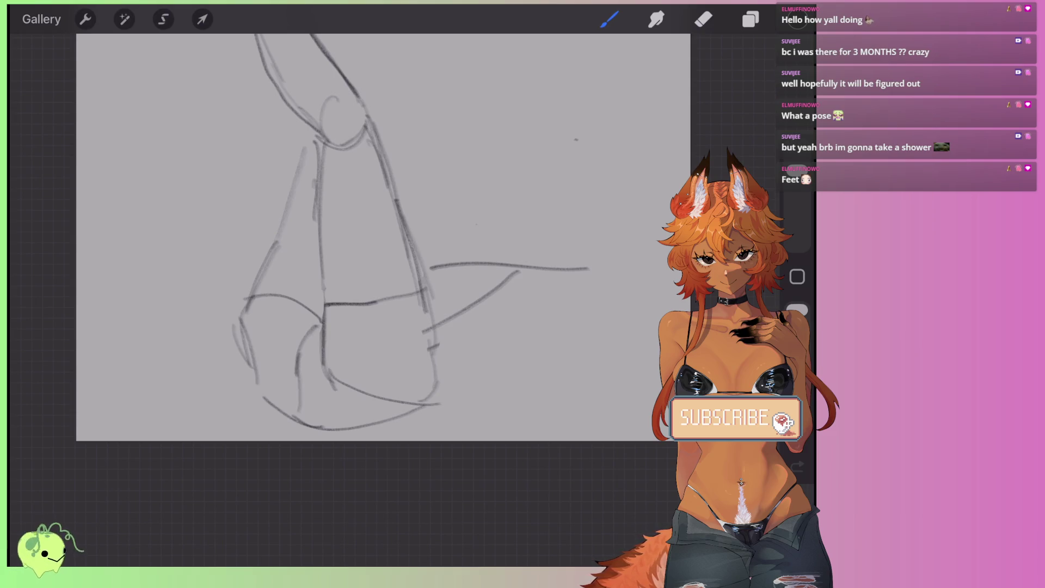
drag(326, 355, 342, 377)
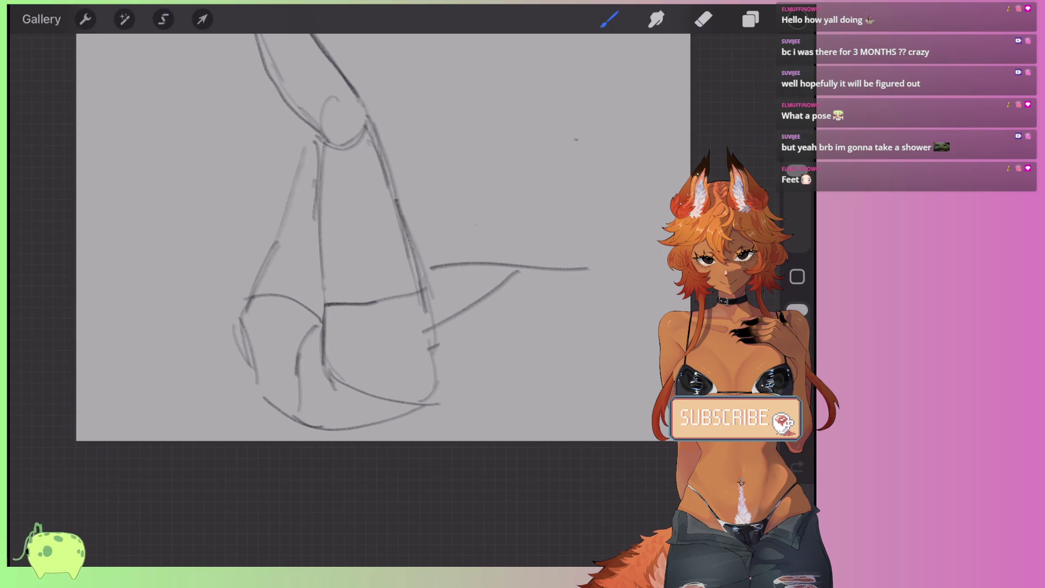
key(e)
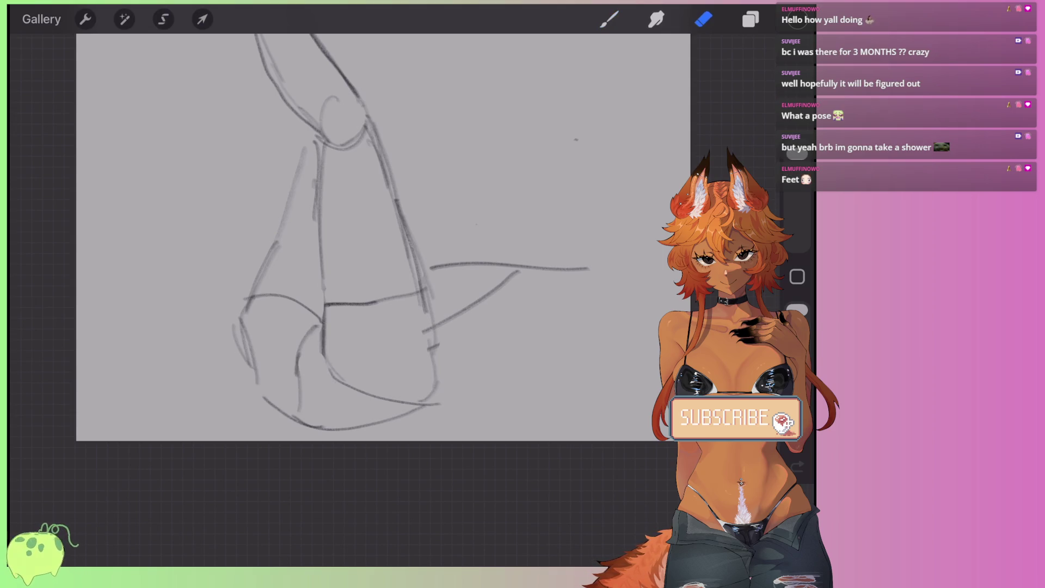
key(b)
scroll(375, 243, down, 2)
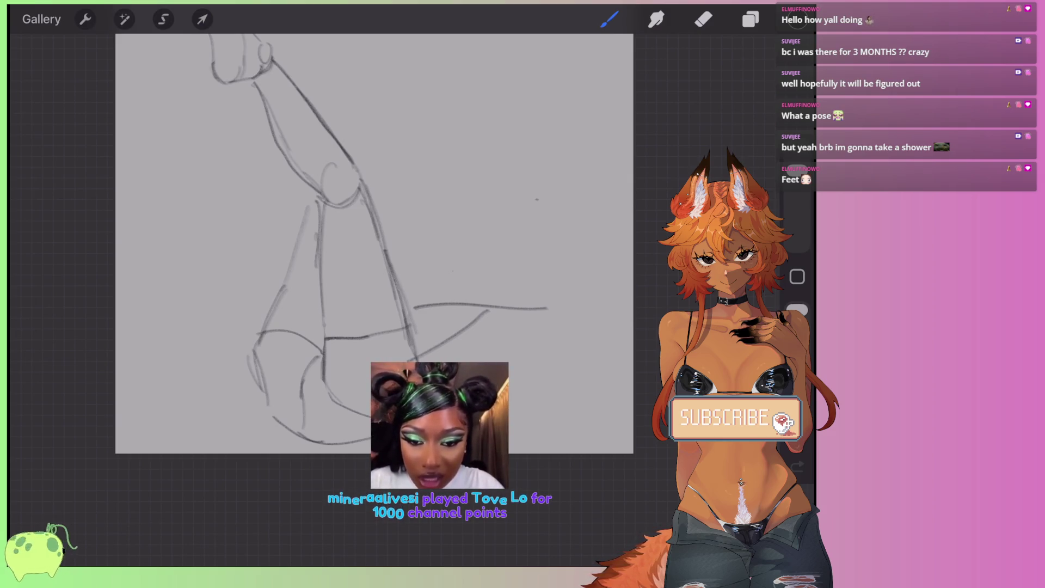
scroll(374, 244, down, 3)
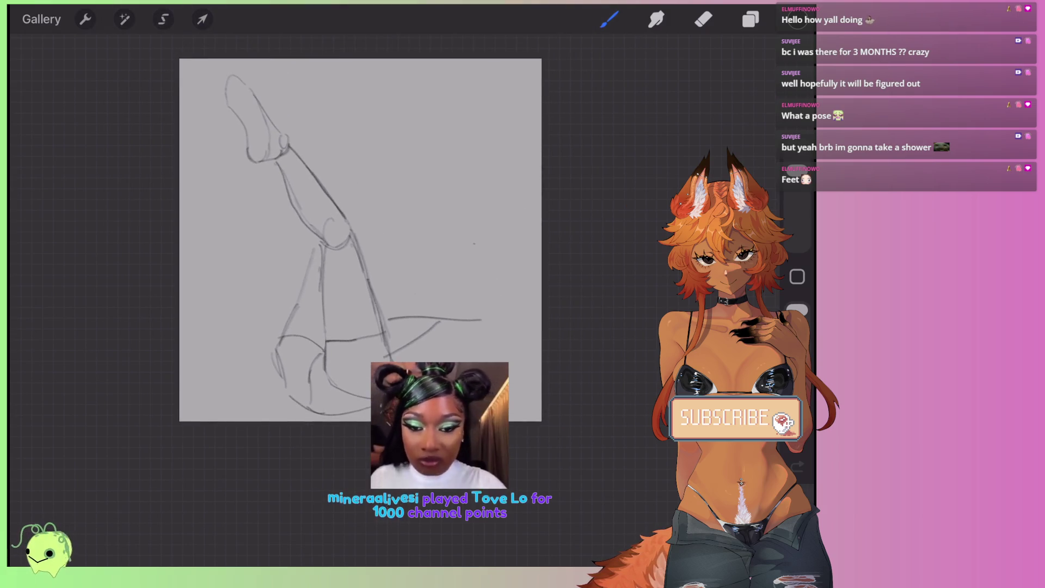
scroll(383, 250, up, 2)
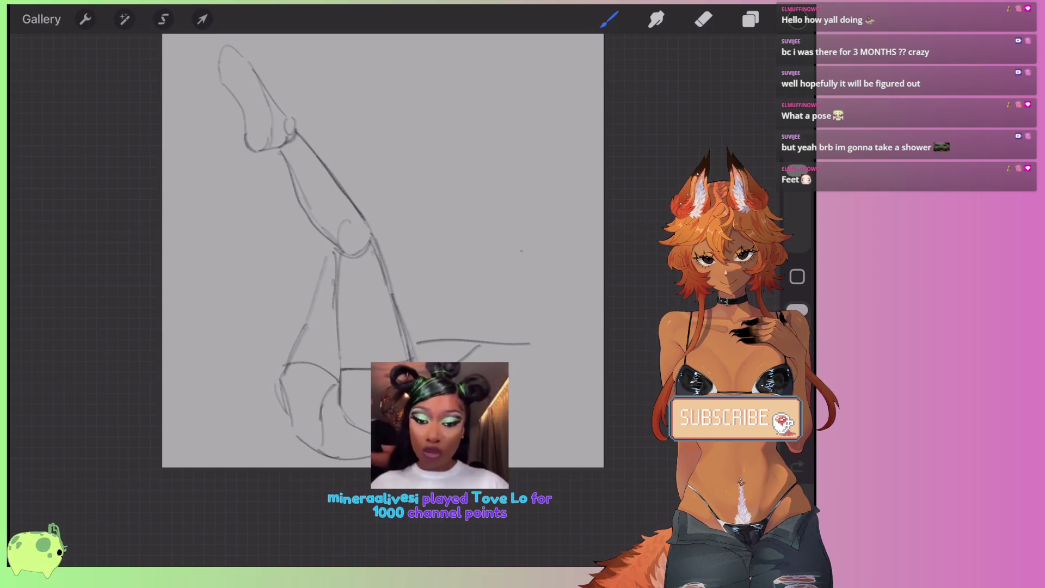
scroll(302, 355, up, 3)
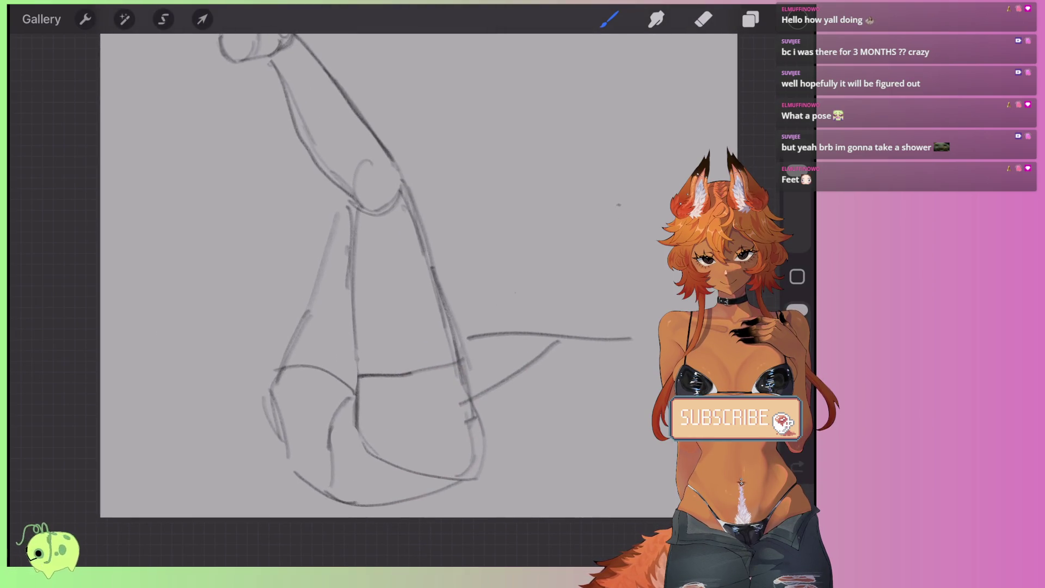
Step: Draw the zigzag pointed foot outline extending left of the upper knee
drag(350, 204, 270, 210)
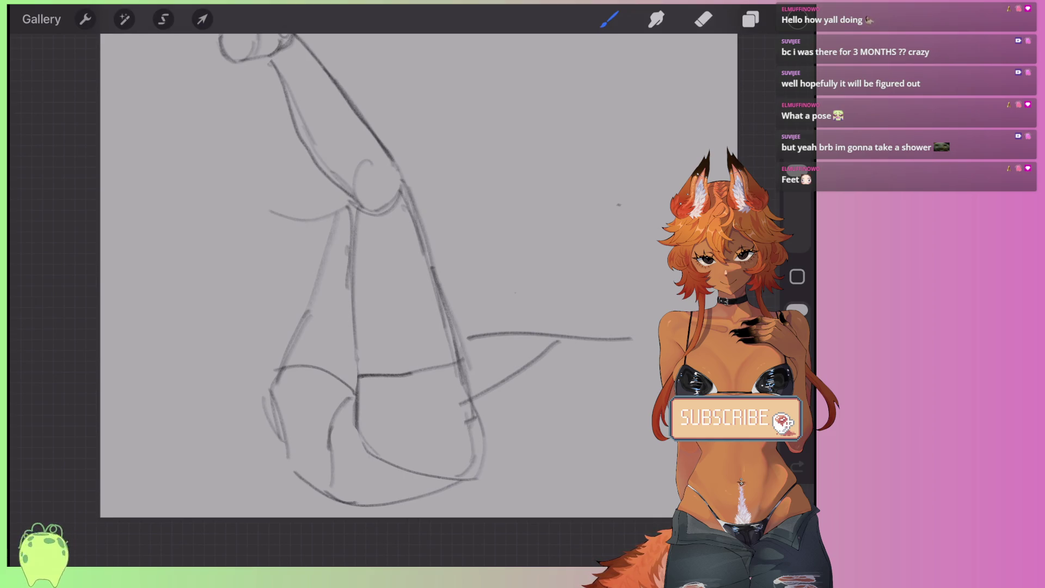
scroll(414, 272, down, 1)
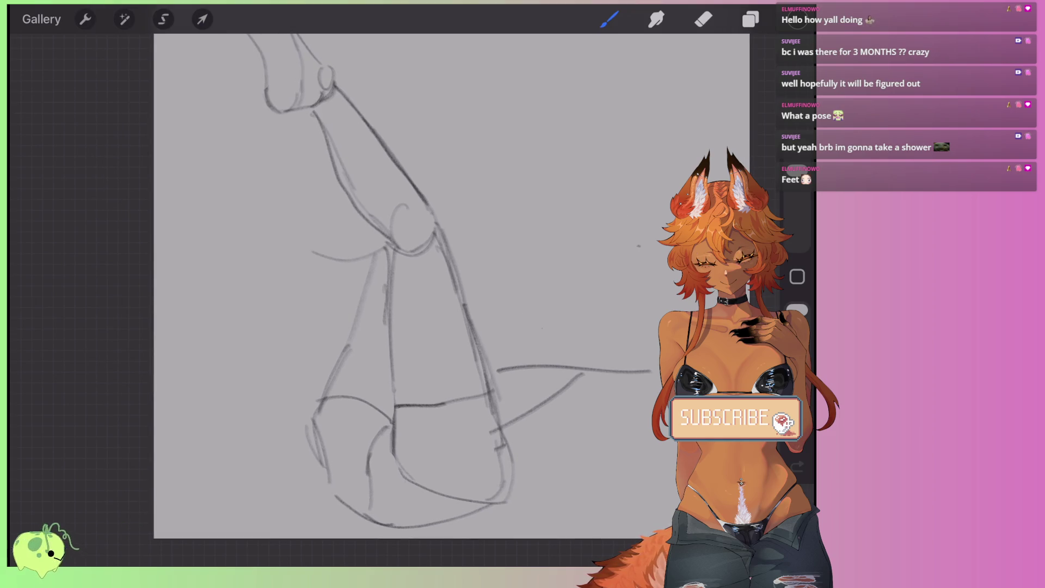
drag(308, 250, 268, 251)
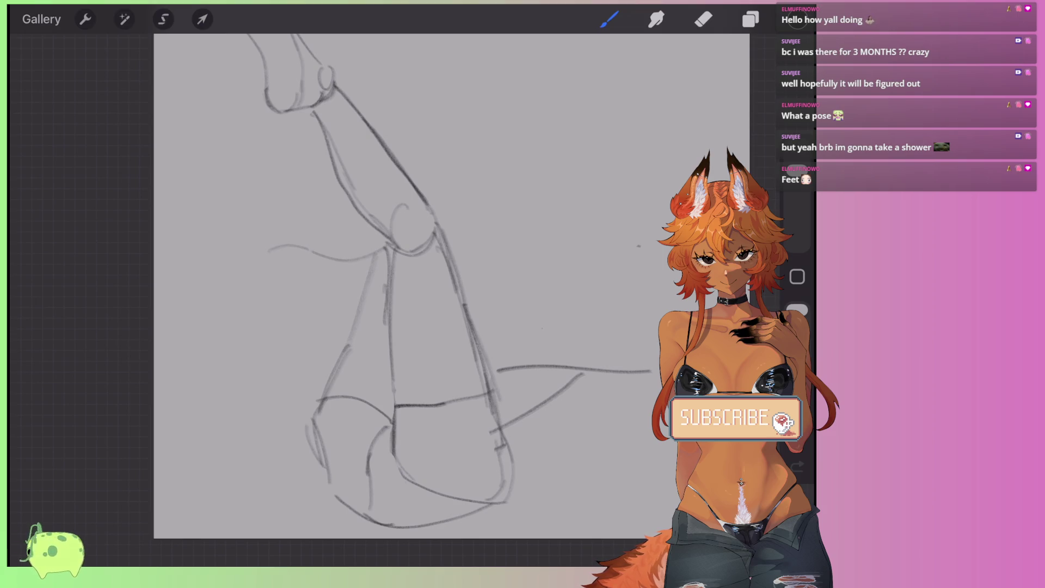
mouse_move(253, 215)
mouse_down()
mouse_move(277, 231)
mouse_move(265, 247)
mouse_move(288, 212)
mouse_move(353, 204)
mouse_up()
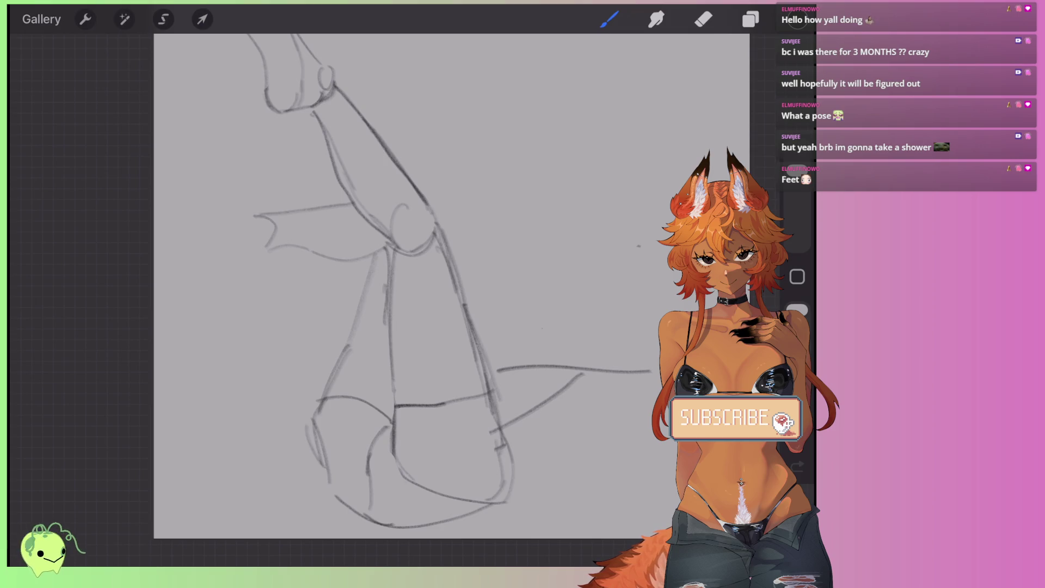
Step: Set the eraser size to 41 %, add a dark stroke, and close the foot against the knee
key(e)
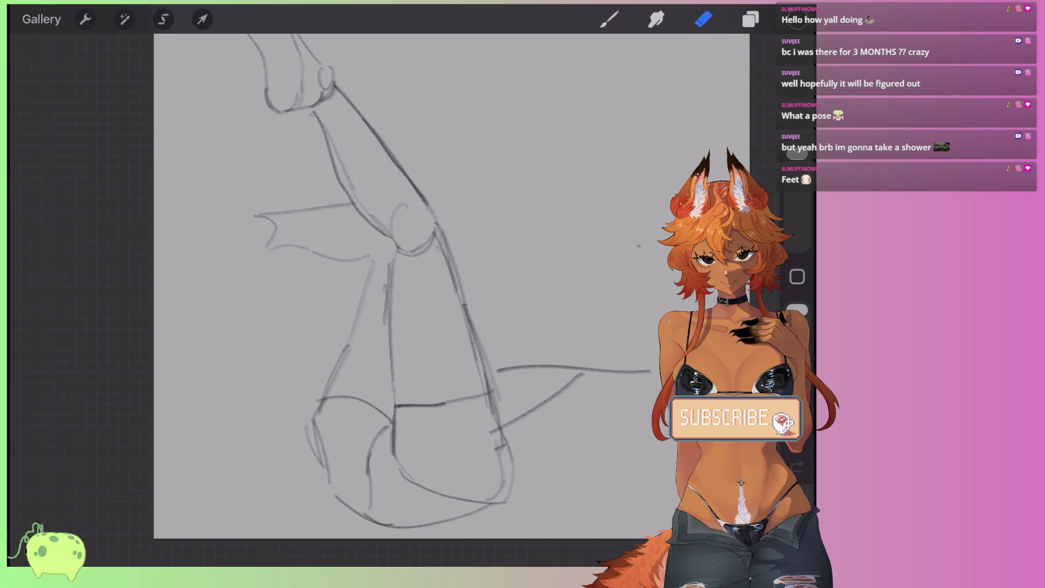
mouse_move(376, 240)
mouse_down()
mouse_move(392, 261)
mouse_move(382, 323)
mouse_up()
key(ctrl+z)
click(797, 163)
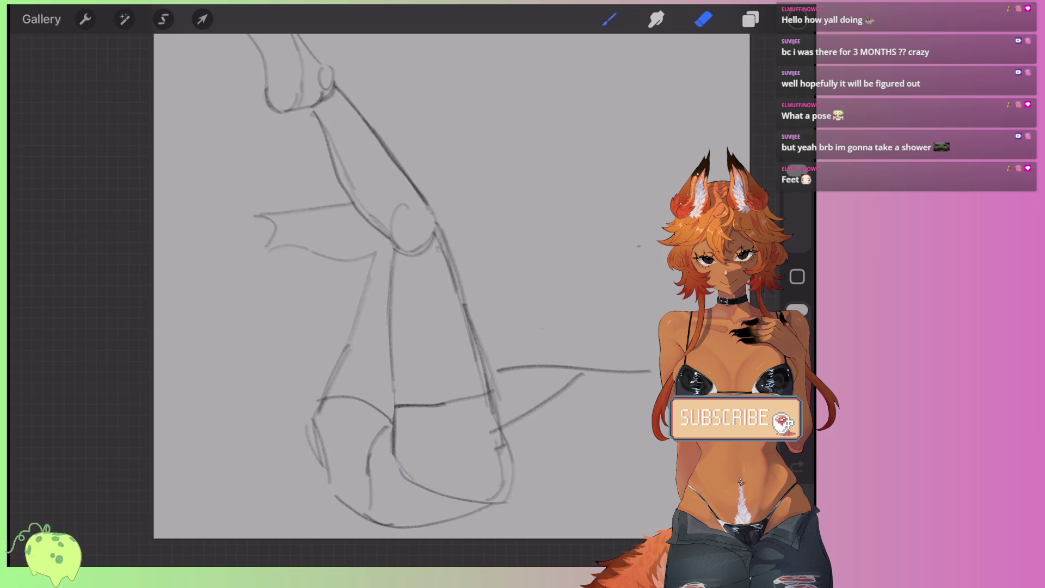
key(b)
drag(371, 257, 391, 246)
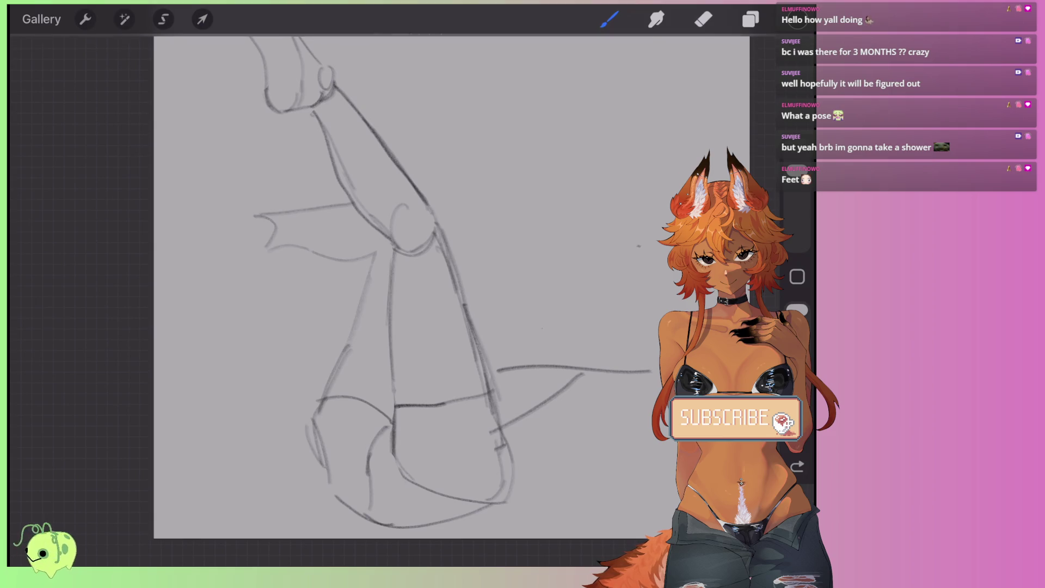
drag(353, 206, 361, 252)
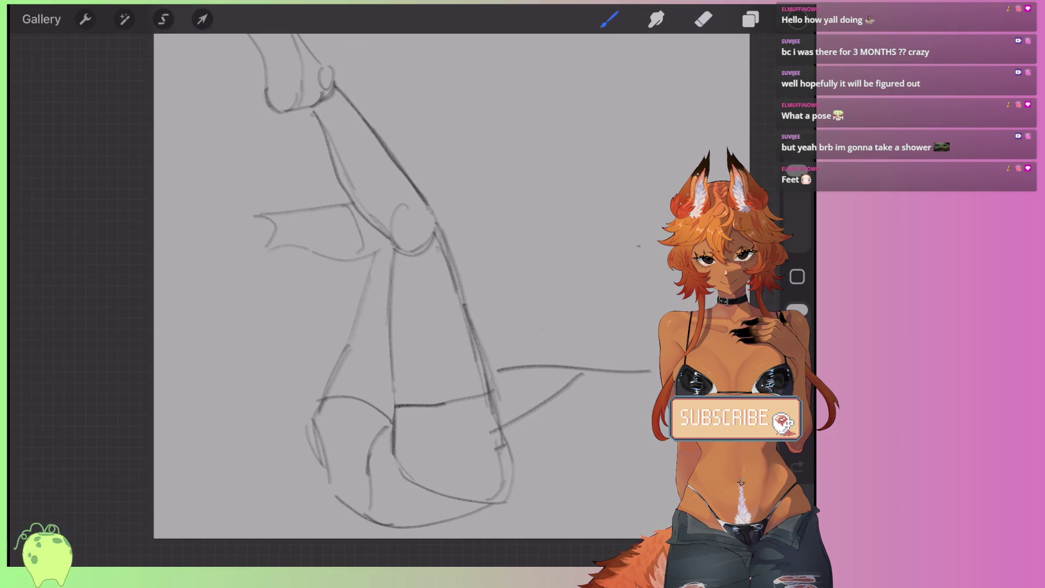
scroll(430, 272, down, 2)
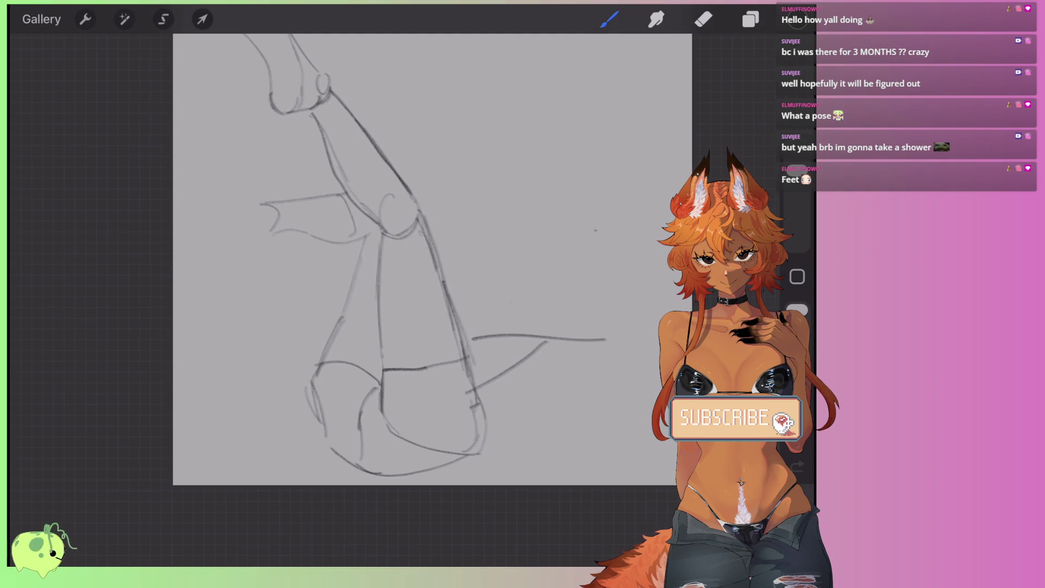
click(163, 20)
Step: Lasso the new pointed foot and nudge it slightly down and right with a uniform transform
scroll(430, 261, up, 2)
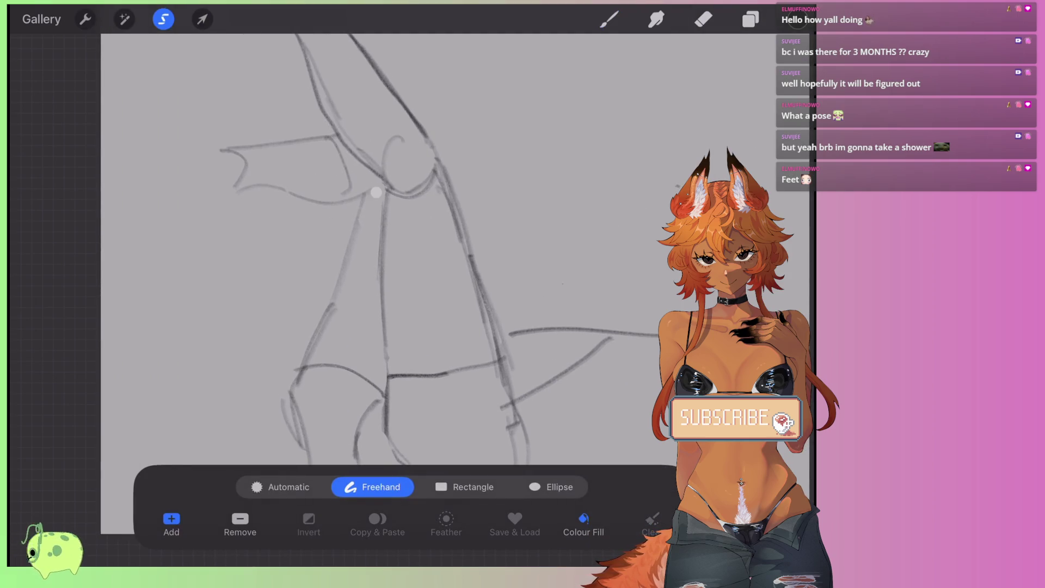
mouse_move(375, 191)
mouse_down()
mouse_move(223, 206)
mouse_move(308, 129)
mouse_up()
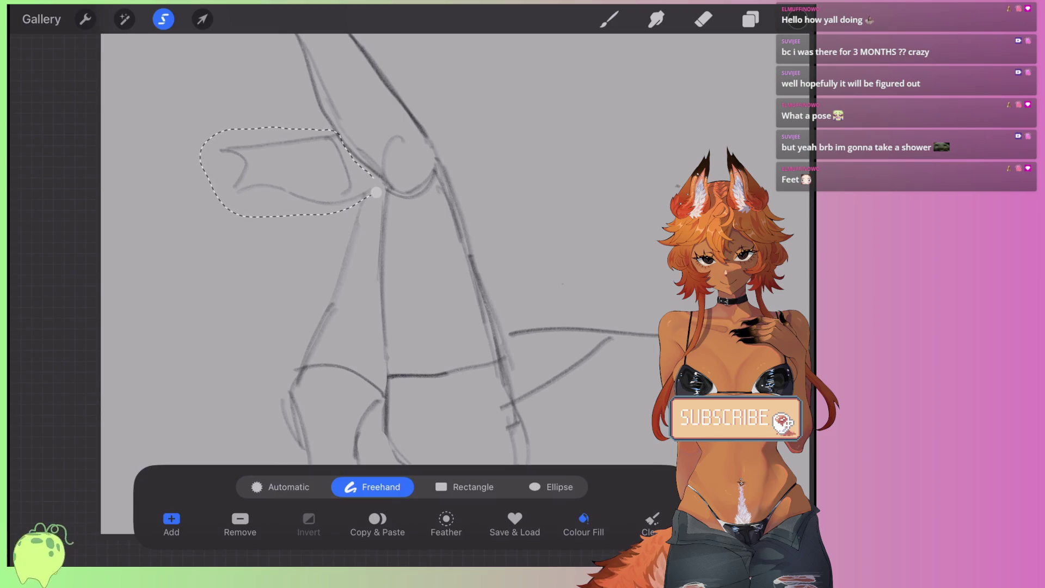
click(202, 19)
drag(286, 167, 302, 190)
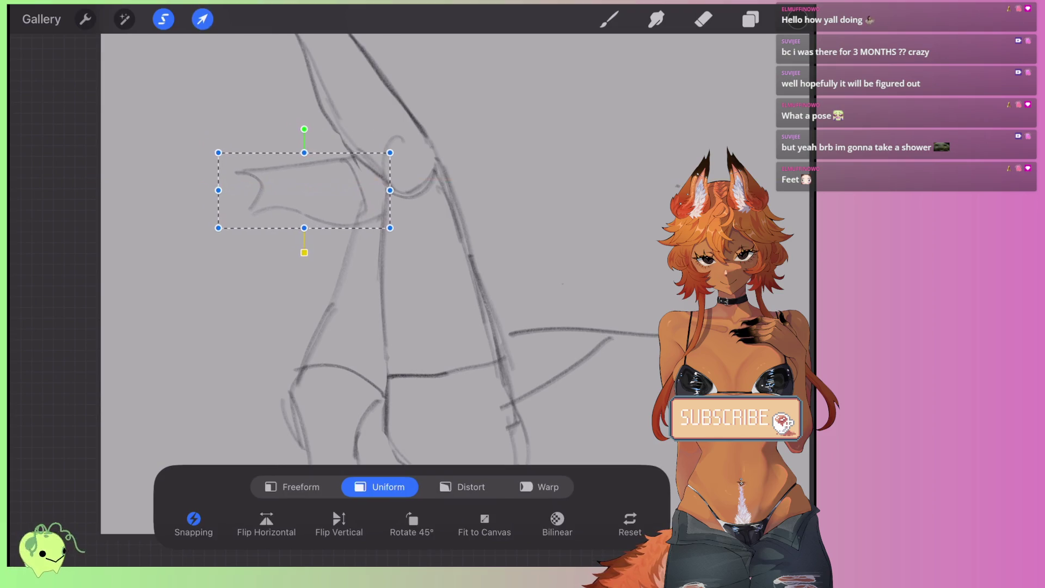
click(609, 19)
mouse_move(381, 272)
mouse_down()
mouse_move(462, 305)
mouse_move(441, 299)
mouse_up()
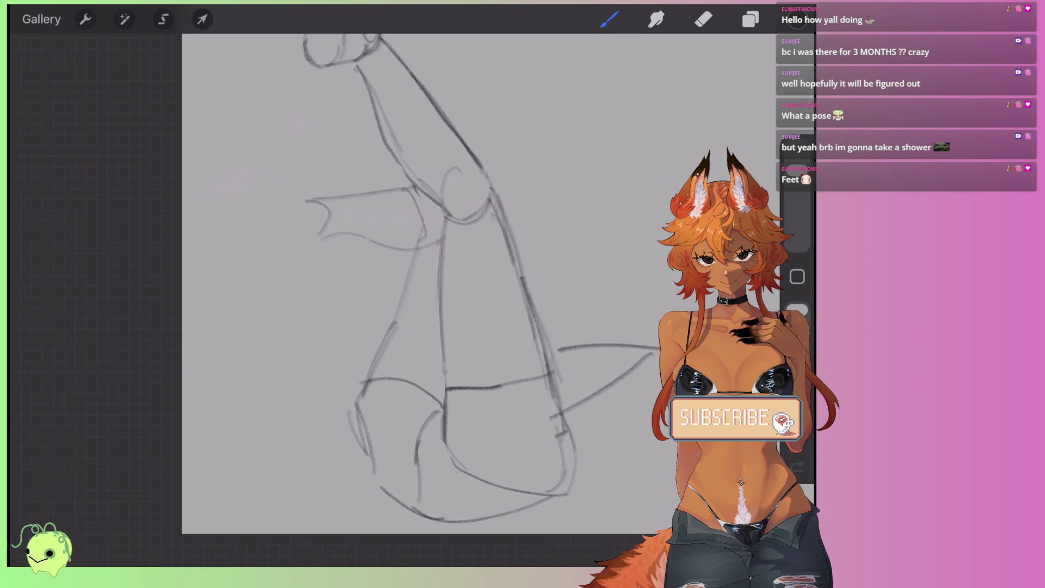
Step: Try several curves at the foot's left tip, undoing each attempt
drag(313, 202, 287, 177)
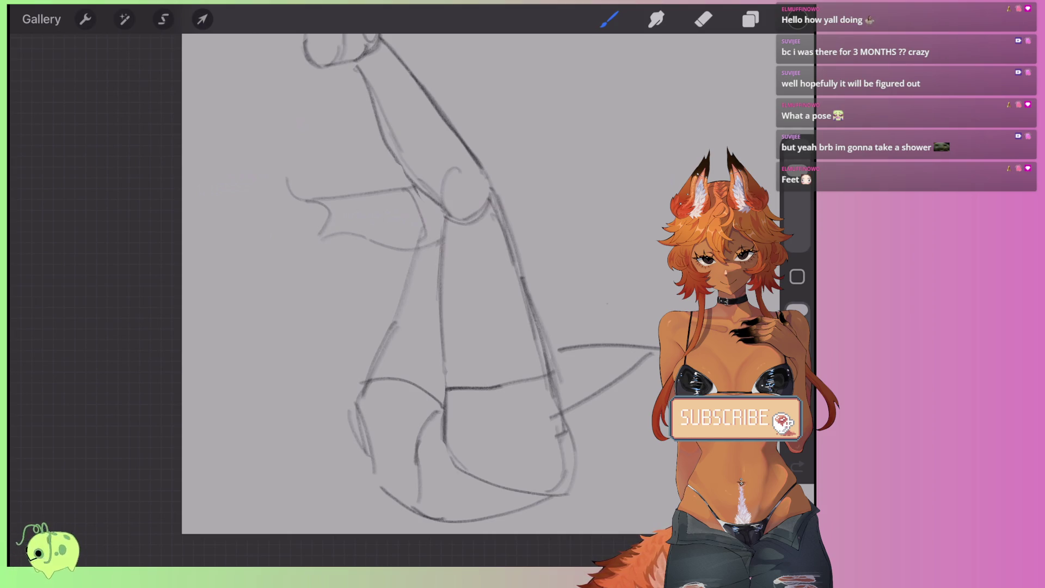
mouse_move(328, 235)
mouse_down()
mouse_move(312, 239)
mouse_move(289, 218)
mouse_move(312, 240)
mouse_up()
key(ctrl+z)
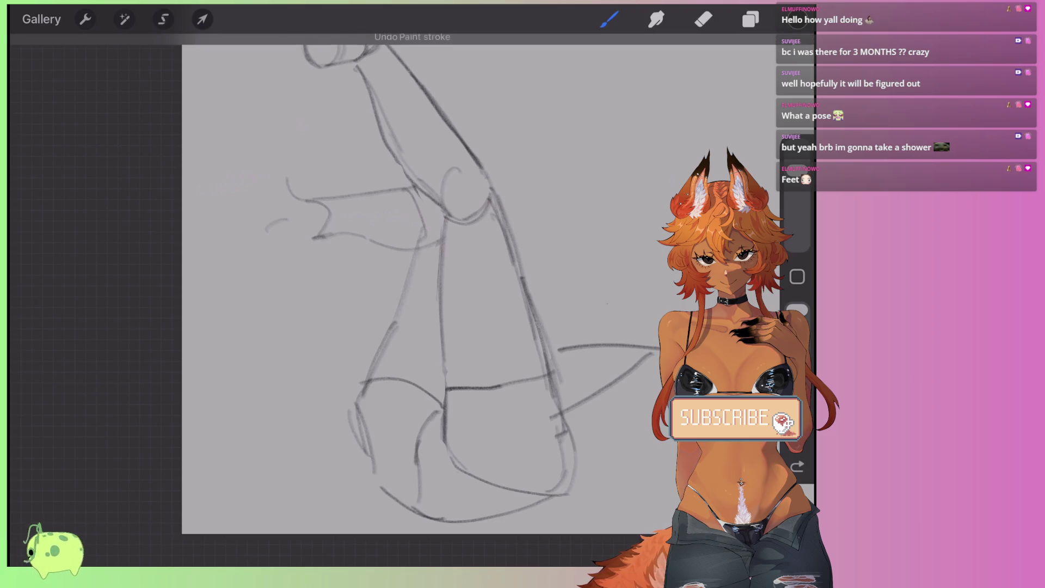
key(ctrl+z)
mouse_move(287, 178)
mouse_down()
mouse_move(308, 245)
mouse_move(300, 270)
mouse_move(315, 239)
mouse_up()
key(ctrl+z)
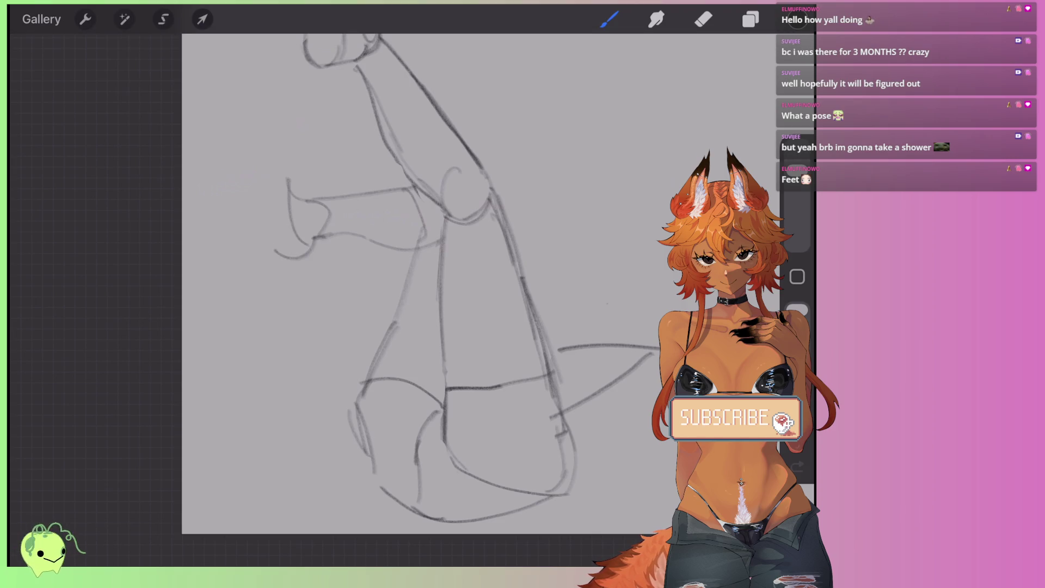
key(ctrl+z)
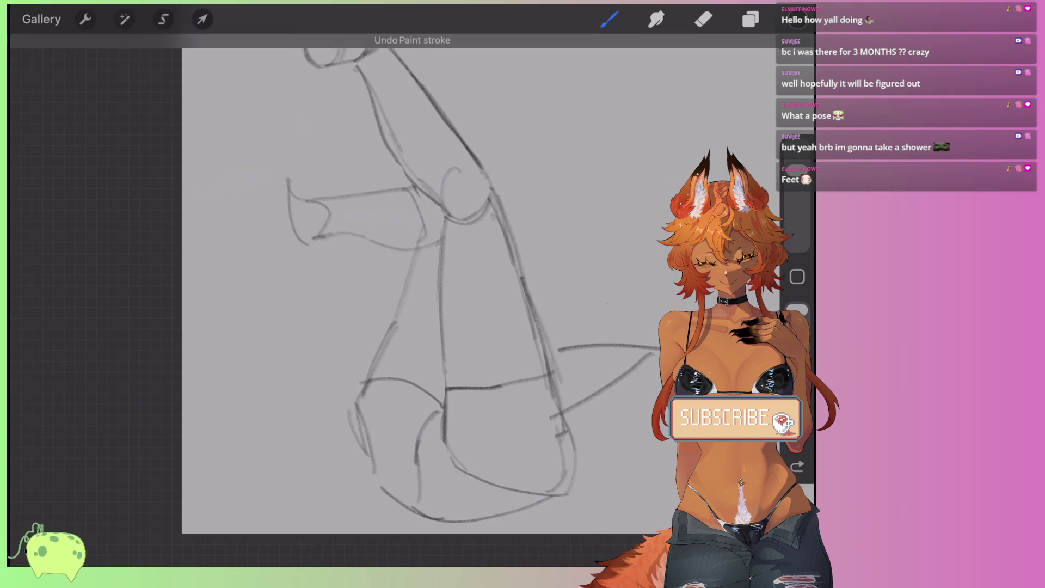
mouse_move(256, 245)
mouse_down()
mouse_move(308, 245)
mouse_move(254, 242)
mouse_up()
key(ctrl+z)
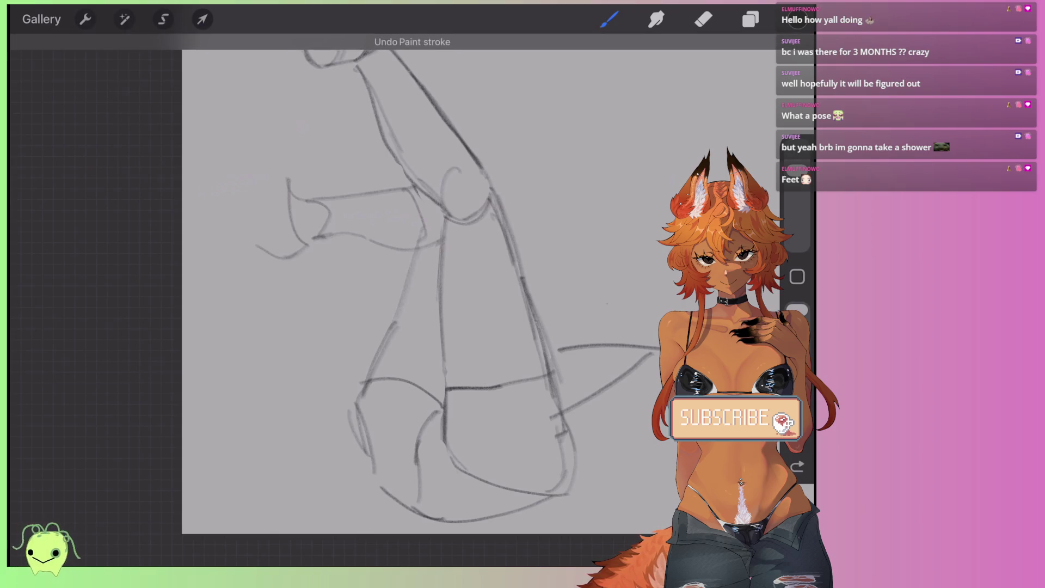
Step: Draw a toe outline with toes and claws, reinforcing the foot's top and left side
mouse_move(244, 182)
mouse_down()
mouse_move(252, 234)
mouse_move(288, 227)
mouse_up()
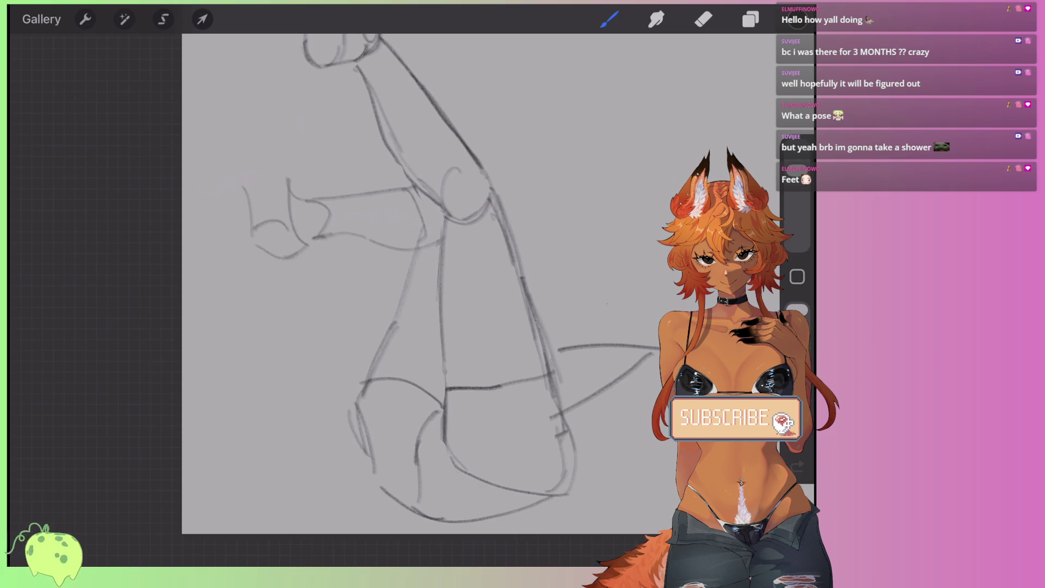
scroll(430, 284, up, 3)
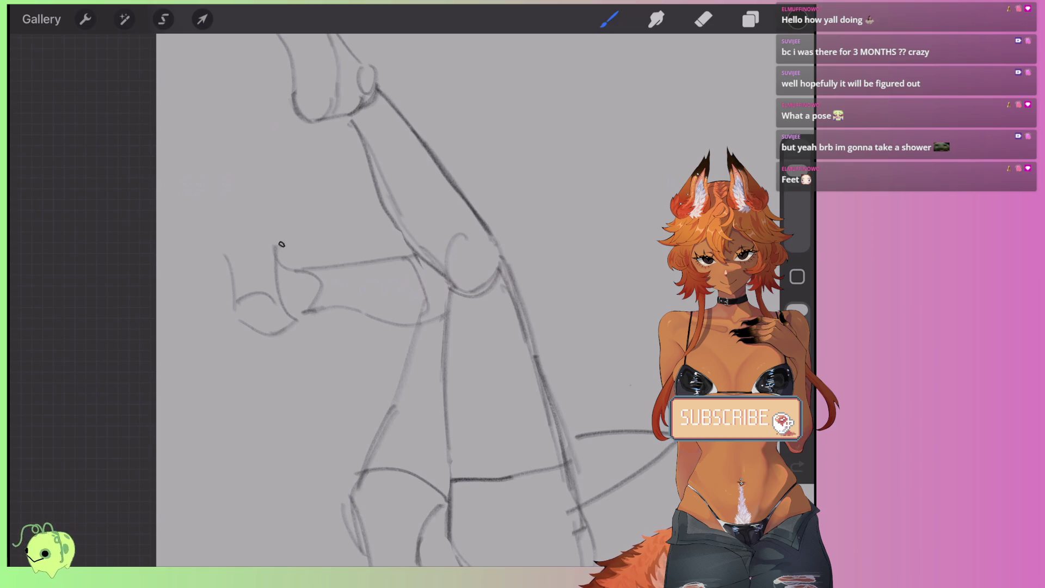
mouse_move(282, 245)
mouse_down()
mouse_move(275, 286)
mouse_move(294, 318)
mouse_move(240, 301)
mouse_move(294, 322)
mouse_up()
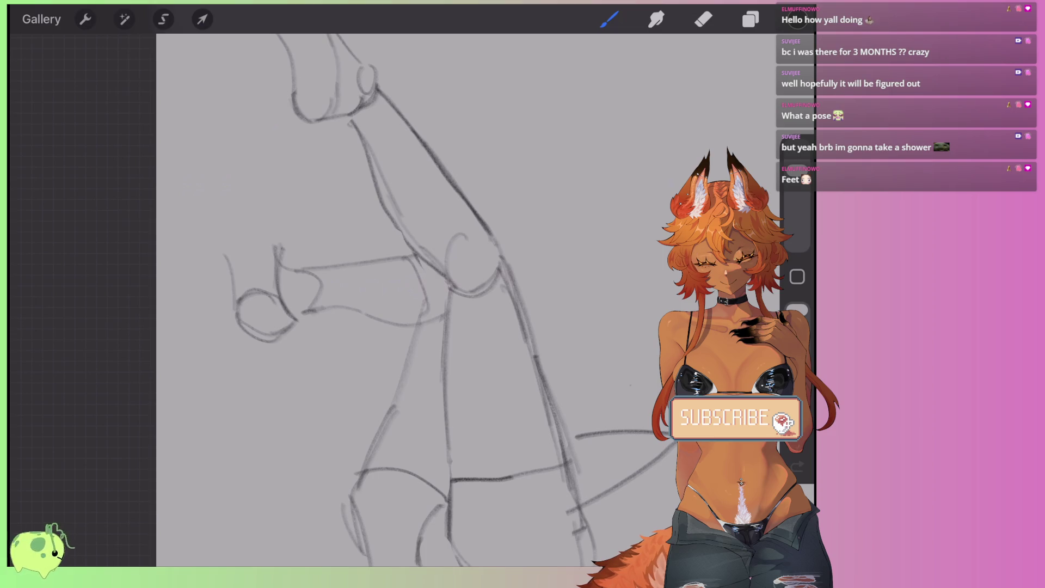
mouse_move(313, 271)
mouse_down()
mouse_move(275, 243)
mouse_move(220, 245)
mouse_move(263, 222)
mouse_move(283, 245)
mouse_move(250, 238)
mouse_up()
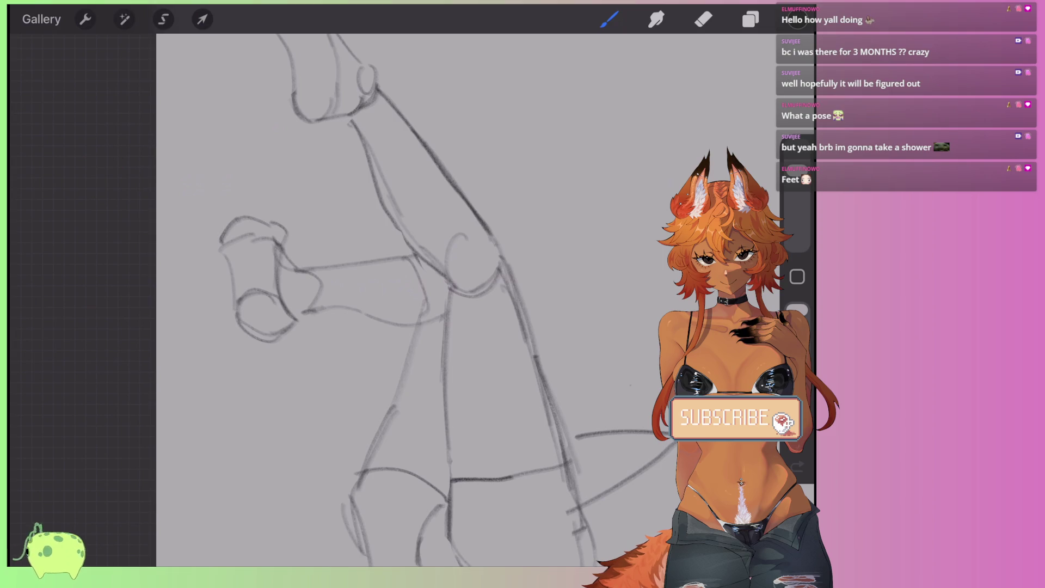
mouse_move(278, 236)
mouse_down()
mouse_move(222, 252)
mouse_move(237, 305)
mouse_up()
scroll(414, 272, down, 3)
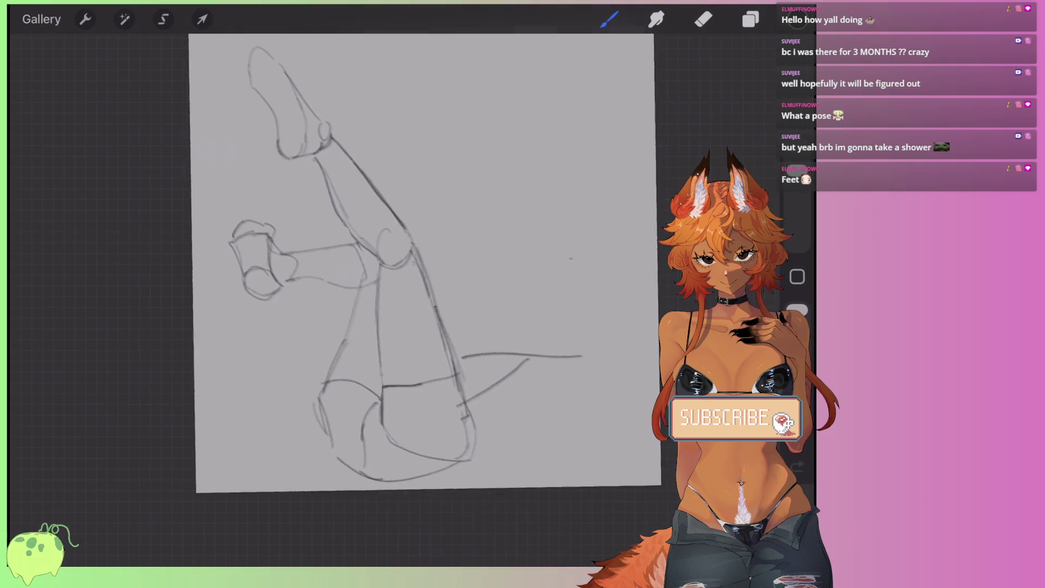
Step: Sketch a trial loop and toe strokes on the foot's top, then undo them
scroll(414, 272, up, 3)
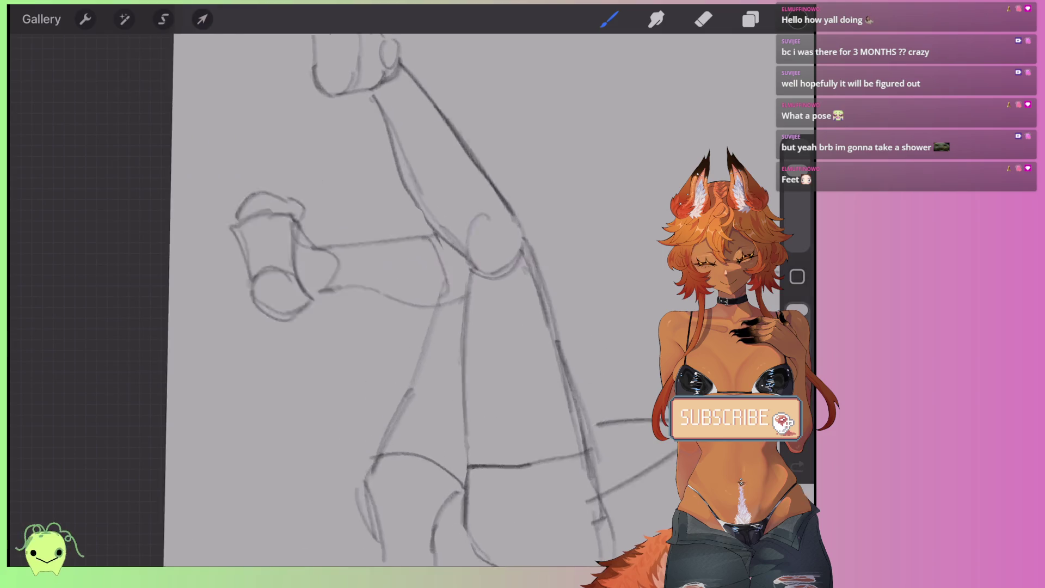
scroll(414, 273, up, 3)
mouse_move(275, 217)
mouse_down()
mouse_move(265, 256)
mouse_move(305, 260)
mouse_up()
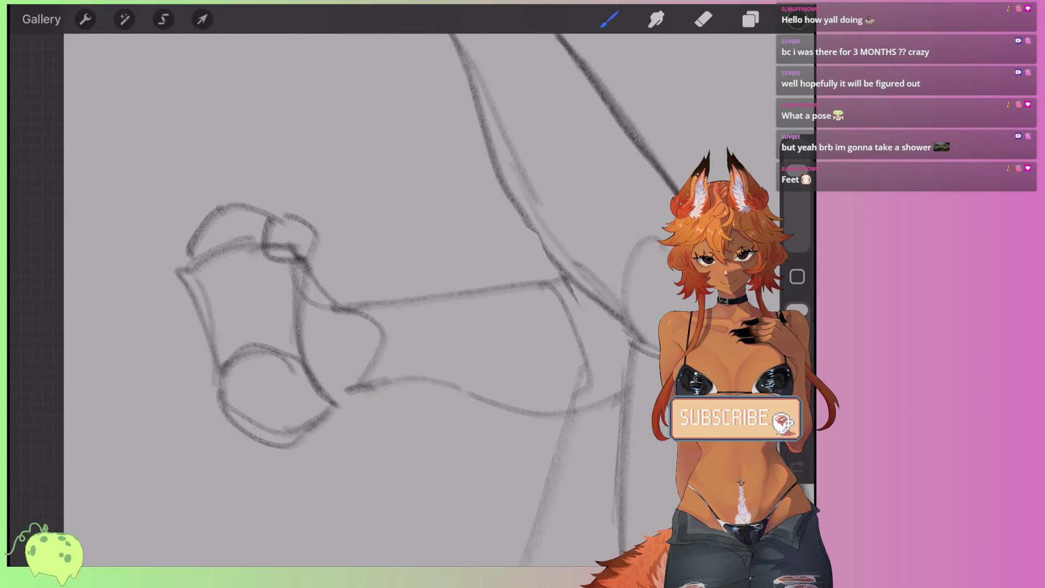
mouse_move(229, 213)
mouse_down()
mouse_move(228, 251)
mouse_move(260, 255)
mouse_up()
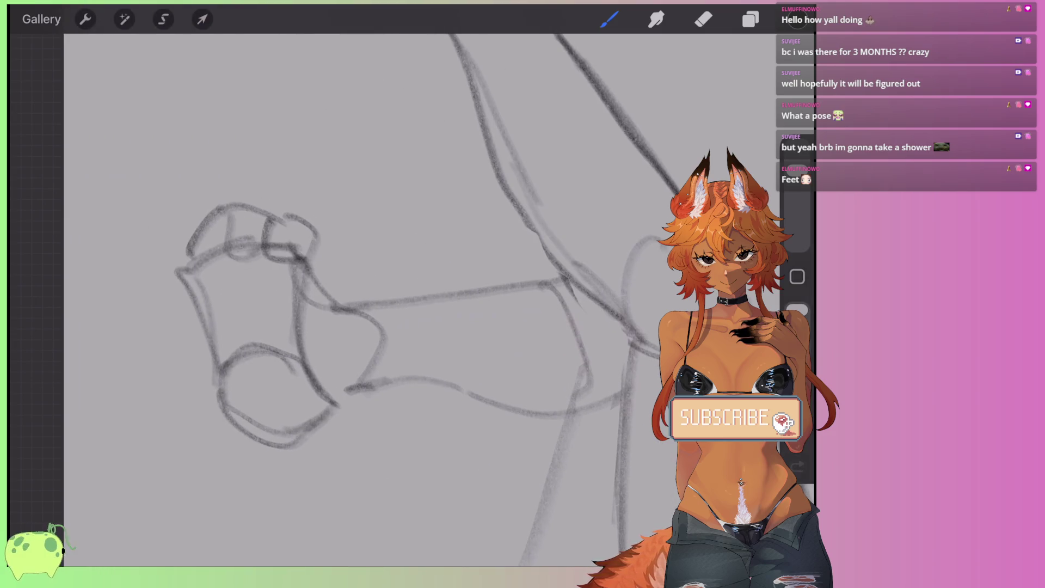
key(ctrl+z)
mouse_move(175, 256)
mouse_down()
mouse_move(181, 275)
mouse_move(208, 247)
mouse_up()
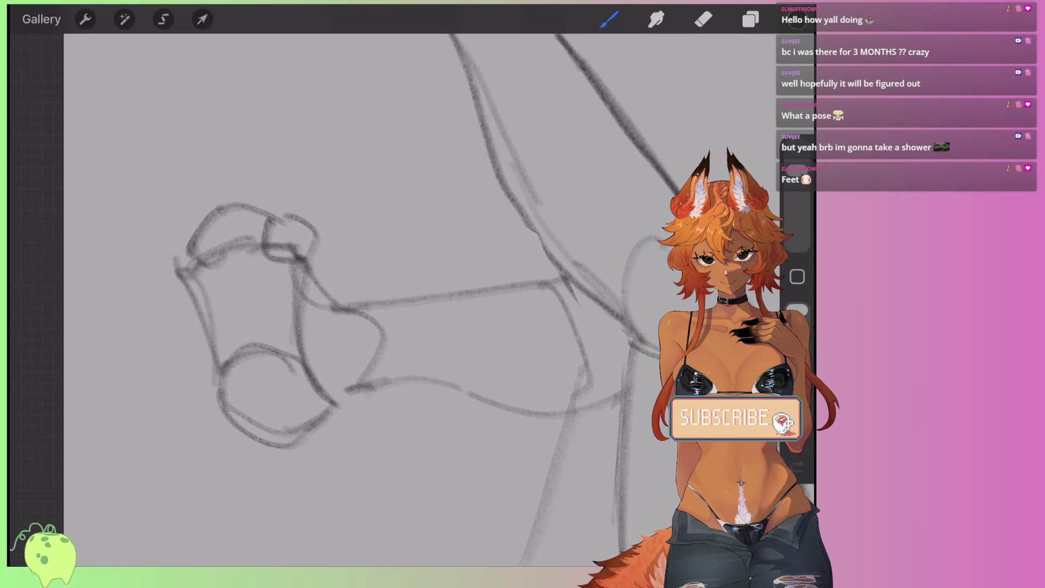
drag(241, 213, 246, 233)
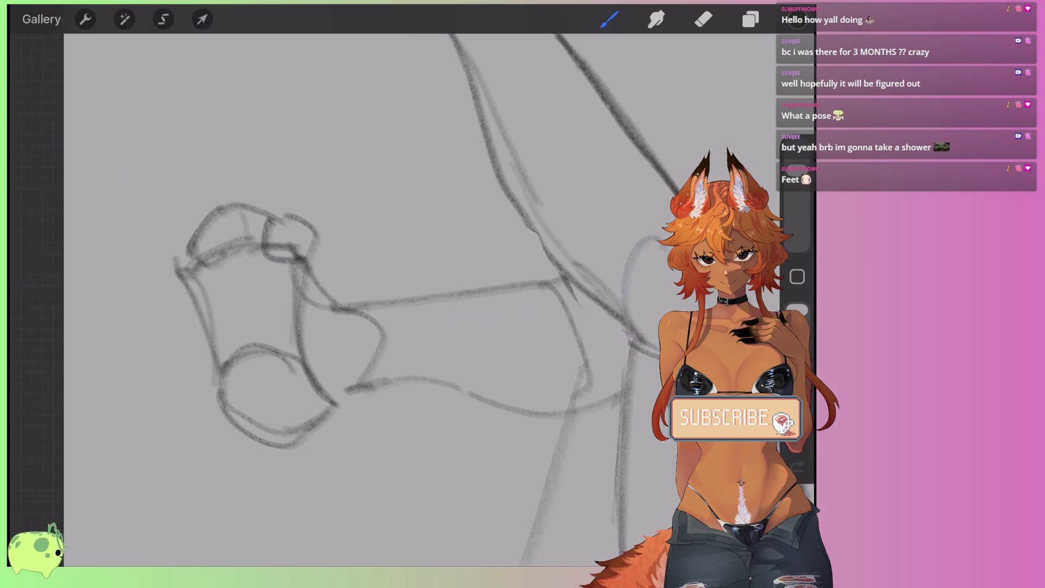
key(ctrl+z)
key(ctrl+z)
key(ctrl+z)
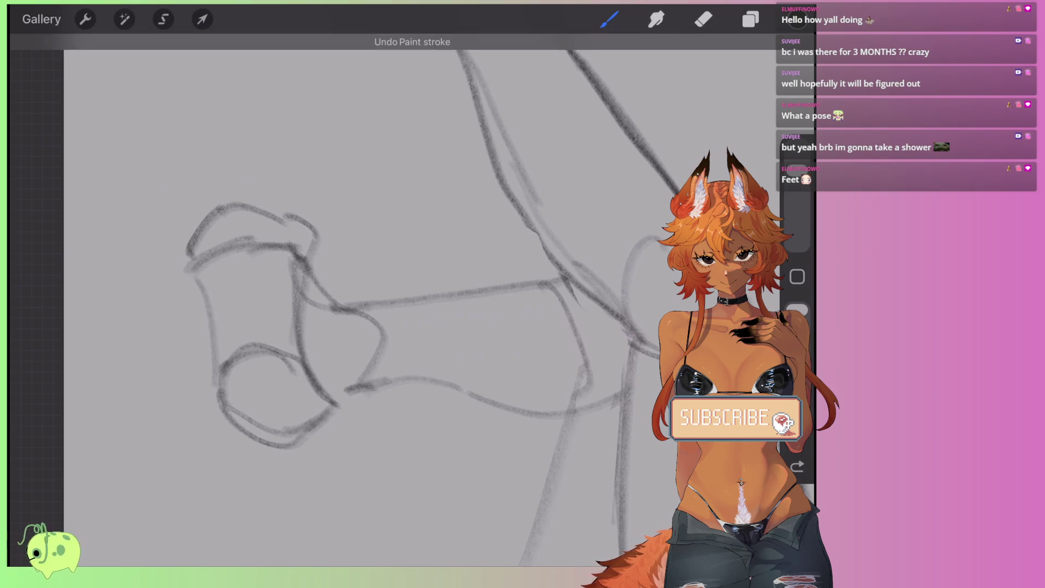
Step: Erase the foot's lower loop and old top outline, adding curves near its top and bottom
mouse_move(348, 305)
mouse_down()
mouse_move(288, 218)
mouse_move(180, 174)
mouse_up()
click(703, 19)
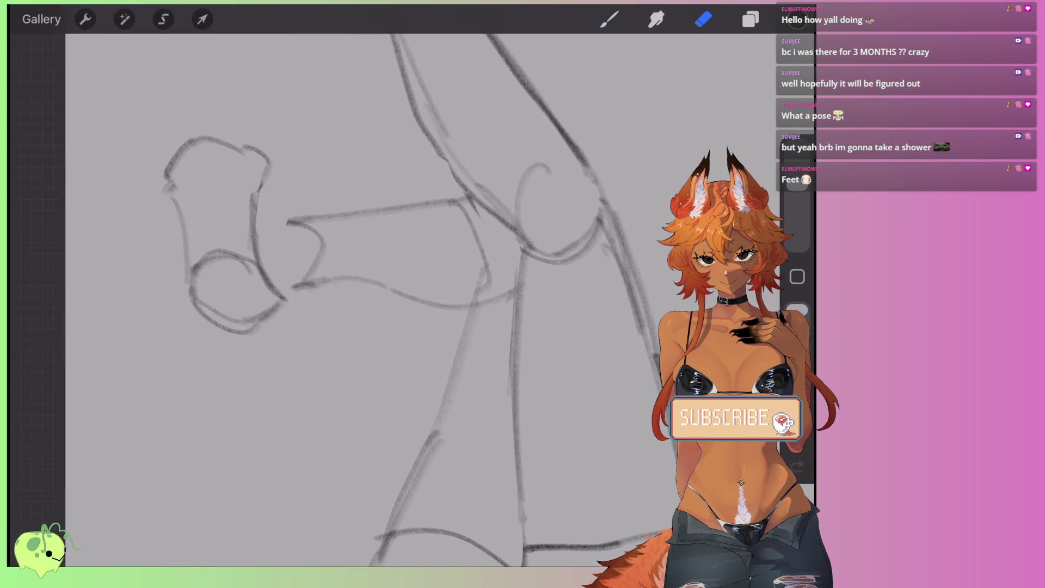
drag(256, 261, 228, 288)
click(610, 19)
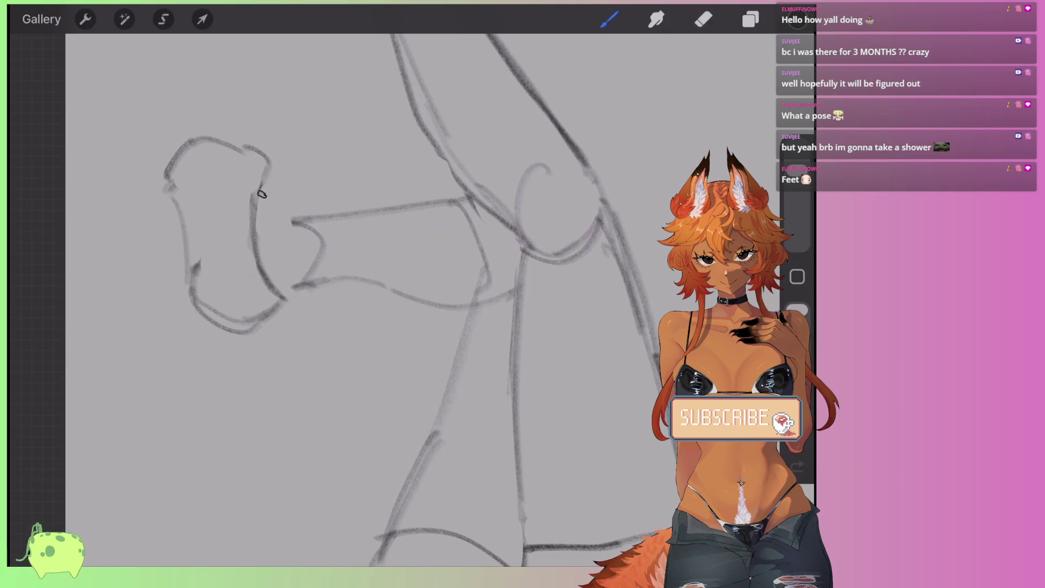
drag(260, 192, 291, 225)
drag(278, 289, 307, 279)
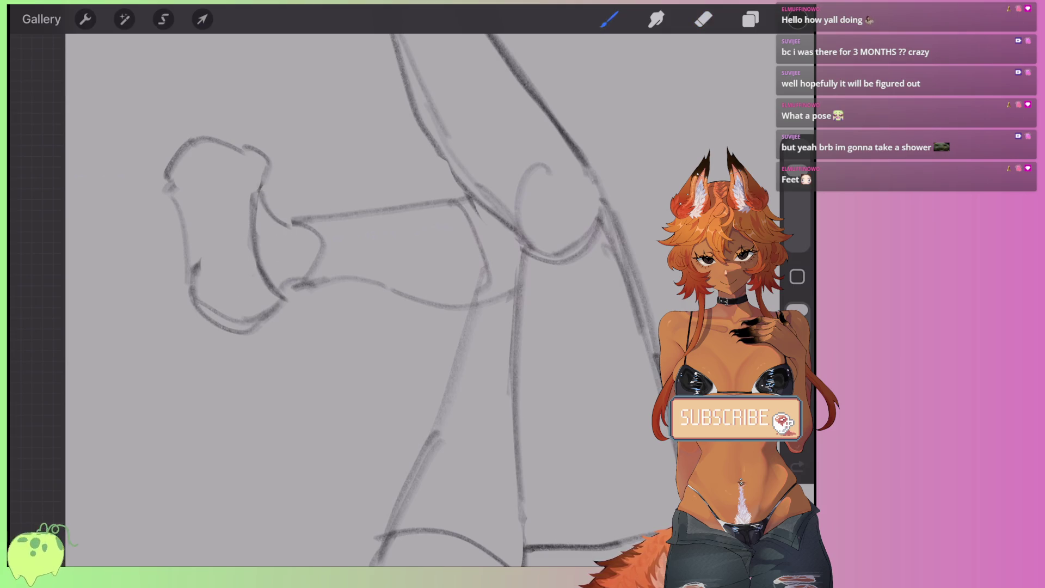
drag(253, 173, 166, 190)
click(703, 19)
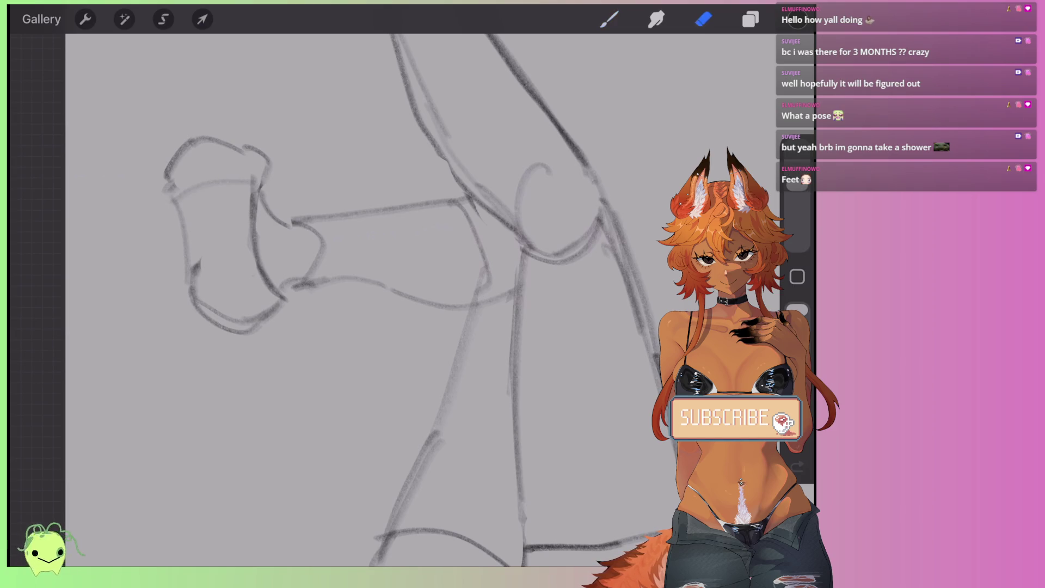
mouse_move(267, 164)
mouse_down()
mouse_move(229, 158)
mouse_move(166, 188)
mouse_up()
click(609, 19)
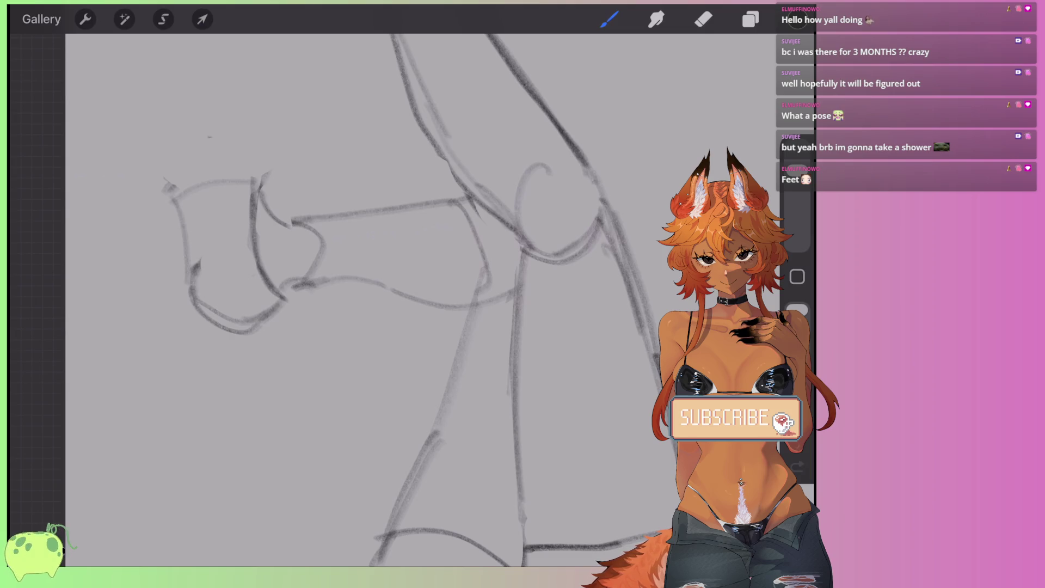
Step: Redraw the foot's peaked top outline and the rounded heel curve
drag(218, 123, 266, 174)
drag(212, 131, 164, 182)
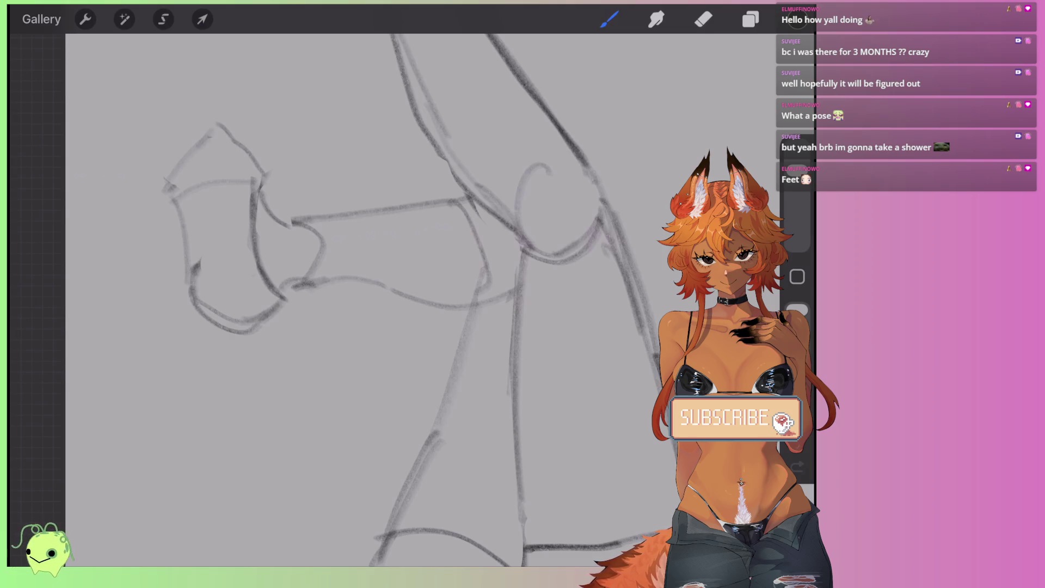
mouse_move(266, 185)
mouse_down()
mouse_move(249, 144)
mouse_move(219, 130)
mouse_move(171, 174)
mouse_up()
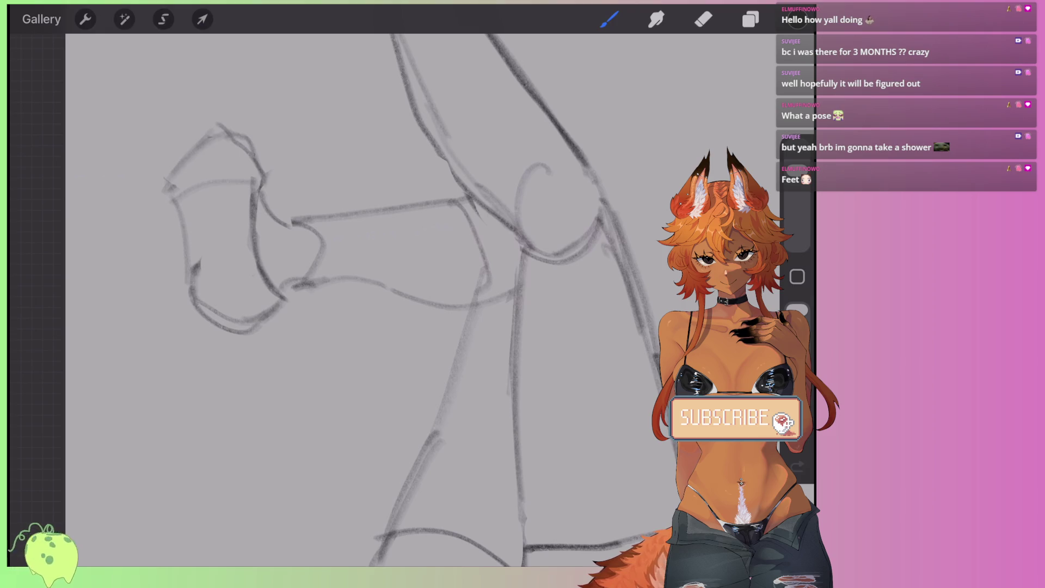
mouse_move(191, 280)
mouse_down()
mouse_move(221, 252)
mouse_move(250, 254)
mouse_up()
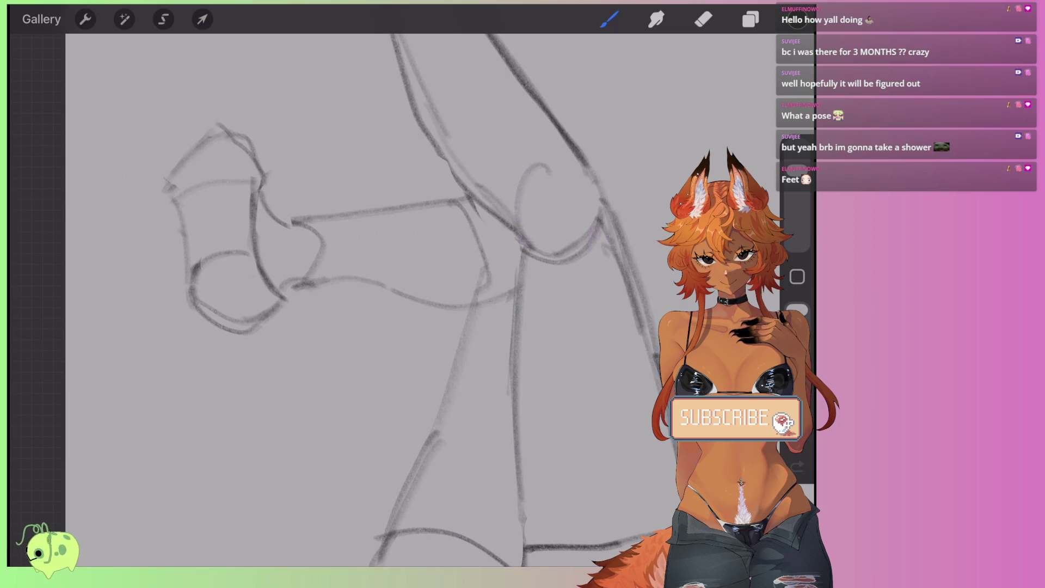
mouse_move(187, 275)
mouse_down()
mouse_move(163, 199)
mouse_move(235, 180)
mouse_move(256, 228)
mouse_move(251, 250)
mouse_up()
scroll(381, 299, down, 5)
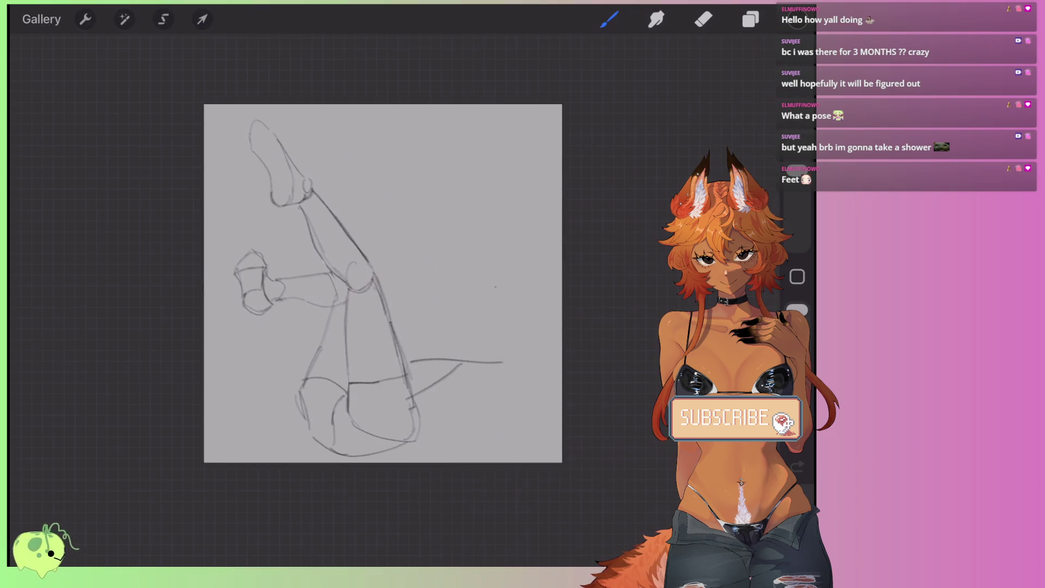
Step: Lasso the left foot freehand and try a uniform resize, then undo it
scroll(296, 136, up, 3)
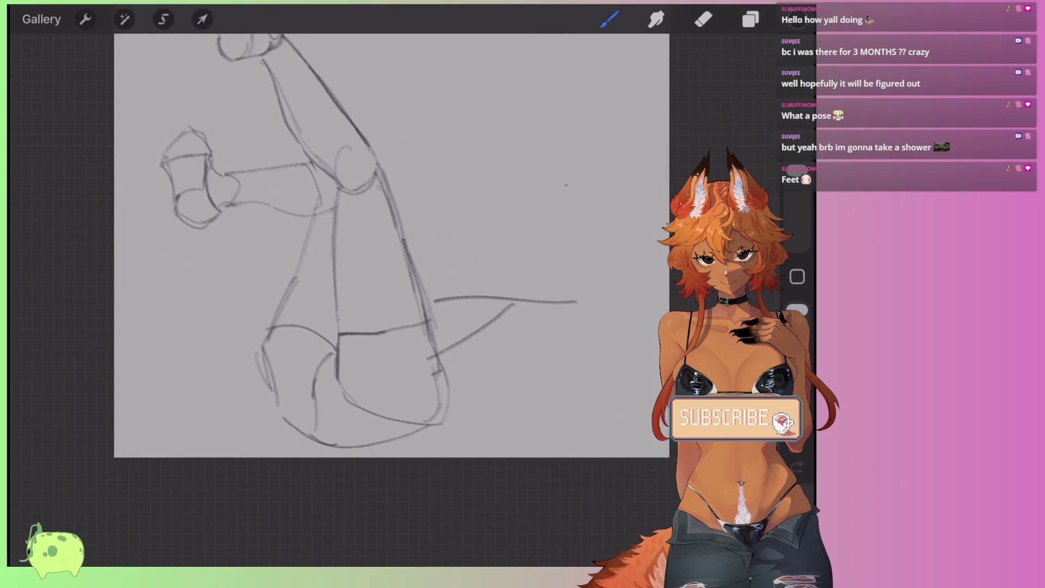
scroll(296, 136, up, 3)
click(163, 19)
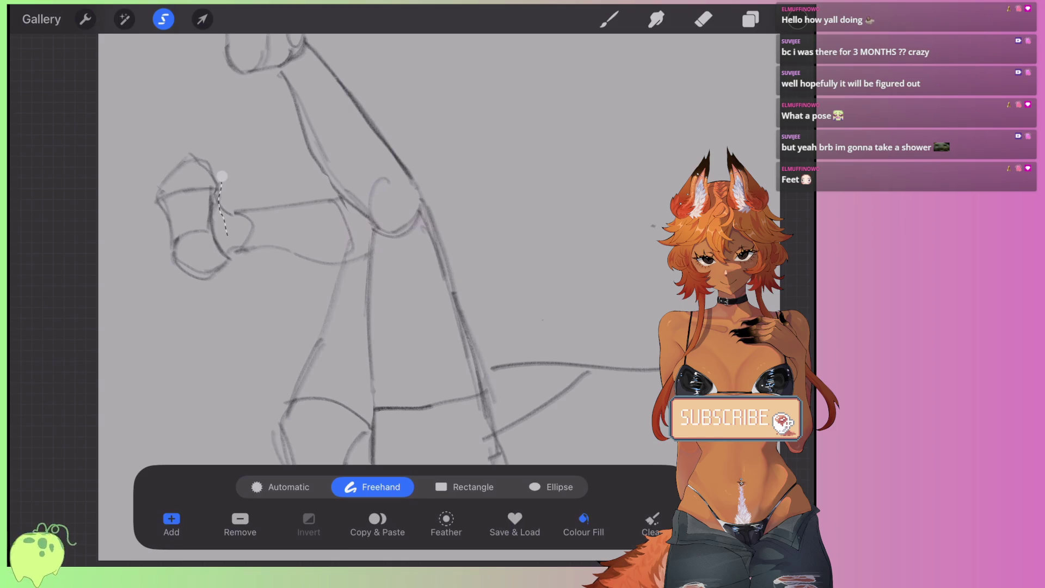
mouse_move(220, 175)
mouse_down()
mouse_move(142, 281)
mouse_move(203, 41)
mouse_up()
click(202, 19)
mouse_move(154, 152)
mouse_down()
mouse_move(147, 141)
mouse_move(153, 152)
mouse_move(179, 138)
mouse_up()
key(ctrl+z)
Step: Distort the selected foot by dragging its corner handles to skew it, then commit
click(470, 487)
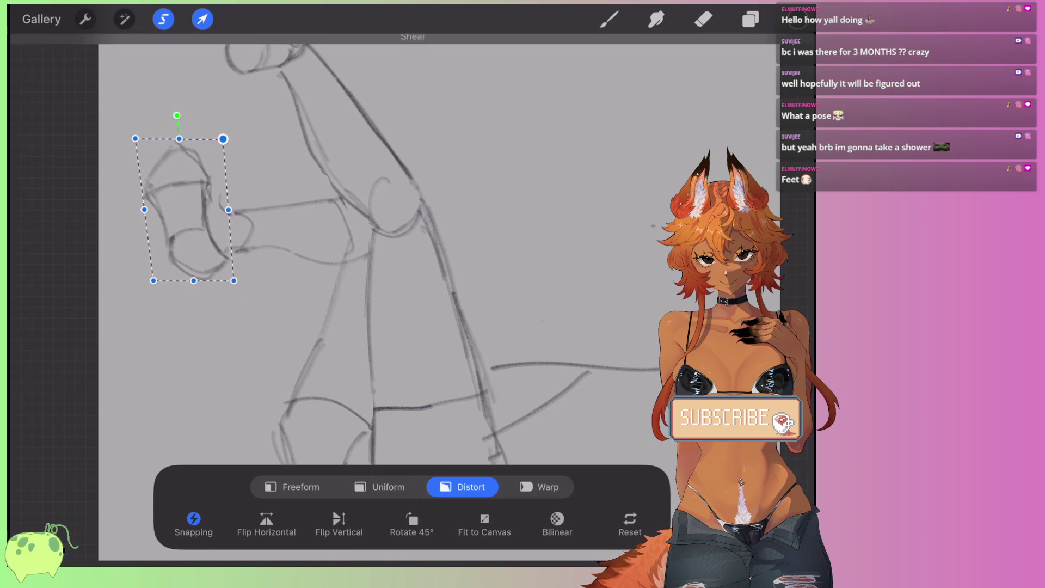
click(193, 280)
drag(194, 280, 241, 279)
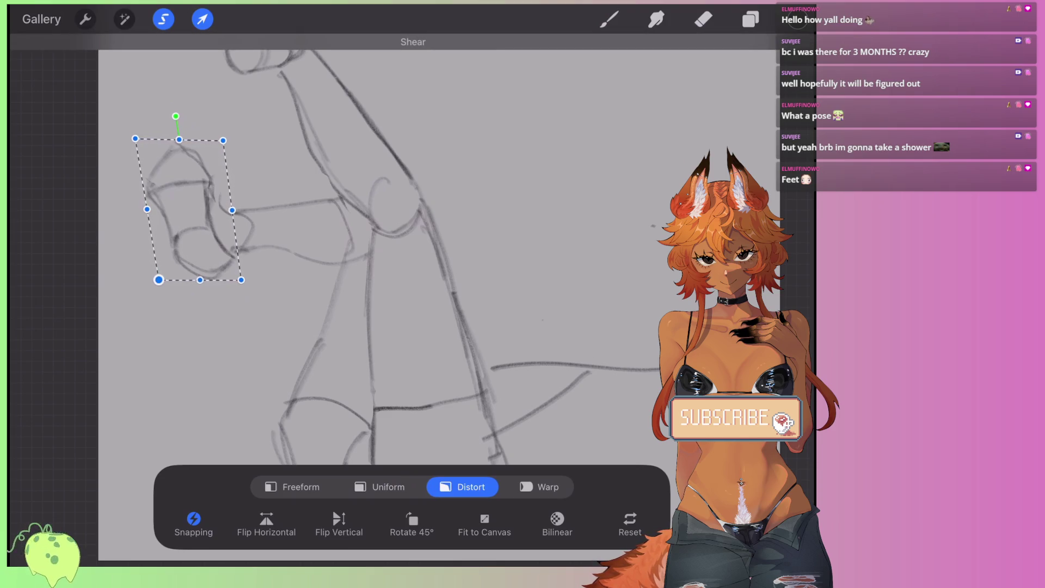
drag(158, 279, 162, 282)
key(b)
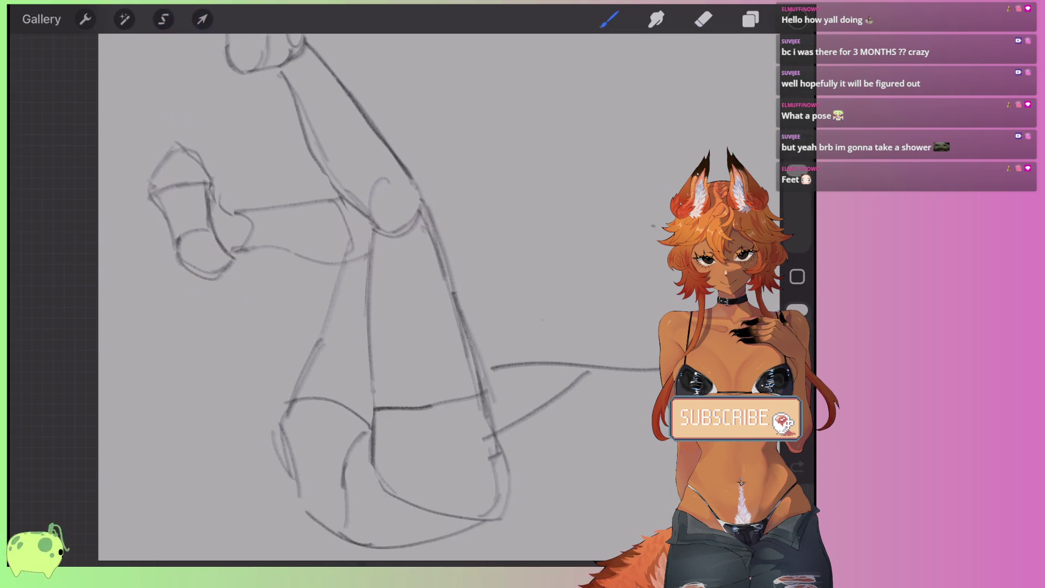
scroll(381, 235, down, 5)
drag(381, 235, 323, 251)
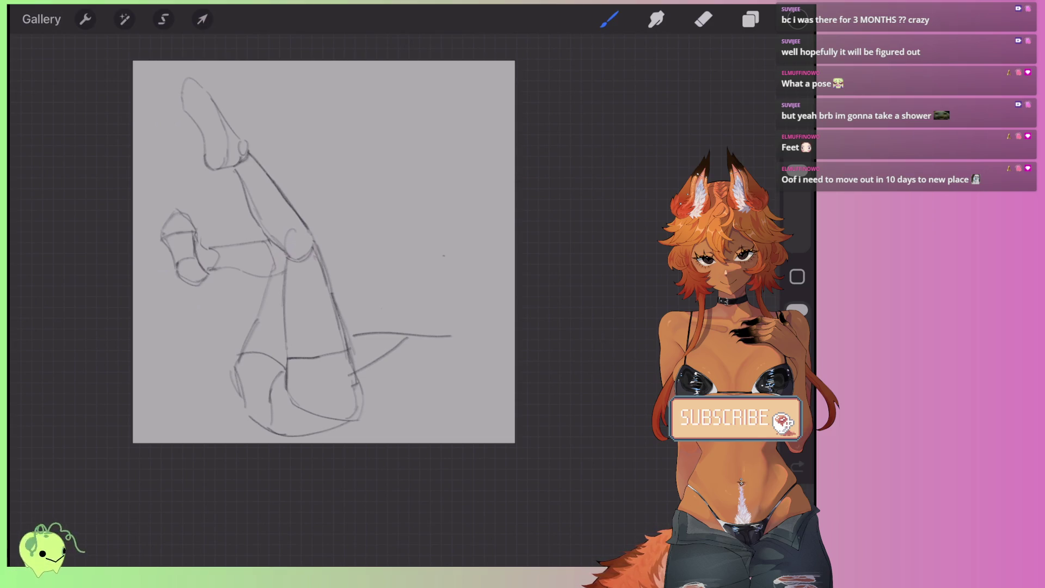
scroll(338, 327, up, 3)
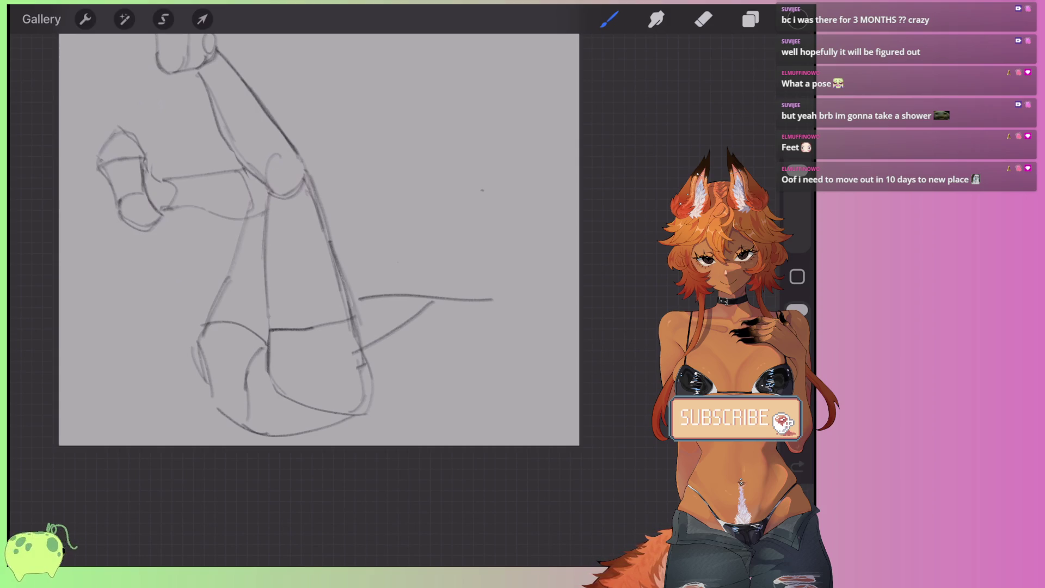
Step: Draw the tail's lower curve, an inner arc at its base, and its upper edge
scroll(319, 239, right, 2)
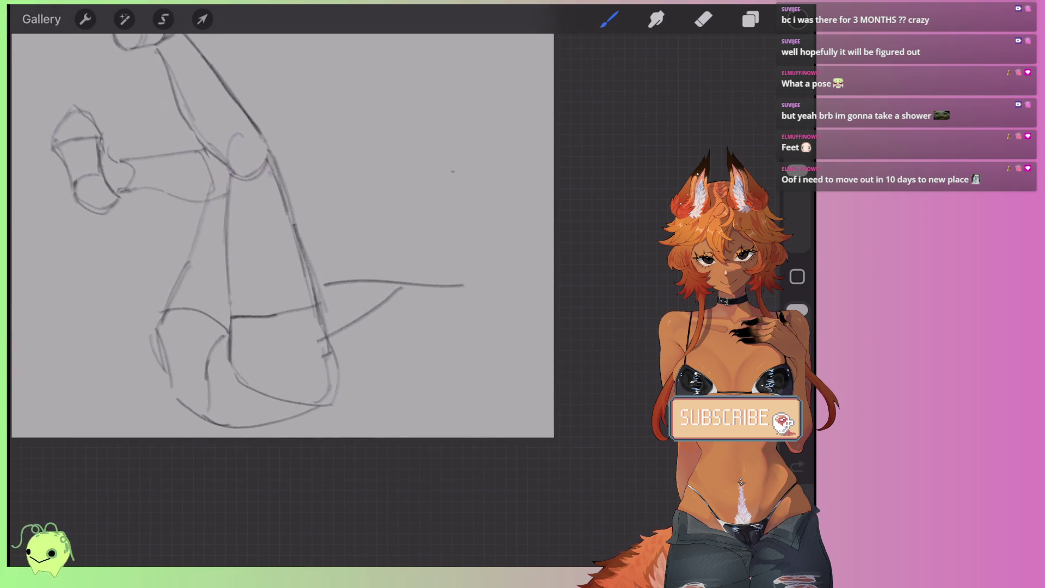
drag(302, 415, 438, 326)
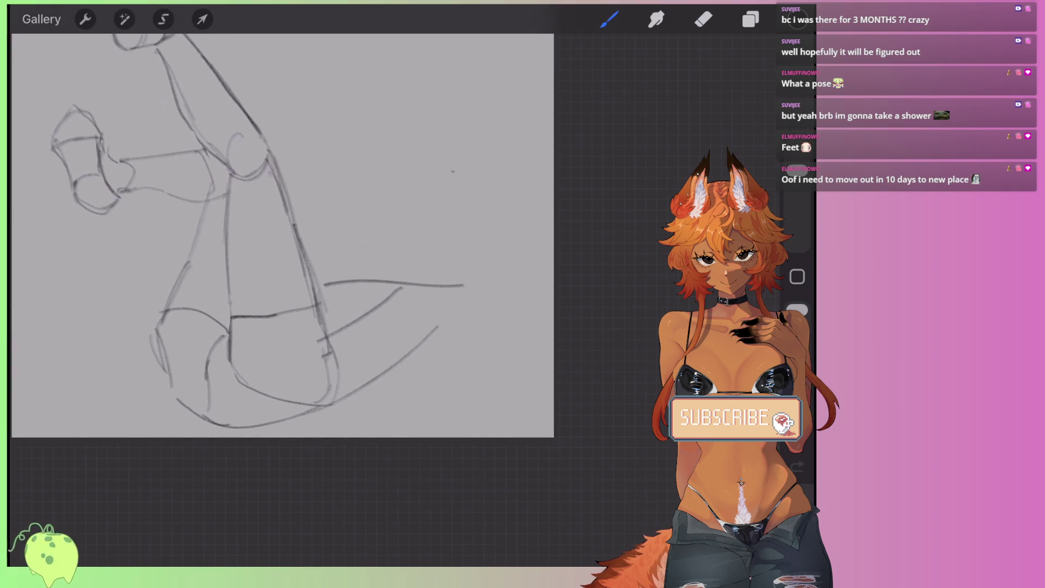
drag(342, 326, 383, 368)
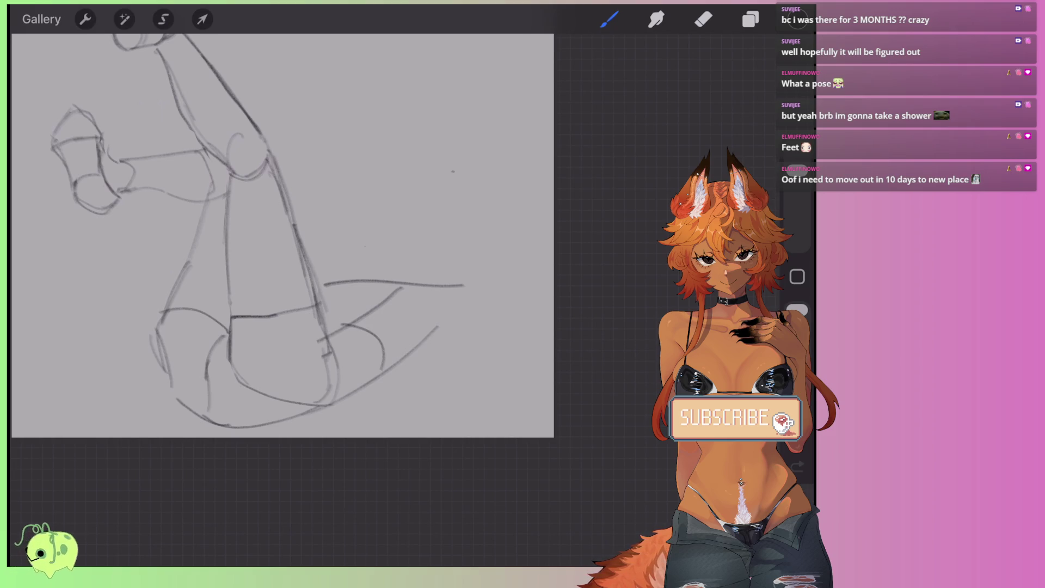
mouse_move(420, 340)
mouse_down()
mouse_move(389, 267)
mouse_move(323, 284)
mouse_up()
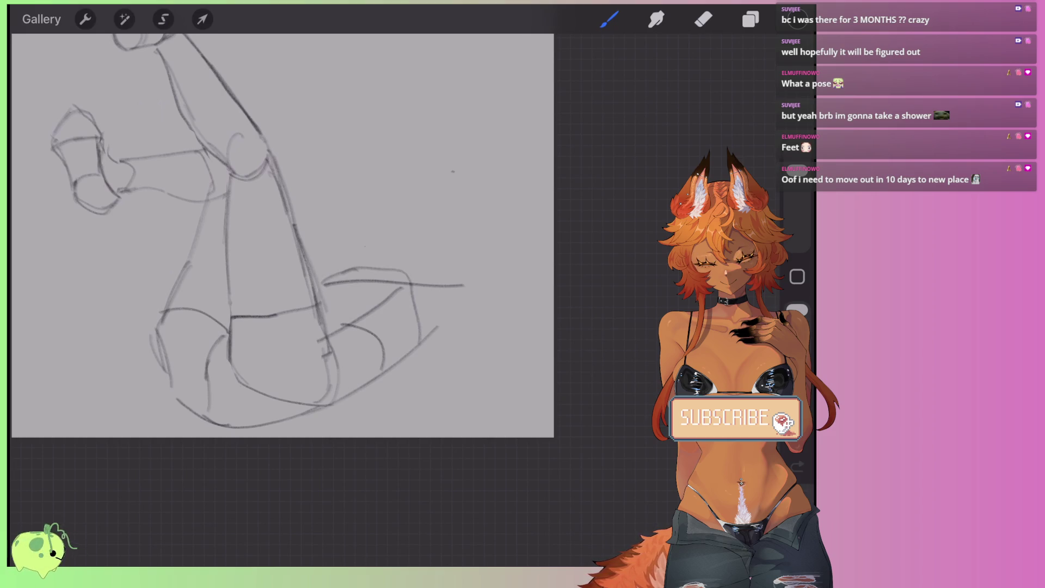
drag(326, 245, 289, 250)
Step: Extend the tail lines into a pointed curved tip and stroke along its right edge
mouse_move(372, 288)
mouse_down()
mouse_move(430, 276)
mouse_move(416, 316)
mouse_move(387, 344)
mouse_up()
mouse_move(273, 245)
mouse_down()
mouse_move(292, 259)
mouse_move(281, 228)
mouse_up()
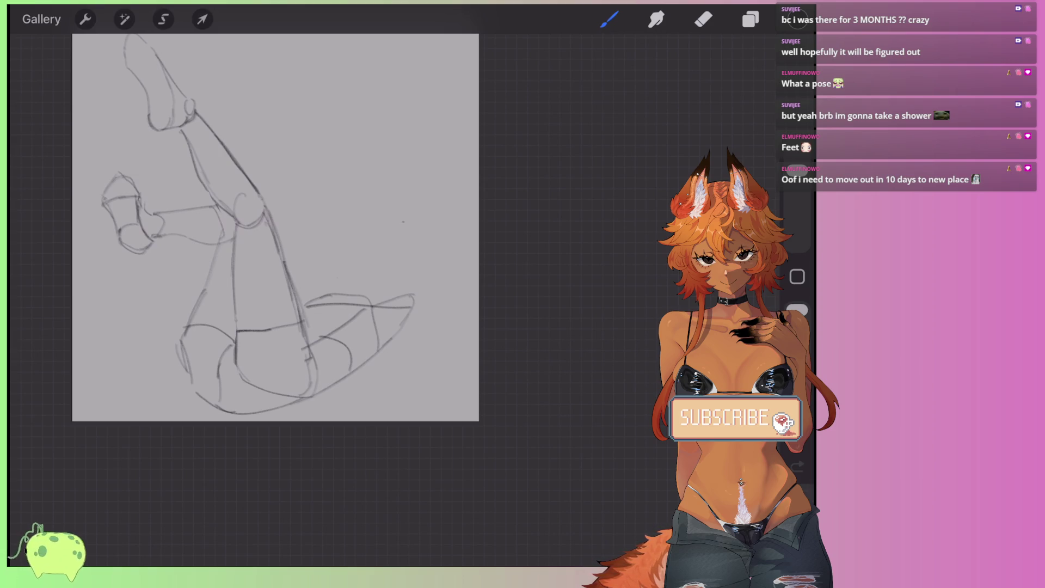
scroll(273, 245, up, 5)
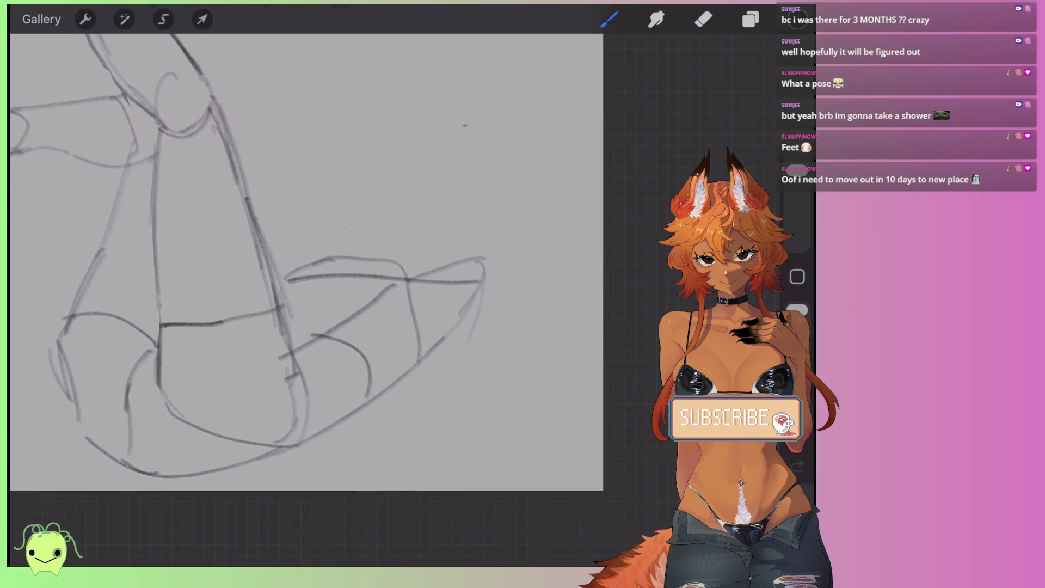
drag(487, 283, 451, 398)
scroll(305, 261, down, 2)
scroll(278, 234, down, 1)
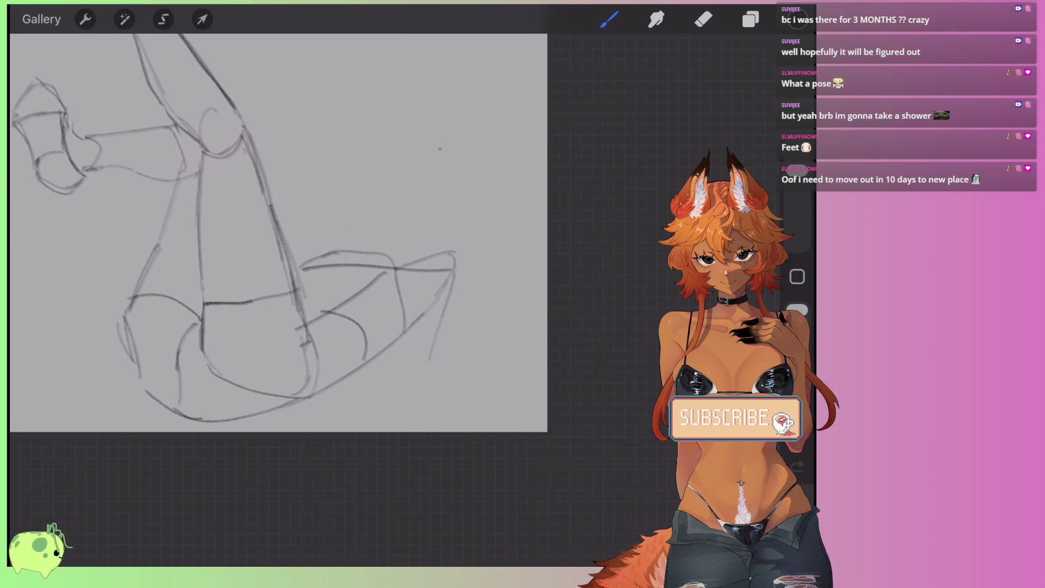
scroll(279, 233, down, 2)
scroll(288, 229, down, 2)
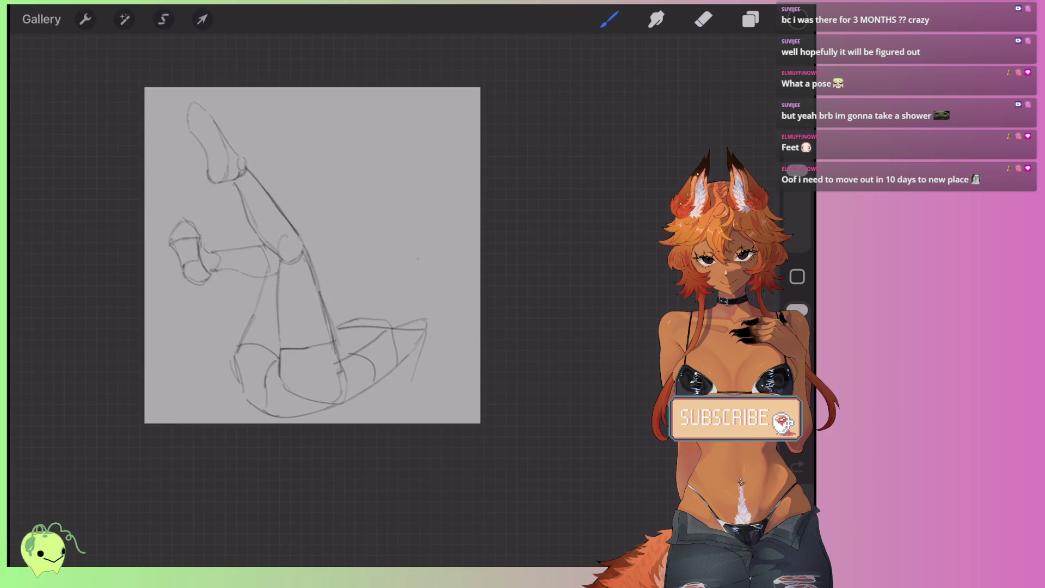
Step: Uniformly shrink the whole leg sketch to 2542 × 2985 px and shift it up and to the right
scroll(313, 255, down, 3)
click(202, 19)
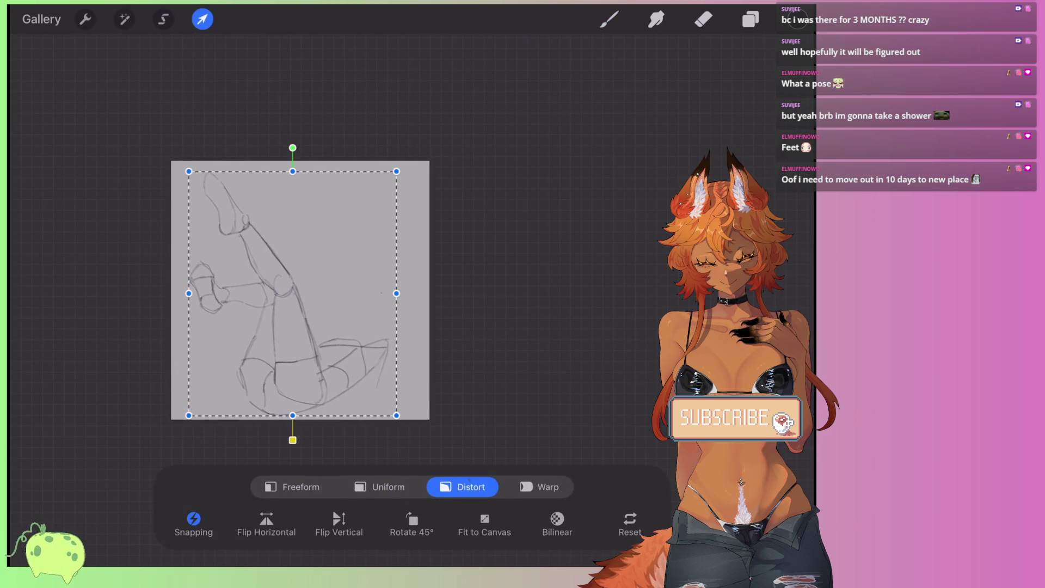
click(379, 486)
drag(427, 164, 370, 203)
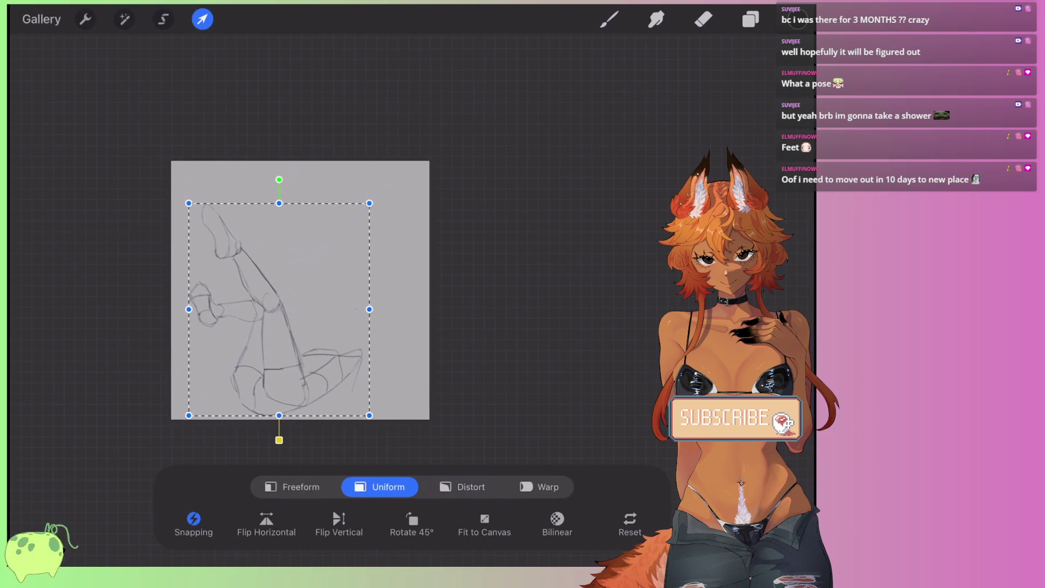
drag(277, 308, 306, 285)
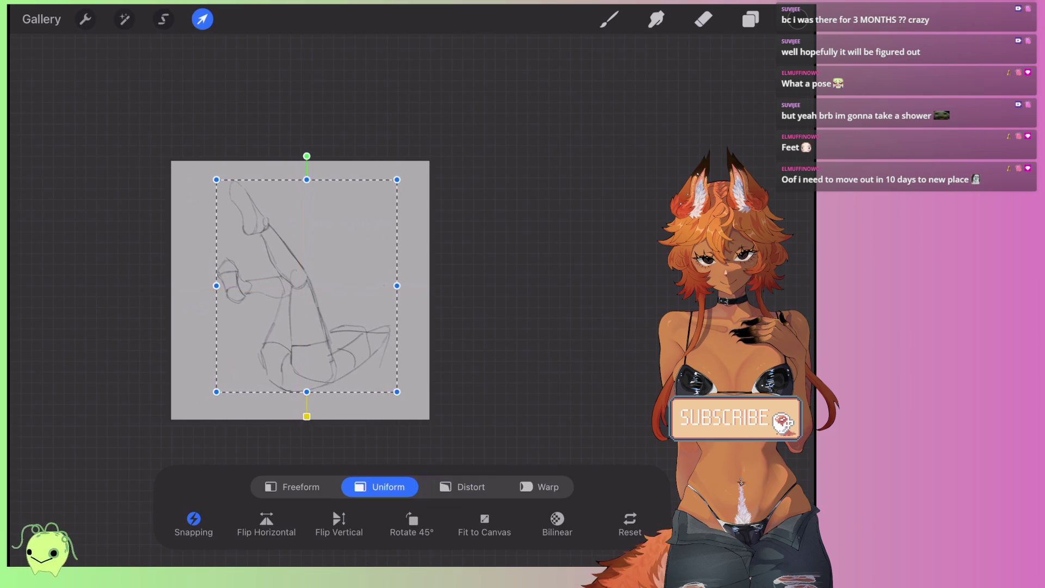
drag(397, 179, 380, 196)
drag(297, 296, 306, 281)
click(609, 19)
scroll(300, 289, up, 5)
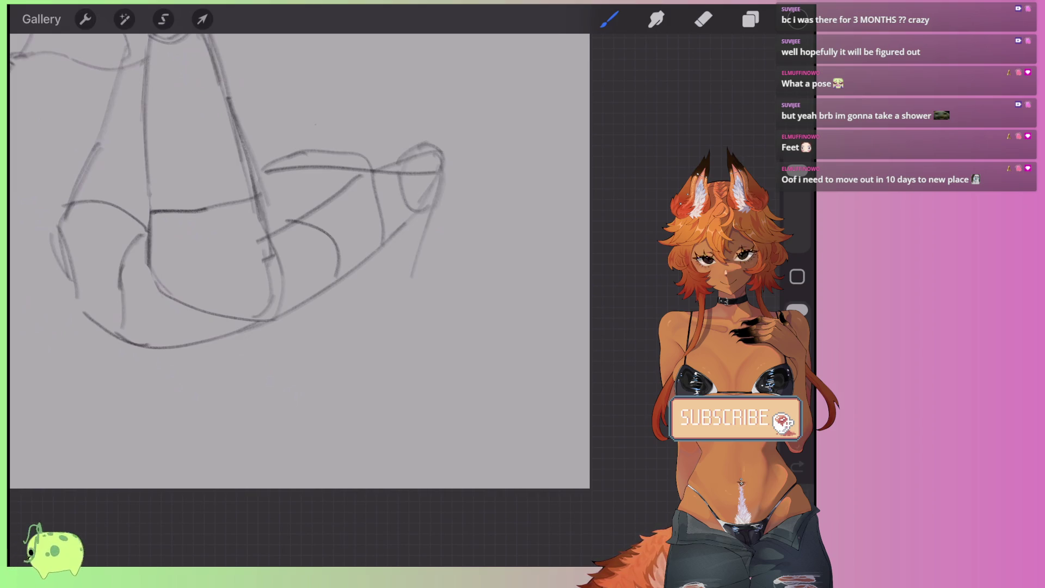
Step: Extend the right leg with pencil lines down into a lower shin toward the foot
drag(442, 173, 407, 320)
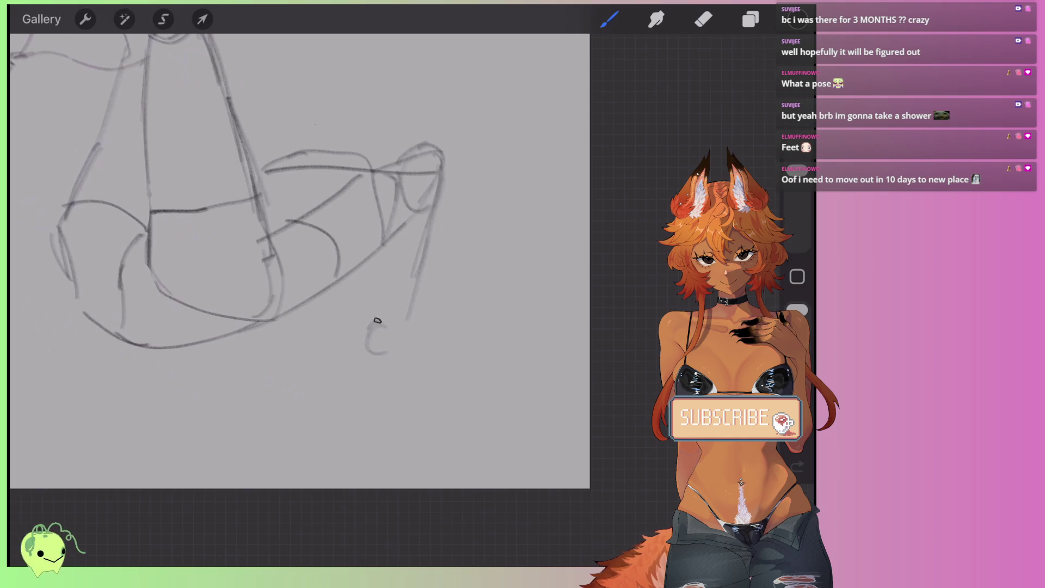
drag(386, 224, 365, 310)
mouse_move(391, 230)
mouse_down()
mouse_move(371, 318)
mouse_move(302, 379)
mouse_up()
drag(344, 338, 272, 412)
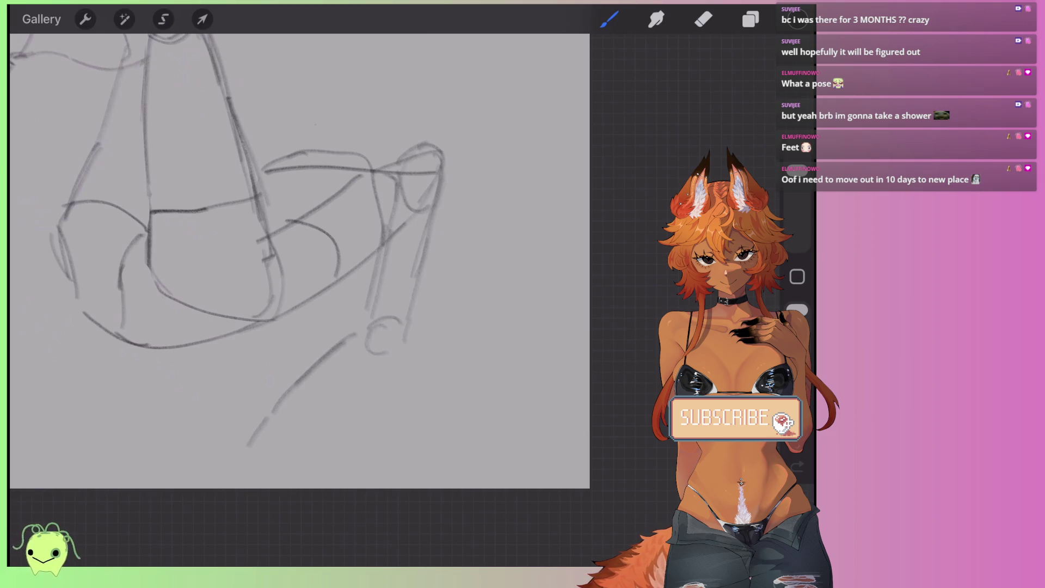
drag(304, 420, 392, 362)
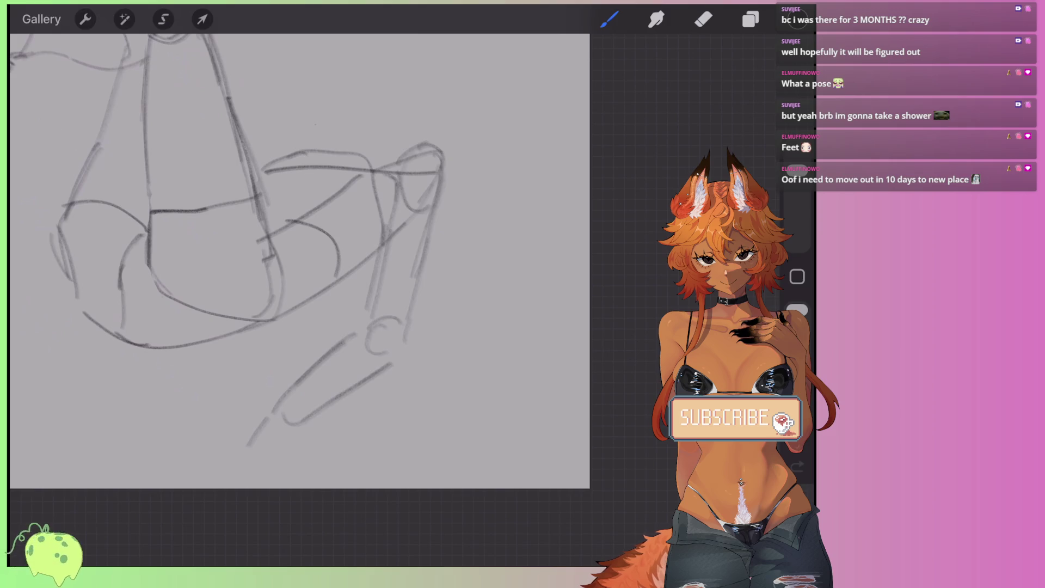
scroll(299, 261, down, 3)
scroll(294, 218, up, 2)
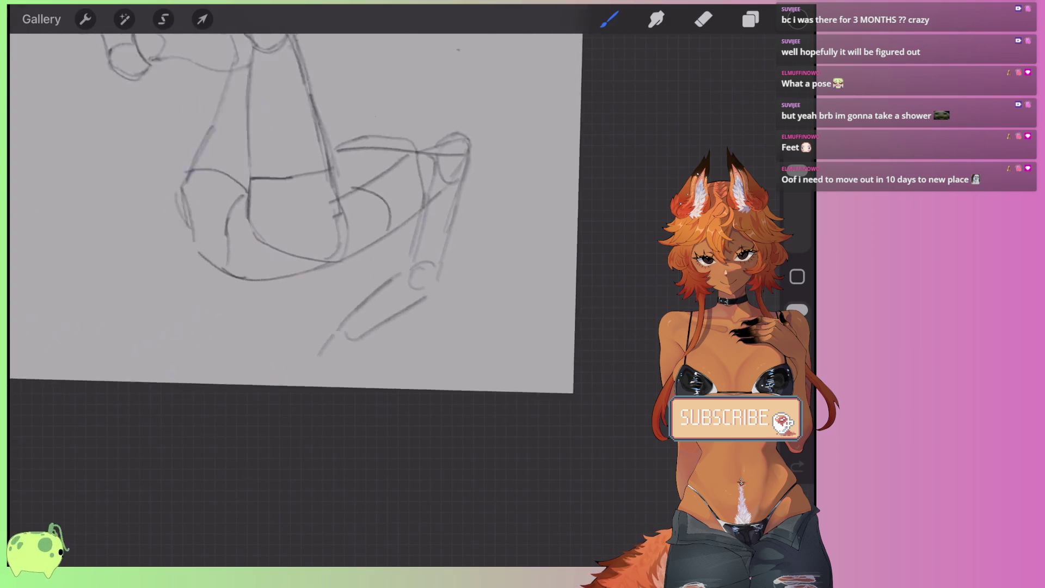
Step: Lasso the new lower-leg strokes with a freehand selection
click(164, 19)
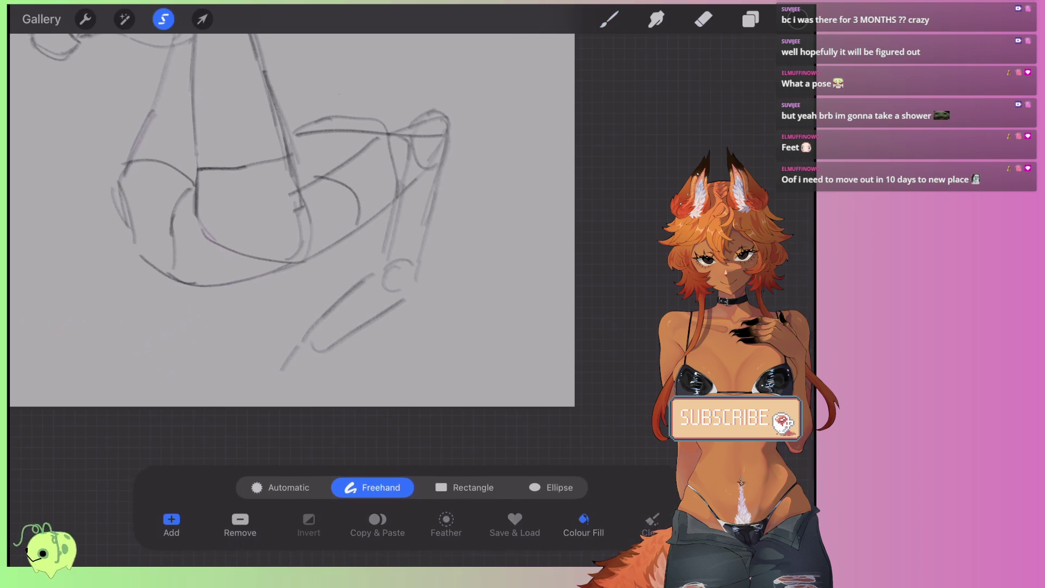
click(384, 278)
key(ctrl+z)
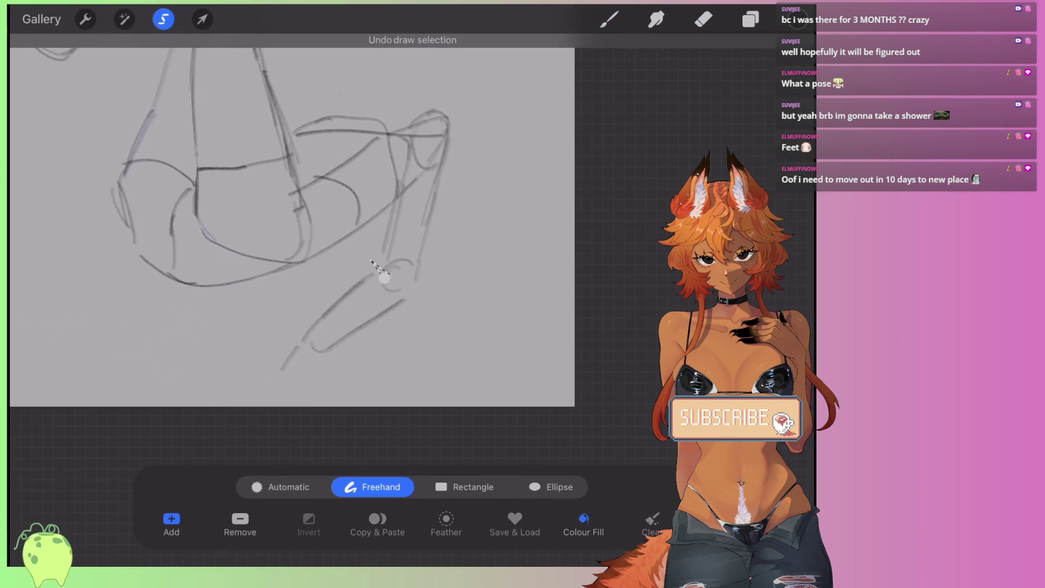
mouse_move(384, 278)
mouse_down()
mouse_move(265, 398)
mouse_move(384, 279)
mouse_move(234, 370)
mouse_move(435, 286)
mouse_up()
click(610, 19)
Step: Rotate the selected lower strokes slightly clockwise and raise them a little
click(202, 19)
drag(343, 248, 348, 233)
click(610, 19)
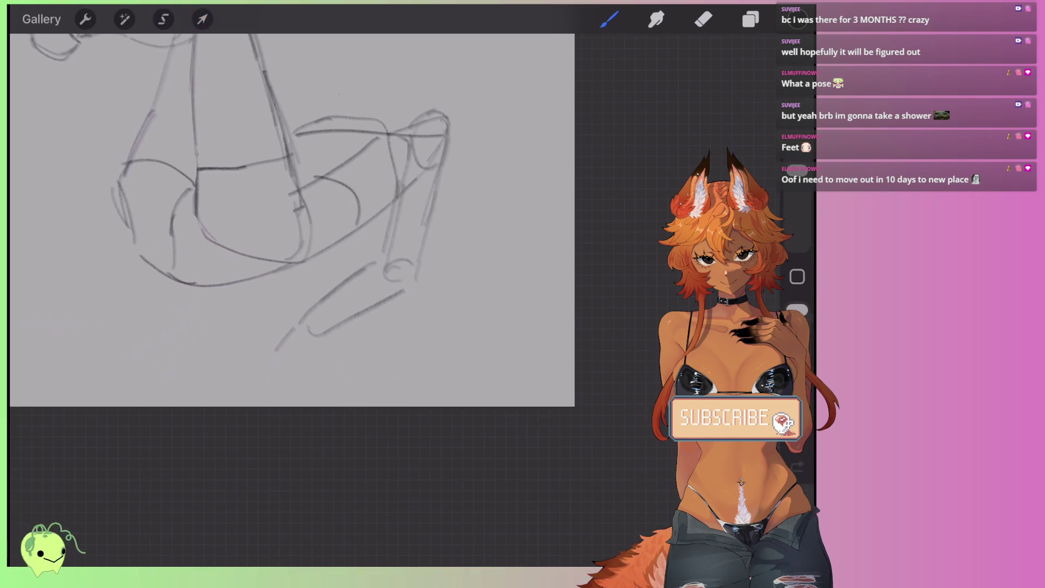
scroll(327, 218, up, 3)
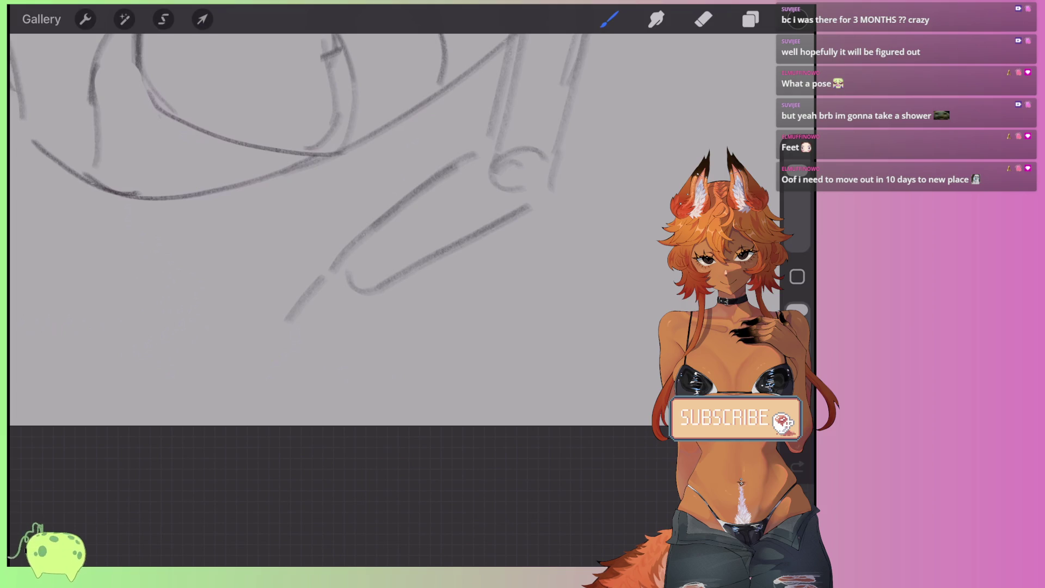
Step: Sketch the first foot lines at the shin's end, replacing a faint stroke with a shorter one
drag(332, 264, 356, 291)
drag(445, 176, 484, 150)
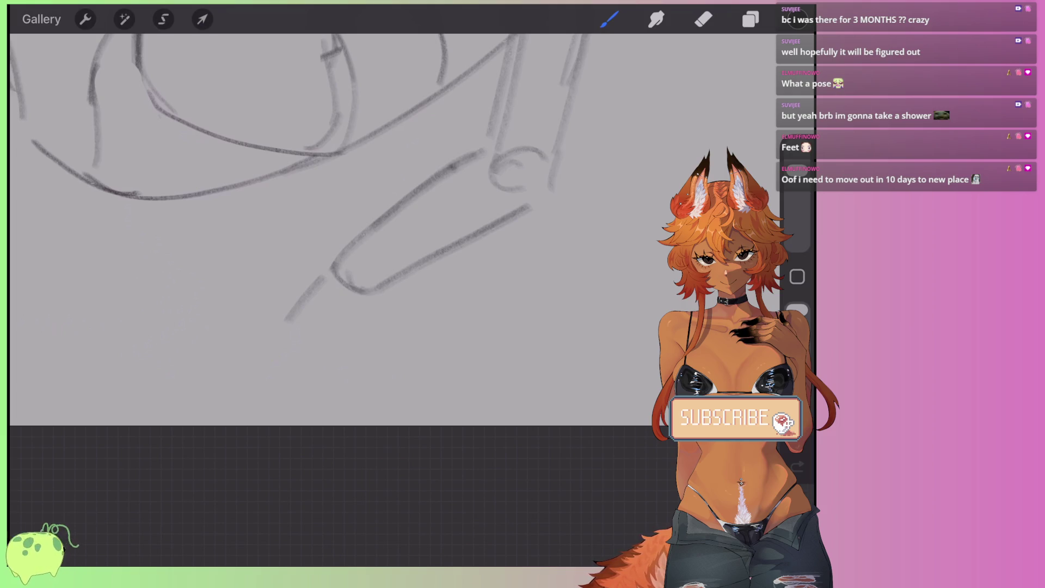
mouse_move(503, 218)
mouse_down()
mouse_move(532, 198)
mouse_move(564, 133)
mouse_up()
scroll(327, 217, down, 1)
scroll(327, 218, down, 5)
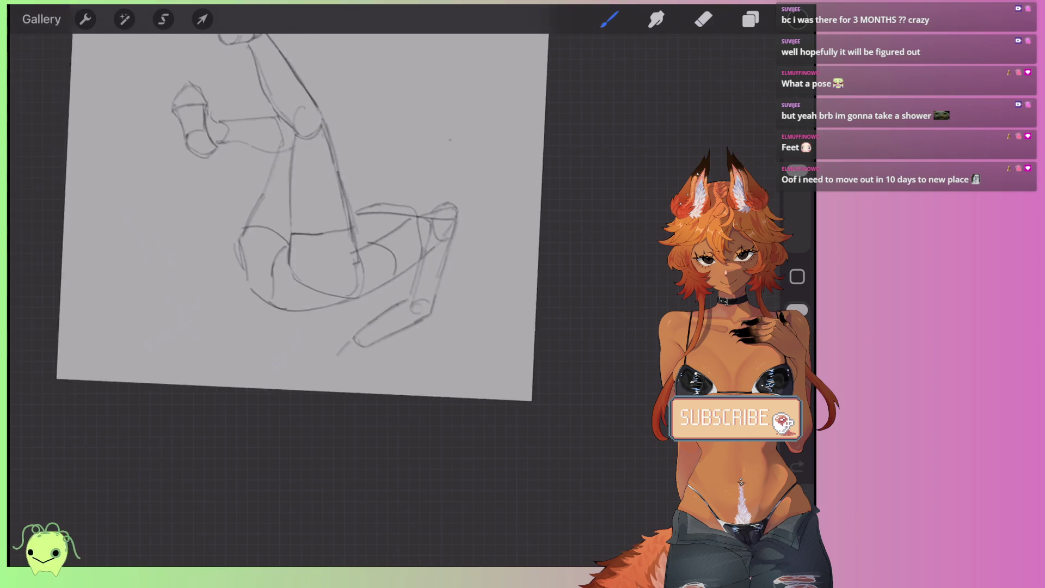
scroll(327, 218, up, 4)
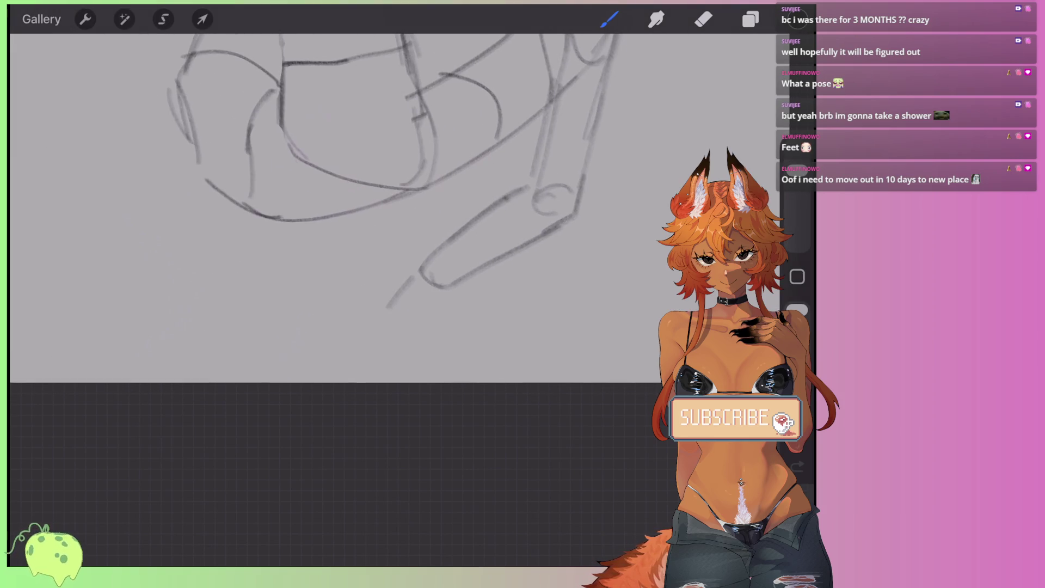
scroll(327, 218, up, 2)
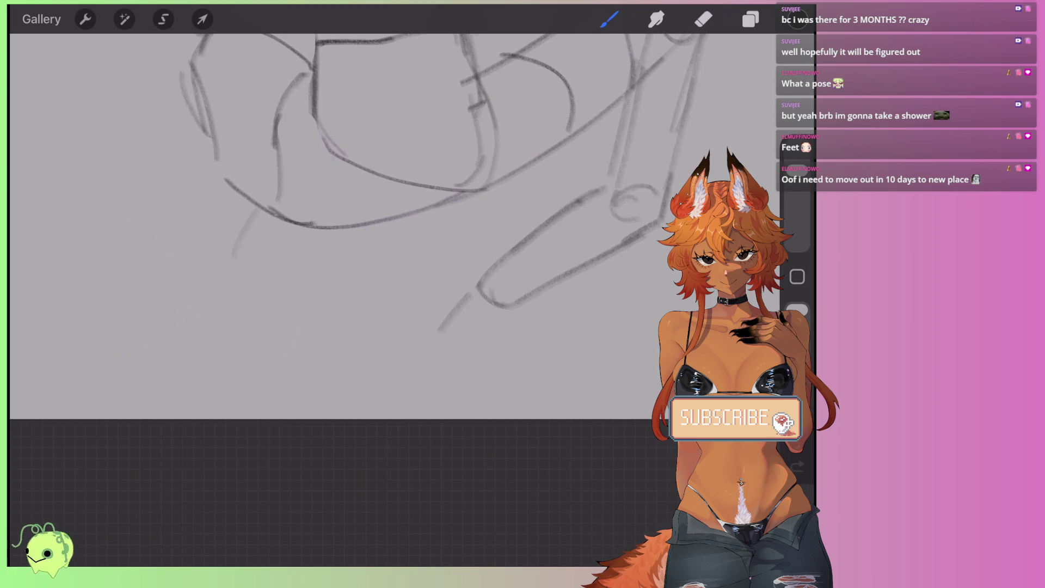
key(ctrl+z)
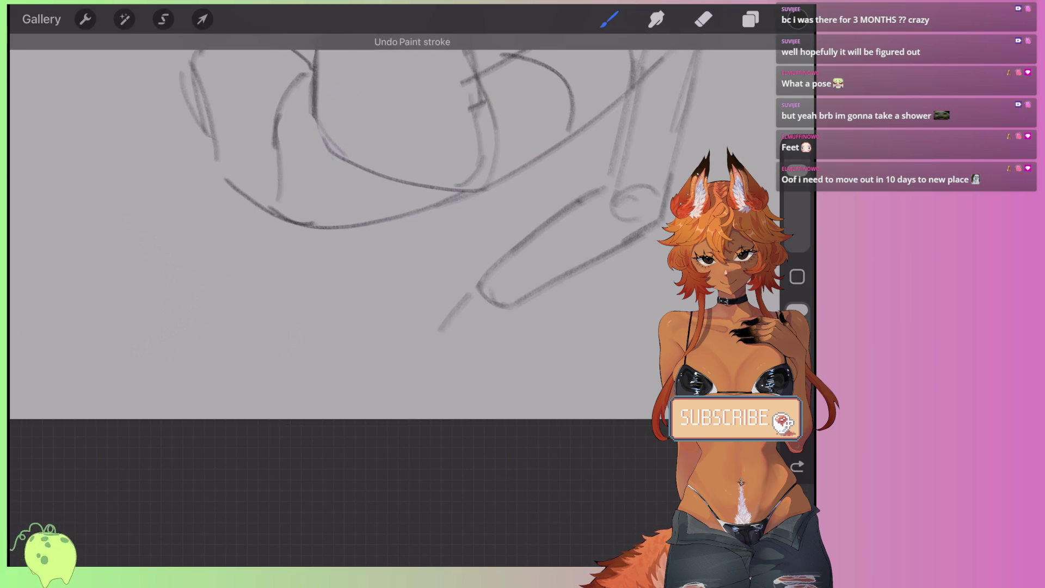
drag(265, 204, 243, 230)
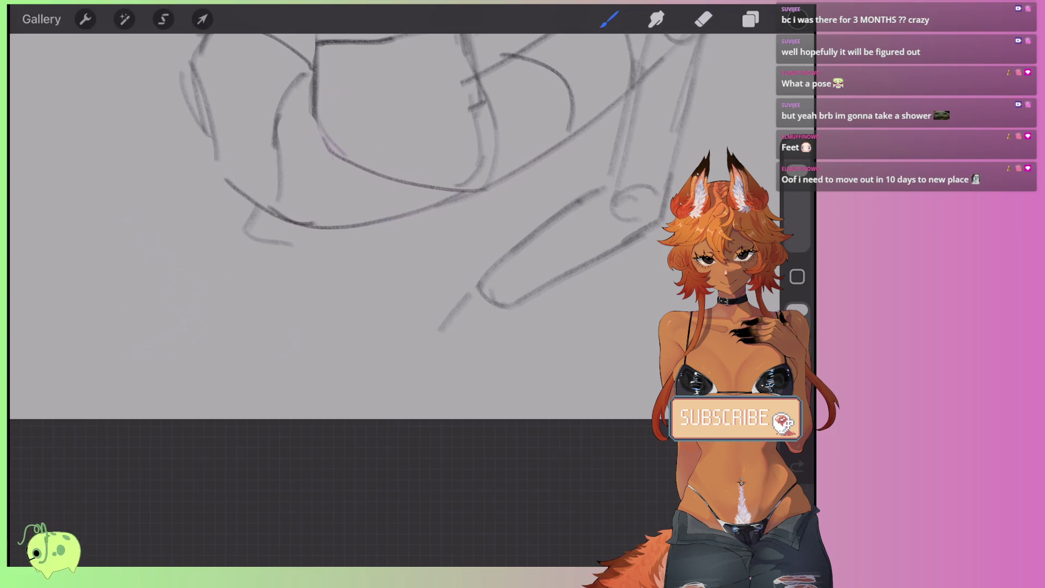
drag(235, 234, 254, 272)
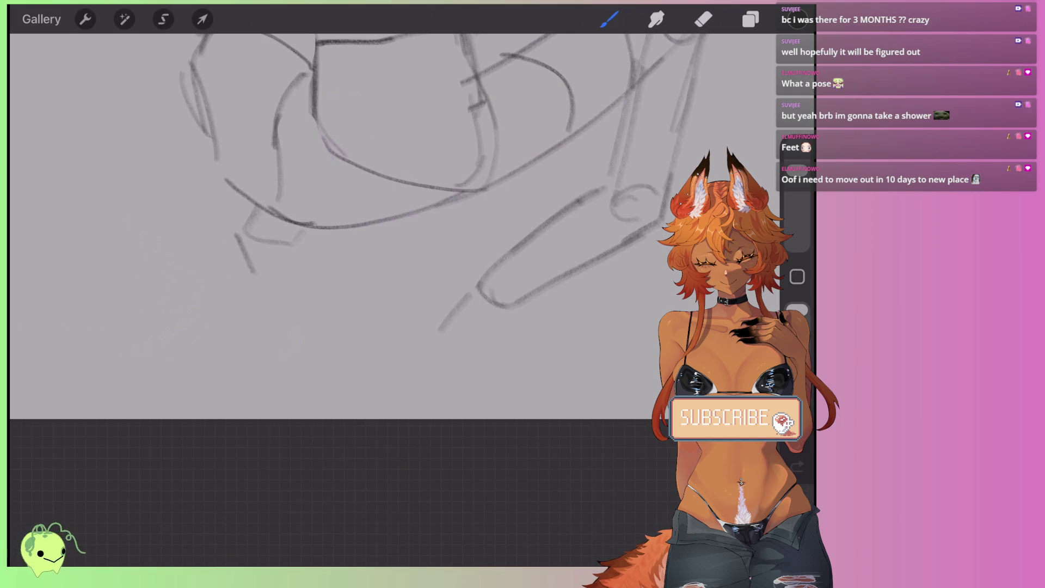
Step: Undo a stray stroke and draw the blocky foot's sole and front edge
scroll(381, 207, down, 5)
scroll(354, 228, up, 5)
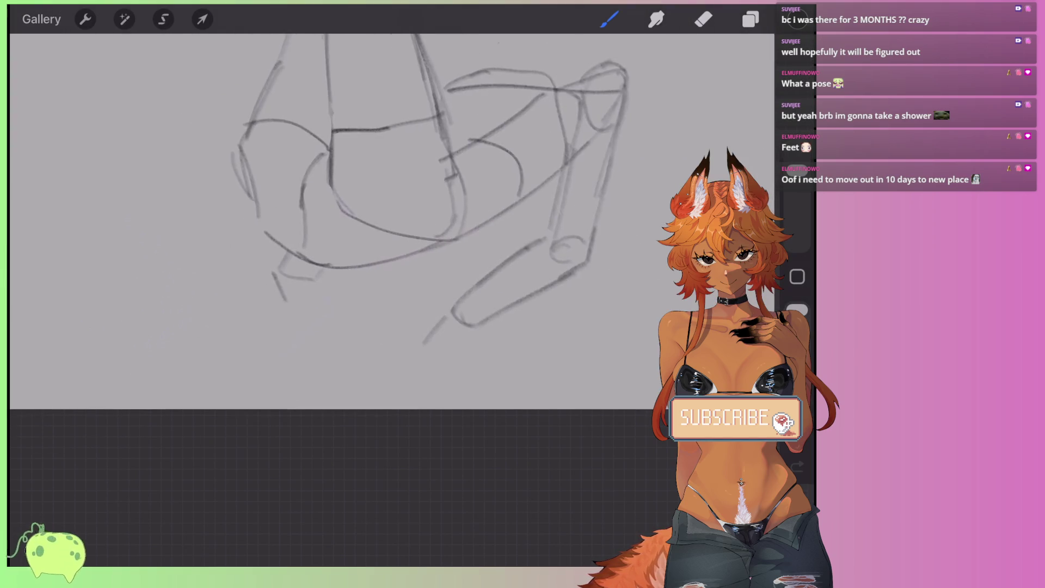
key(ctrl+z)
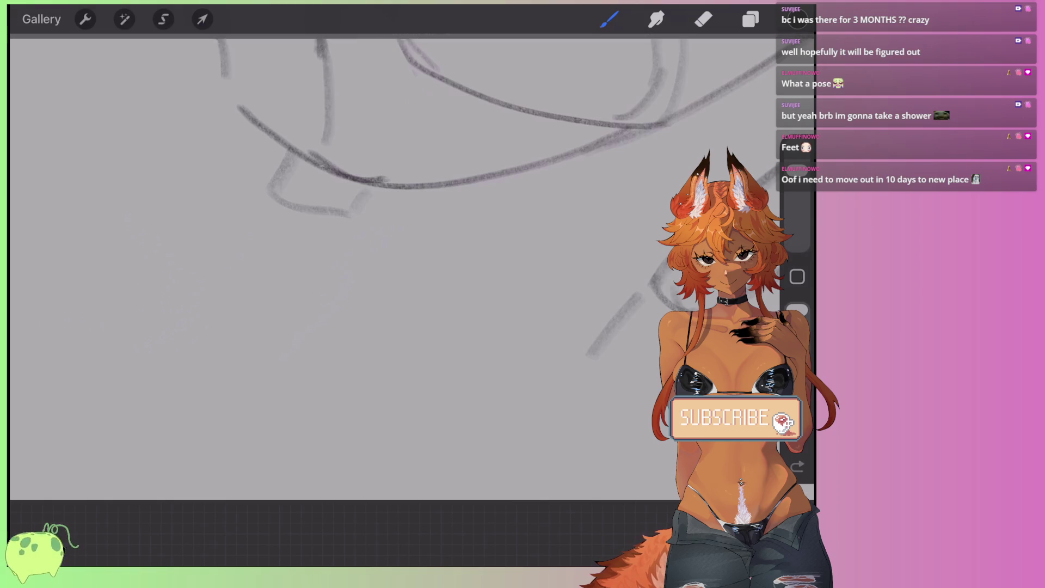
scroll(381, 217, down, 3)
scroll(354, 218, down, 3)
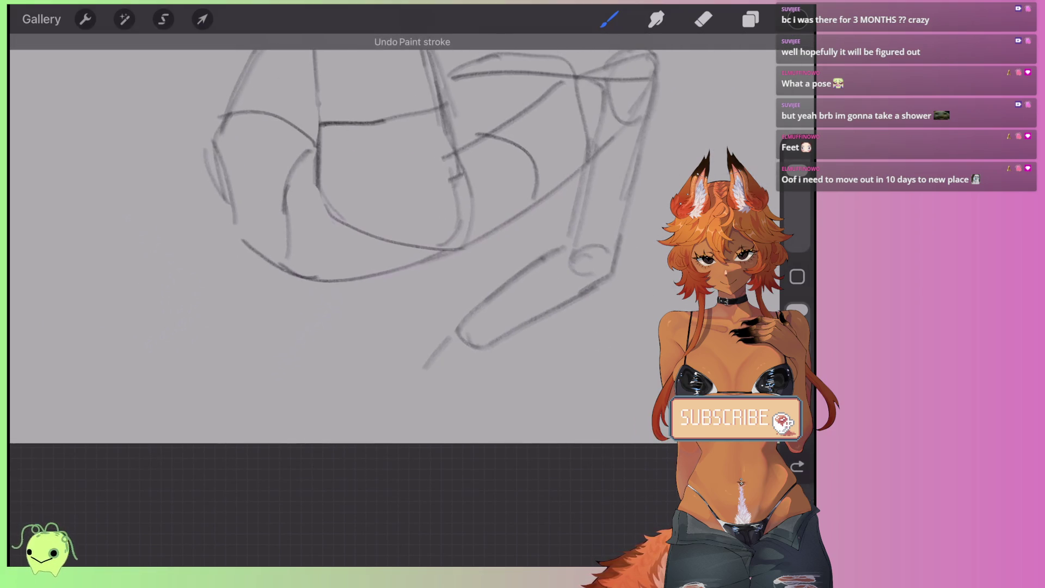
scroll(354, 190, up, 3)
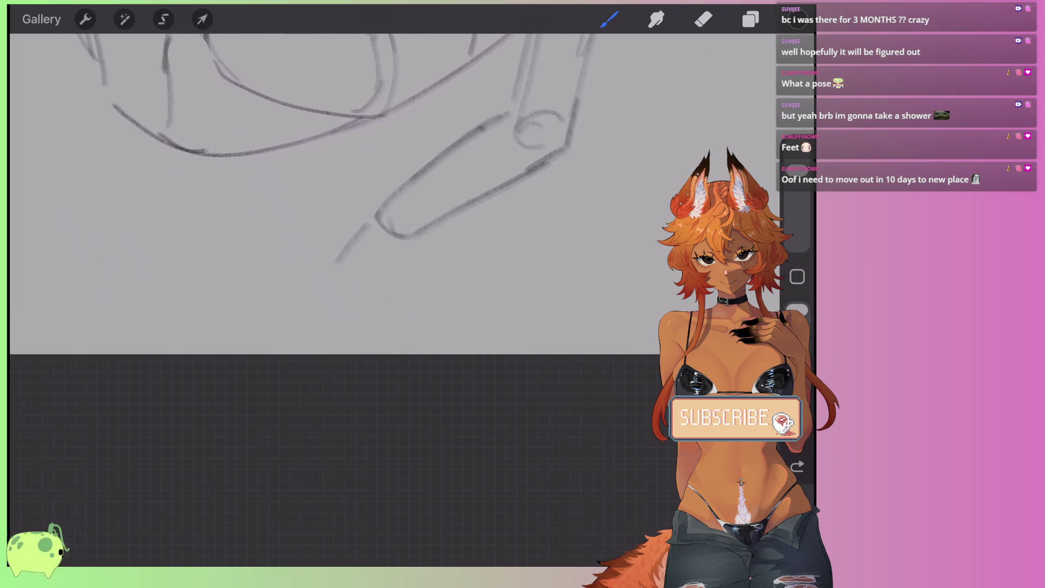
mouse_move(329, 288)
mouse_down()
mouse_move(389, 292)
mouse_move(409, 238)
mouse_move(321, 282)
mouse_up()
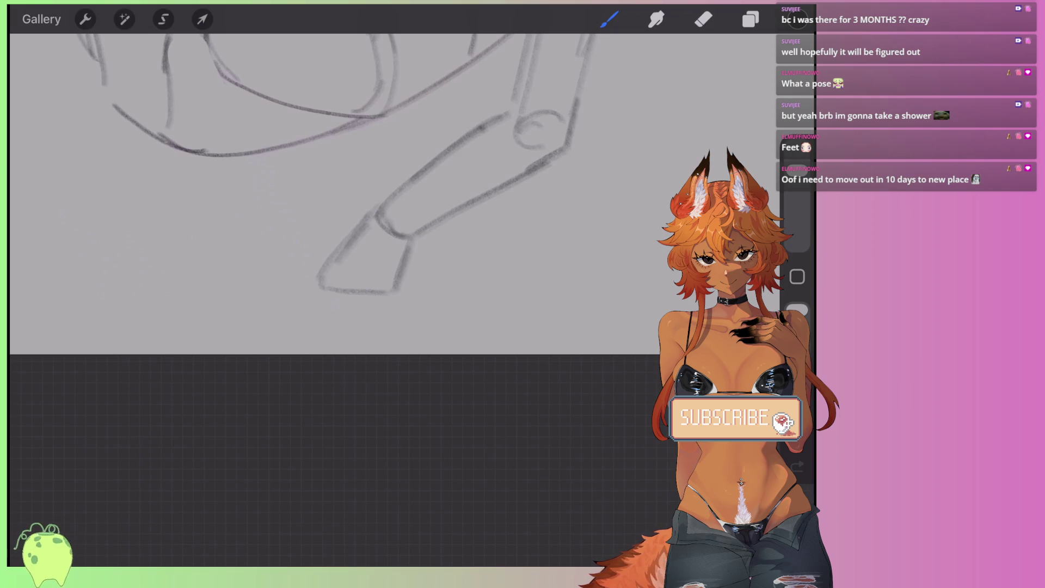
scroll(354, 191, up, 2)
click(163, 19)
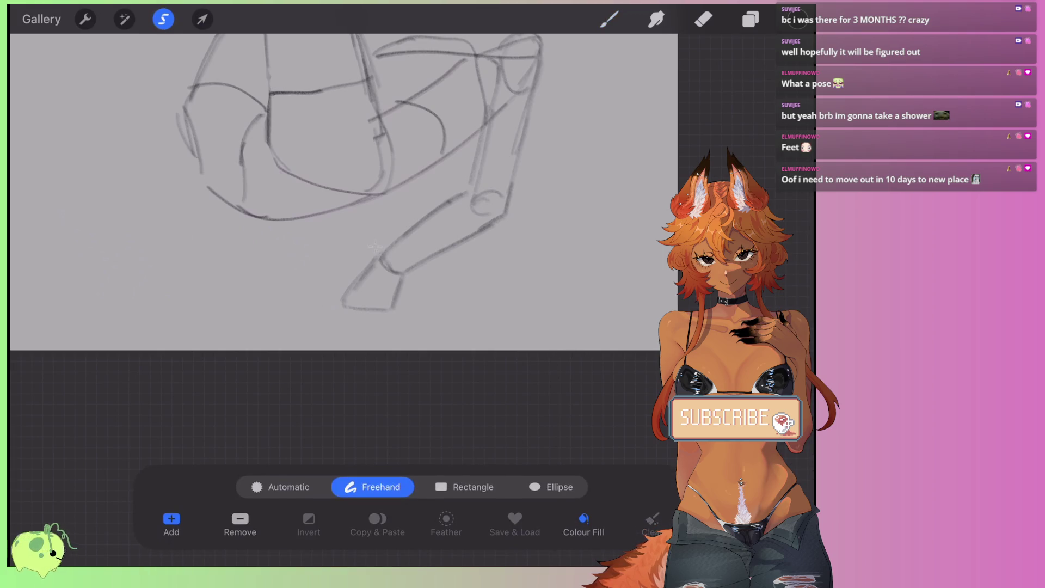
Step: Lasso the foot and distort its corners so it skews wider toward the lower left
mouse_move(374, 247)
mouse_down()
mouse_move(359, 331)
mouse_move(375, 247)
mouse_move(415, 247)
mouse_move(382, 246)
mouse_up()
click(202, 19)
click(463, 486)
drag(338, 312, 331, 312)
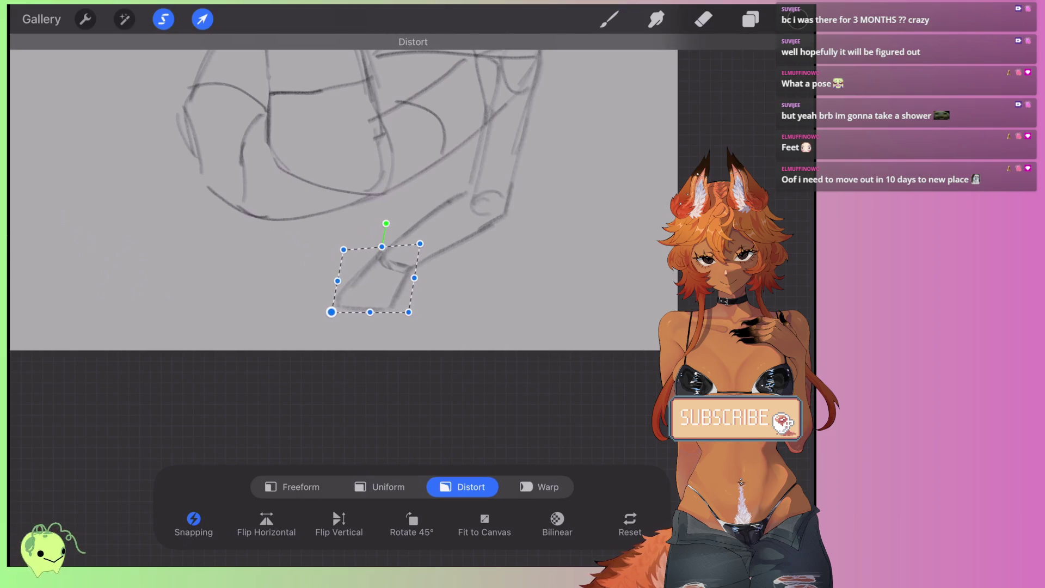
click(609, 19)
scroll(348, 191, up, 3)
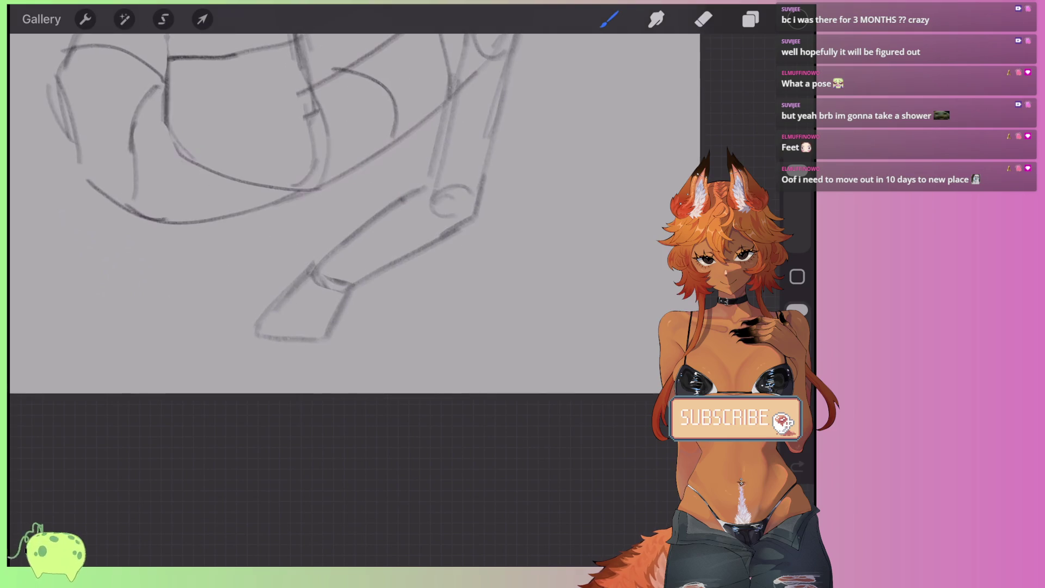
scroll(327, 196, down, 3)
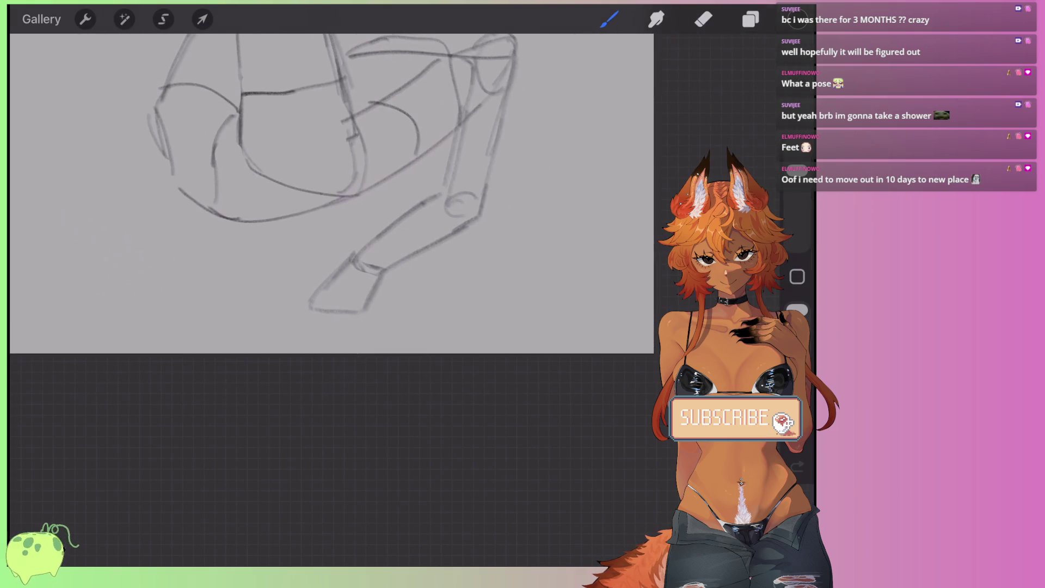
scroll(327, 217, down, 5)
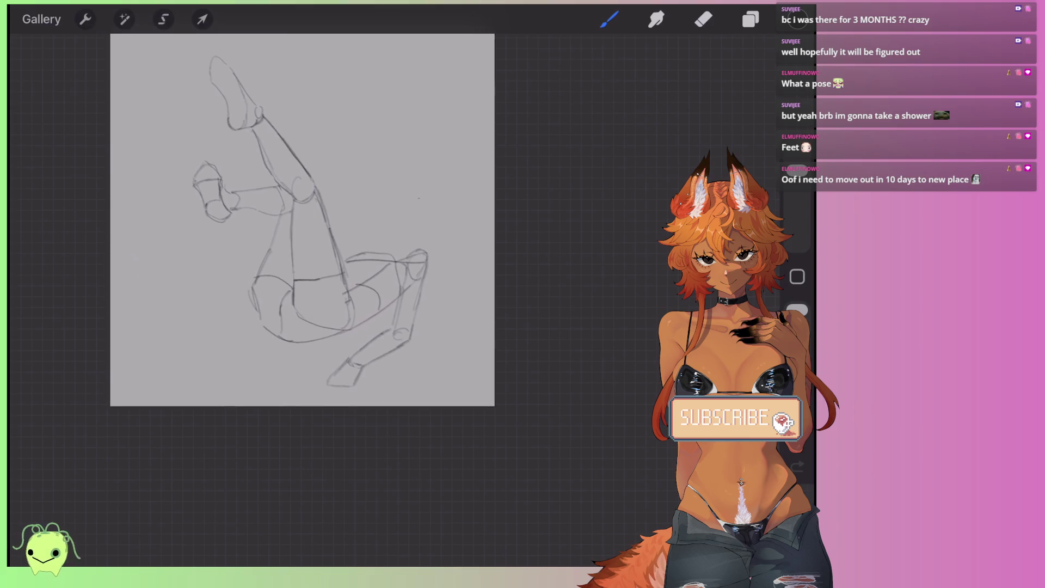
Step: Move the whole sketch slightly up and to the left
click(202, 19)
mouse_move(327, 245)
mouse_down()
mouse_move(318, 229)
mouse_move(325, 329)
mouse_up()
click(202, 19)
scroll(348, 354, up, 5)
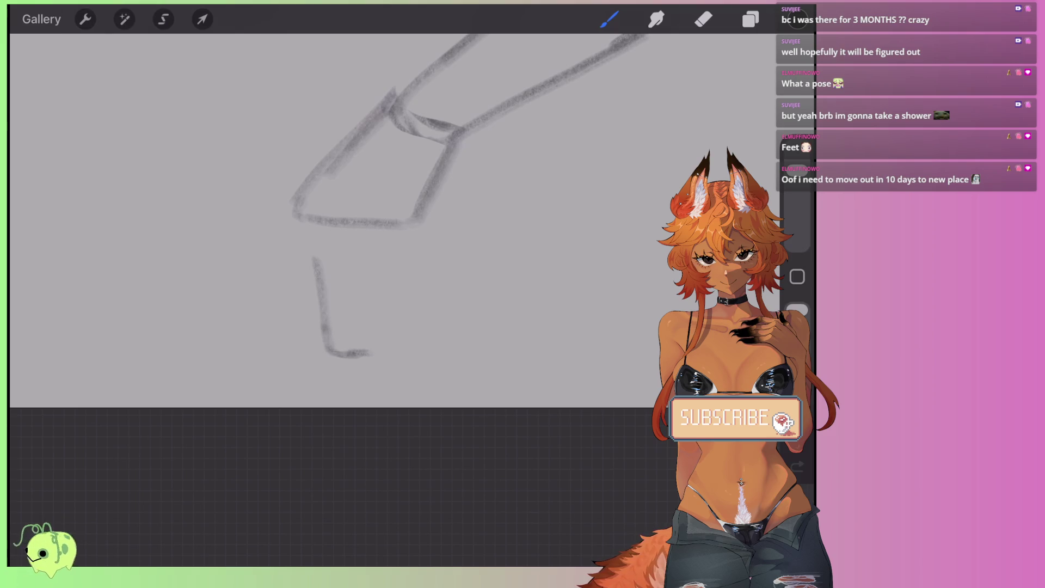
Step: Draw the U-shaped left toes beneath the foot, redoing the stray toe strokes
drag(381, 262, 368, 353)
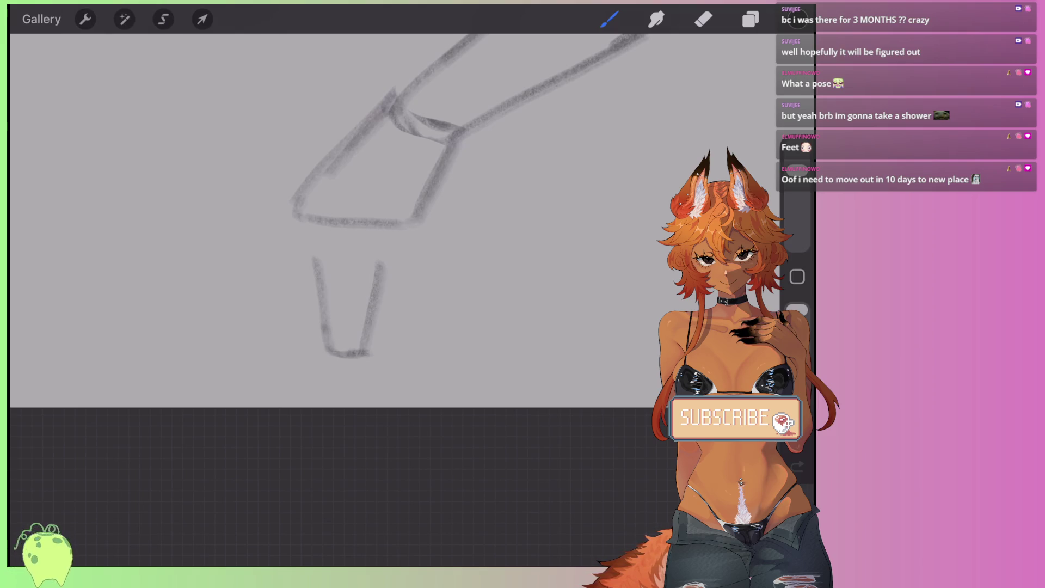
drag(293, 216, 273, 294)
key(ctrl+z)
drag(289, 218, 275, 351)
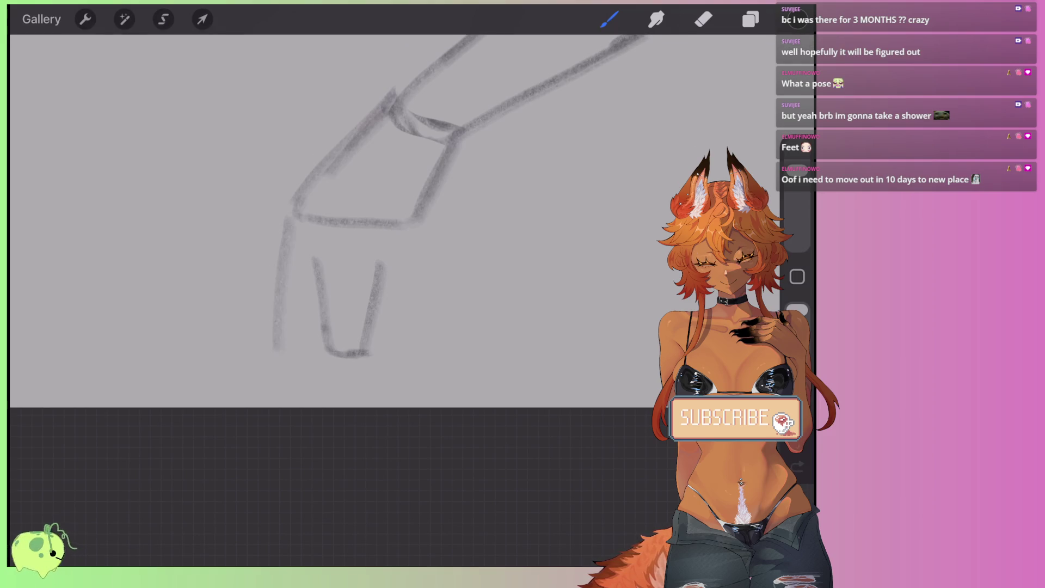
drag(315, 261, 274, 347)
key(ctrl+z)
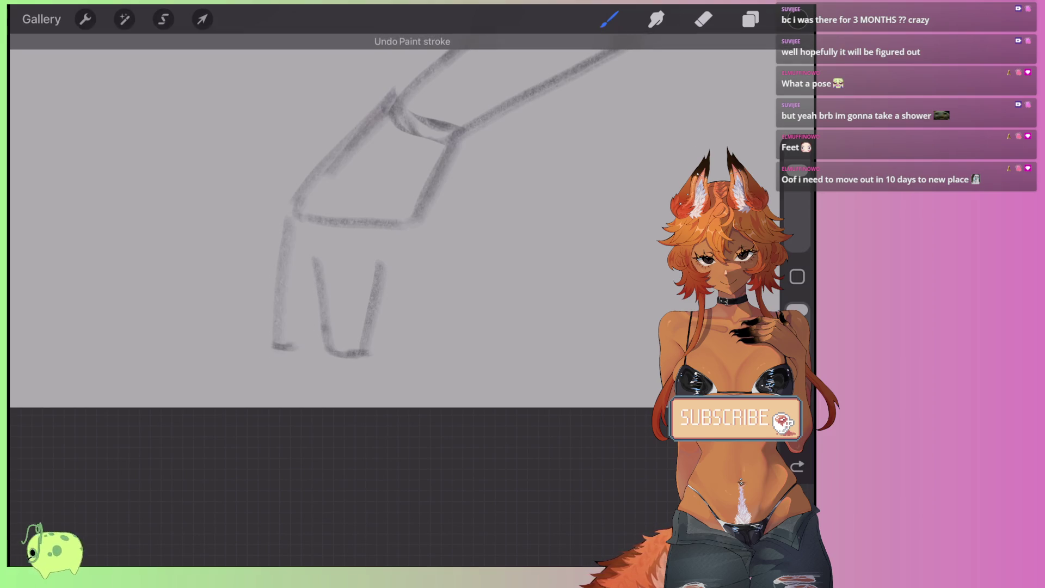
drag(307, 250, 294, 346)
Step: Draw the right toe line and its outer edge, redrawing each once
drag(384, 258, 411, 356)
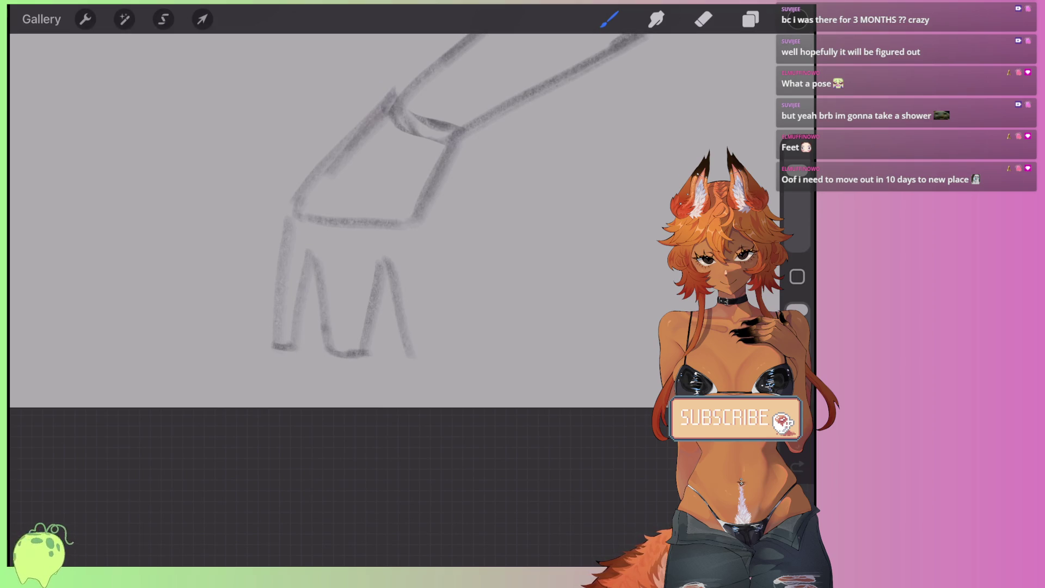
key(ctrl+z)
drag(379, 266, 405, 340)
drag(407, 235, 413, 331)
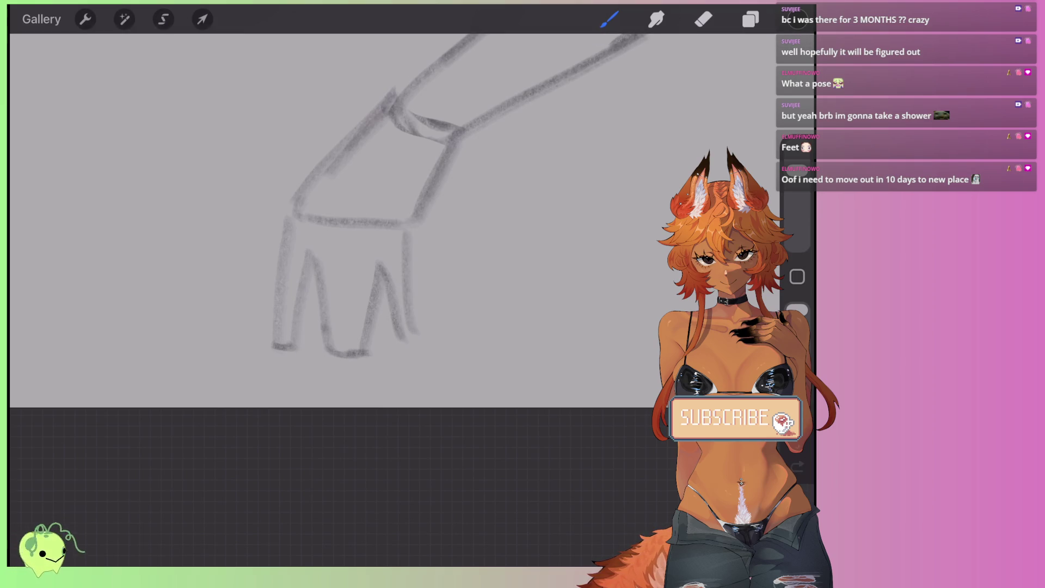
key(ctrl+z)
drag(410, 238, 414, 336)
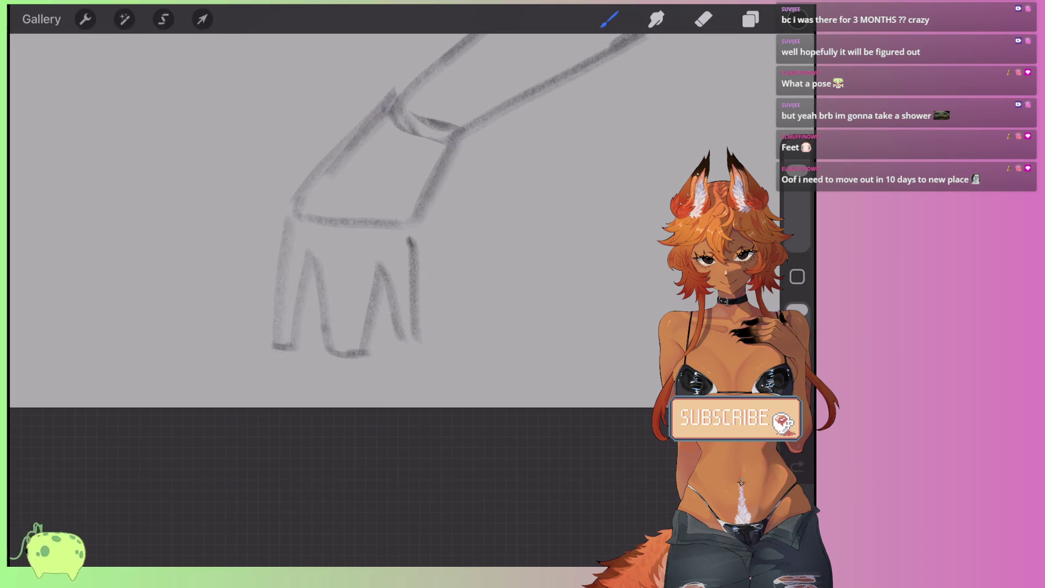
Step: Add a diagonal heel curve, a rounded curve under the toes, and a toe-dividing line
mouse_move(346, 127)
mouse_down()
mouse_move(224, 206)
mouse_move(286, 201)
mouse_up()
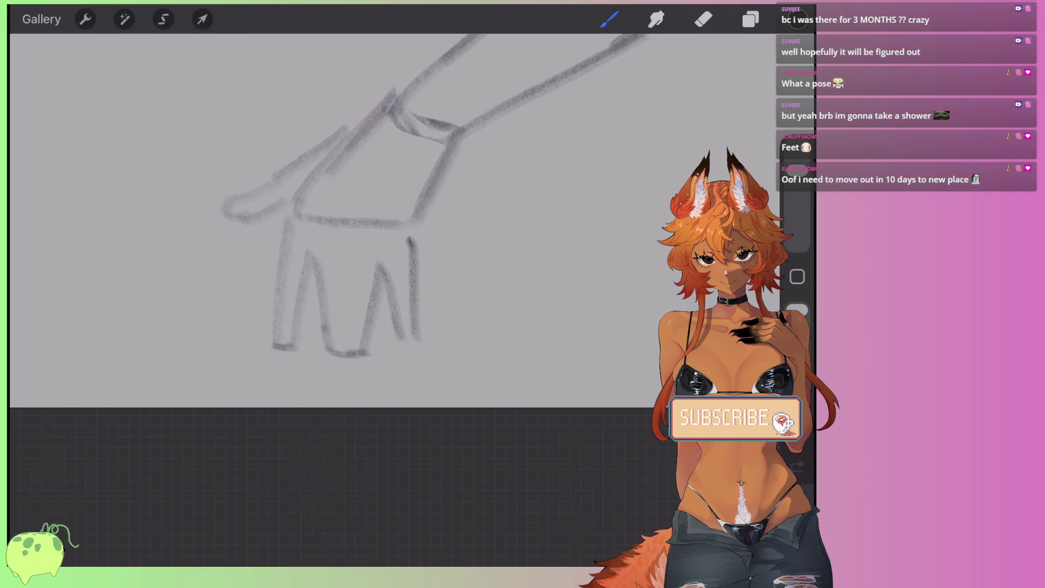
scroll(311, 210, down, 5)
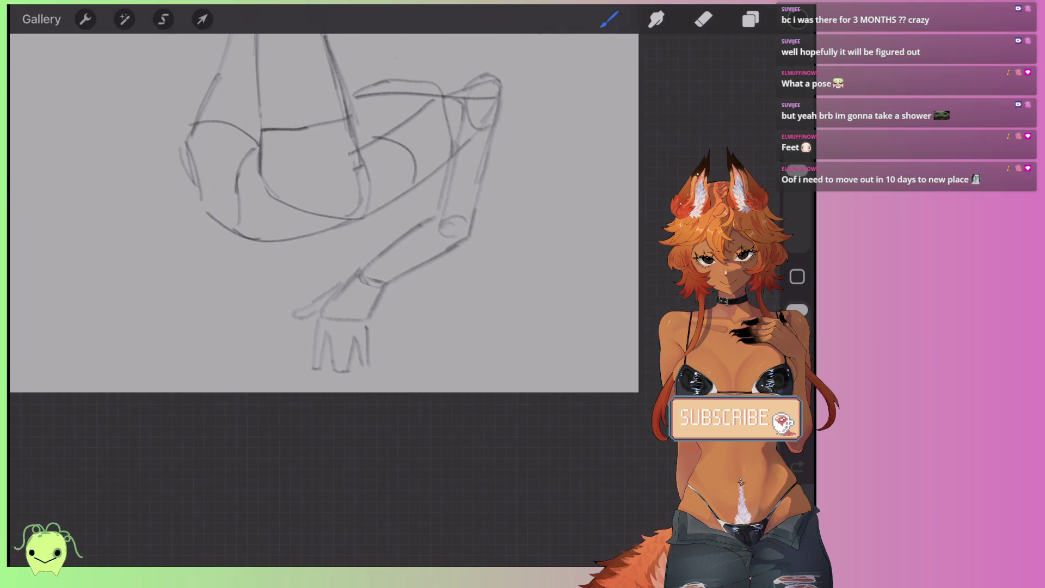
scroll(348, 327, up, 5)
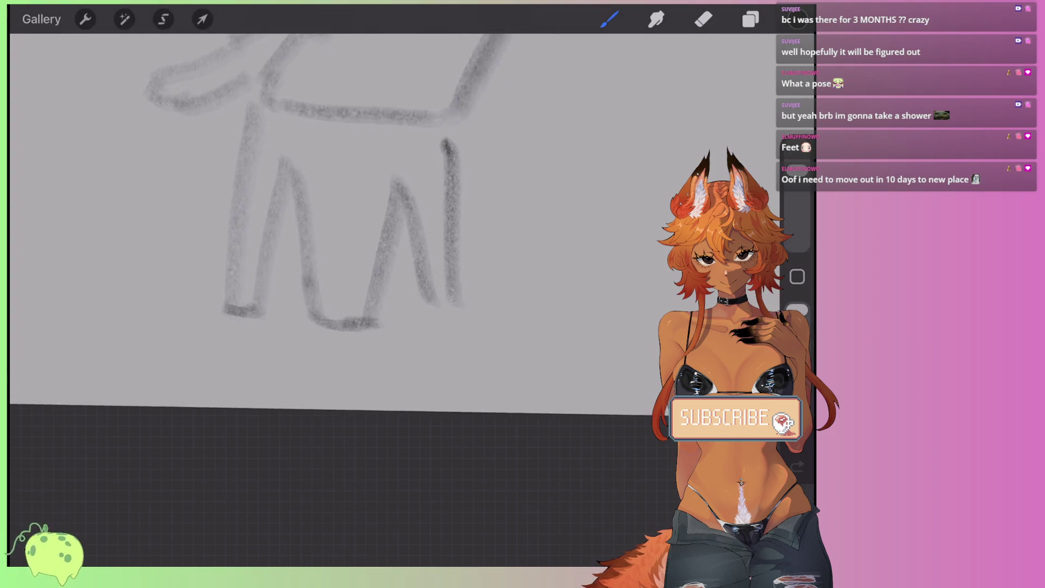
drag(294, 152, 304, 231)
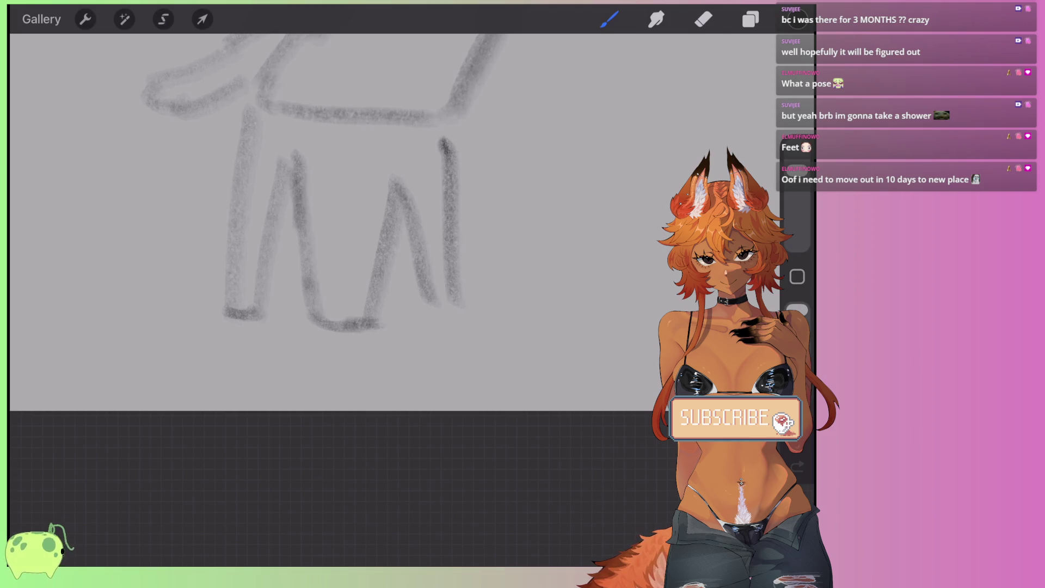
scroll(310, 210, up, 1)
mouse_move(315, 337)
mouse_down()
mouse_move(320, 348)
mouse_move(376, 336)
mouse_up()
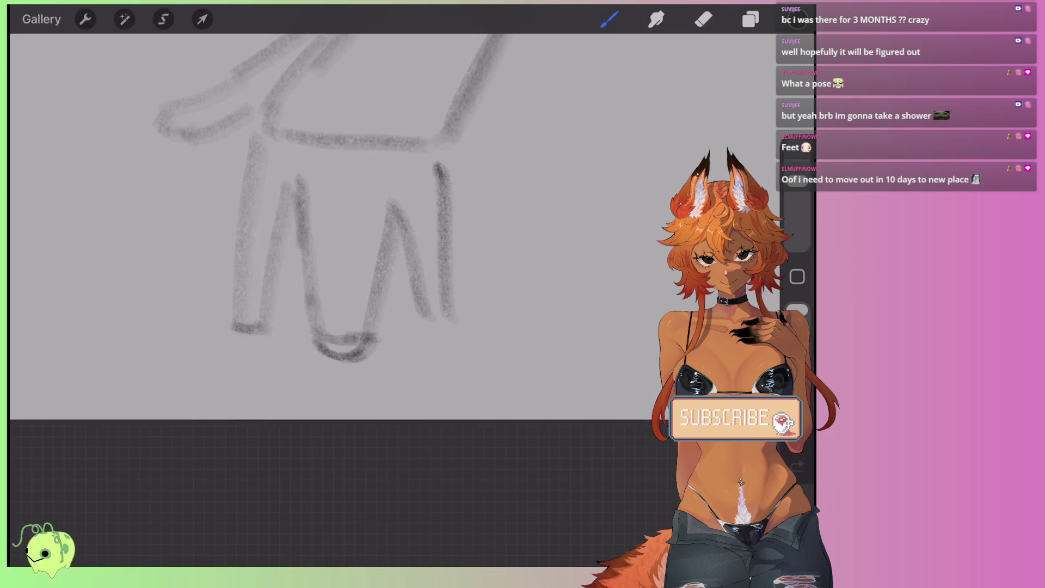
drag(335, 202, 345, 288)
scroll(327, 217, down, 5)
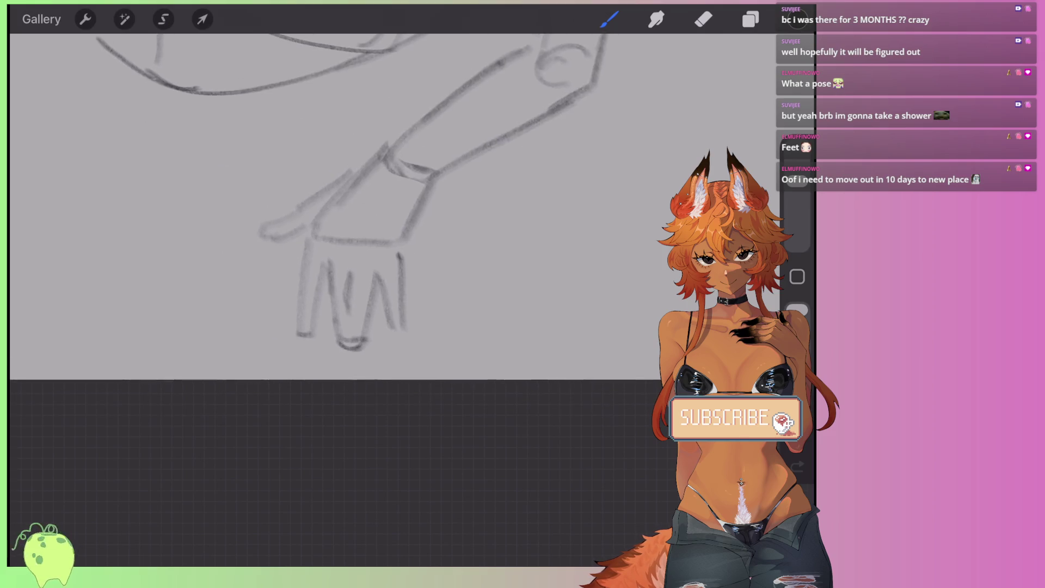
scroll(288, 338, up, 5)
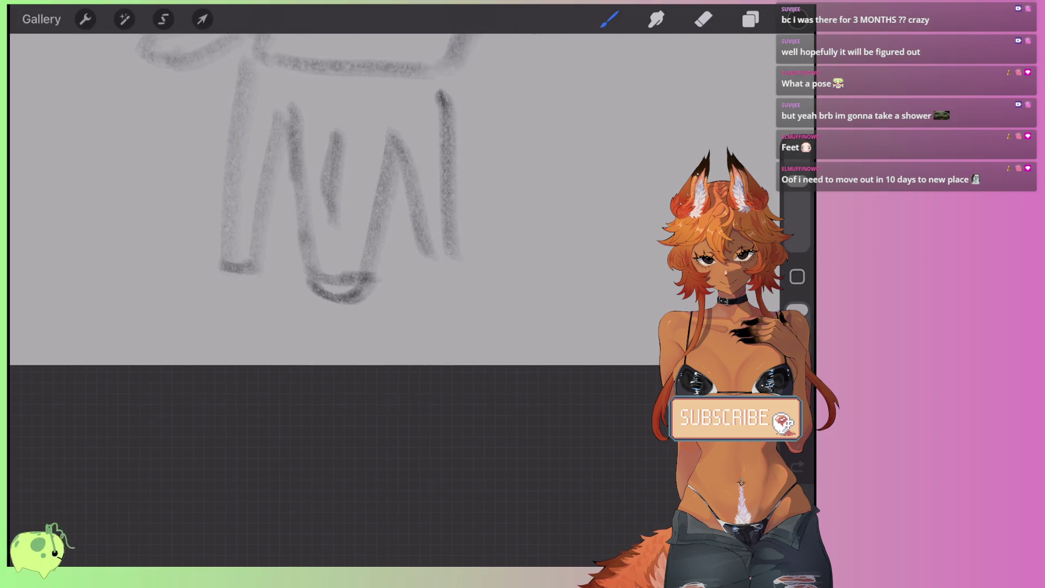
Step: Erase the bottom inner arc and lighten the inner toe strokes with a smaller eraser
key(e)
drag(322, 279, 359, 277)
drag(797, 197, 797, 204)
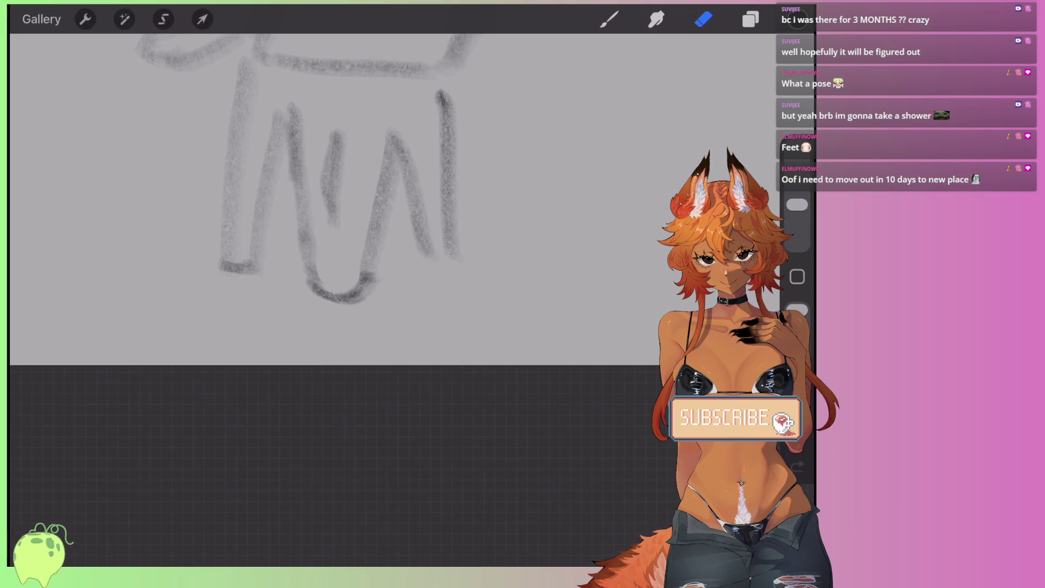
drag(325, 135, 325, 215)
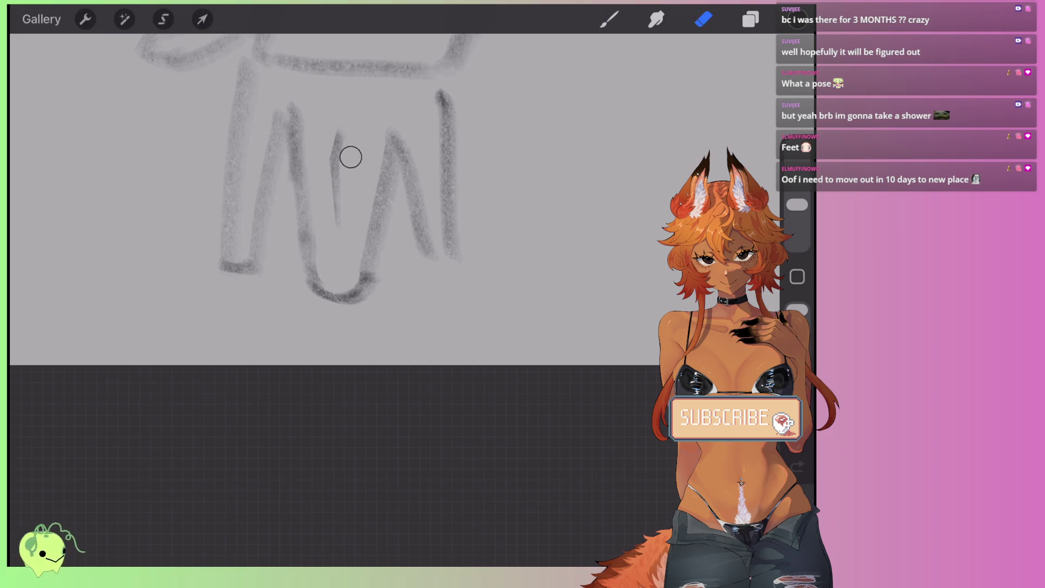
drag(311, 117, 325, 271)
drag(374, 218, 351, 286)
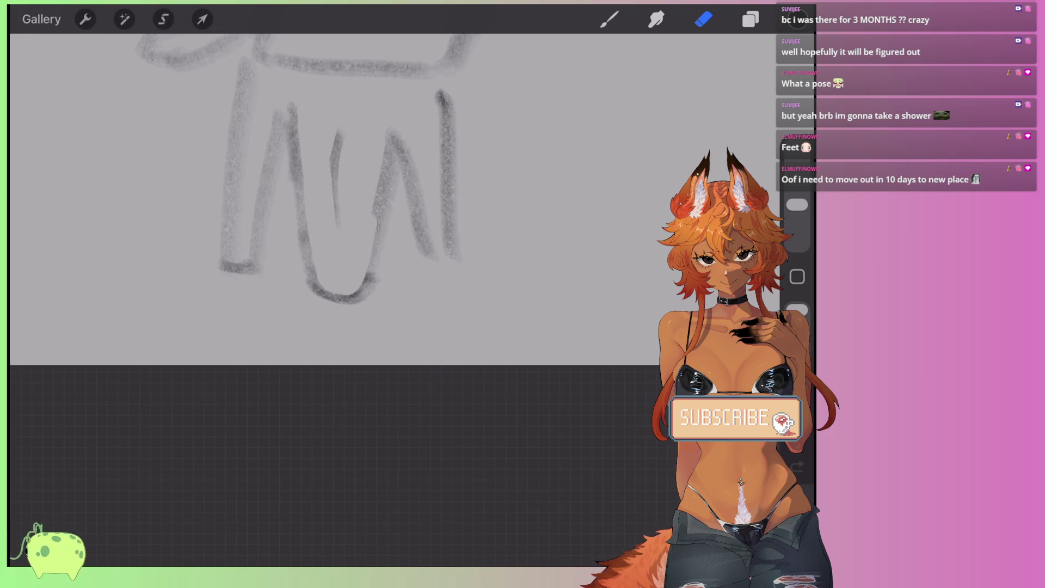
drag(392, 134, 376, 215)
mouse_move(415, 142)
mouse_down()
mouse_move(430, 250)
mouse_move(420, 245)
mouse_move(447, 263)
mouse_move(439, 281)
mouse_move(444, 90)
mouse_up()
Step: Restore the accidentally erased right edge and retrace it firmly with the brush
key(b)
key(e)
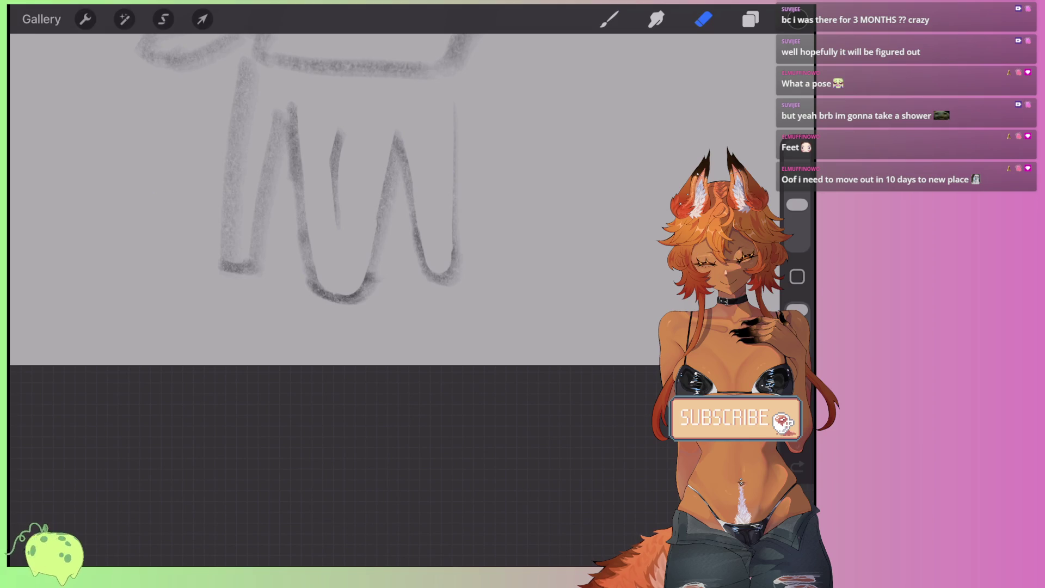
key(ctrl+z)
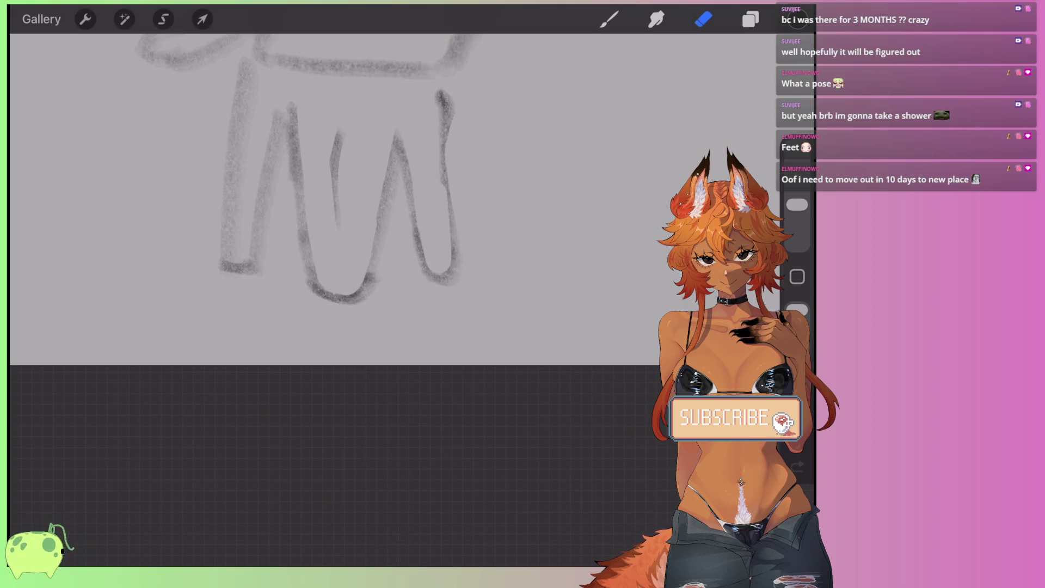
key(b)
drag(449, 52, 437, 173)
Step: Erase the old thumb-like side-toe sketch lines
scroll(327, 218, down, 5)
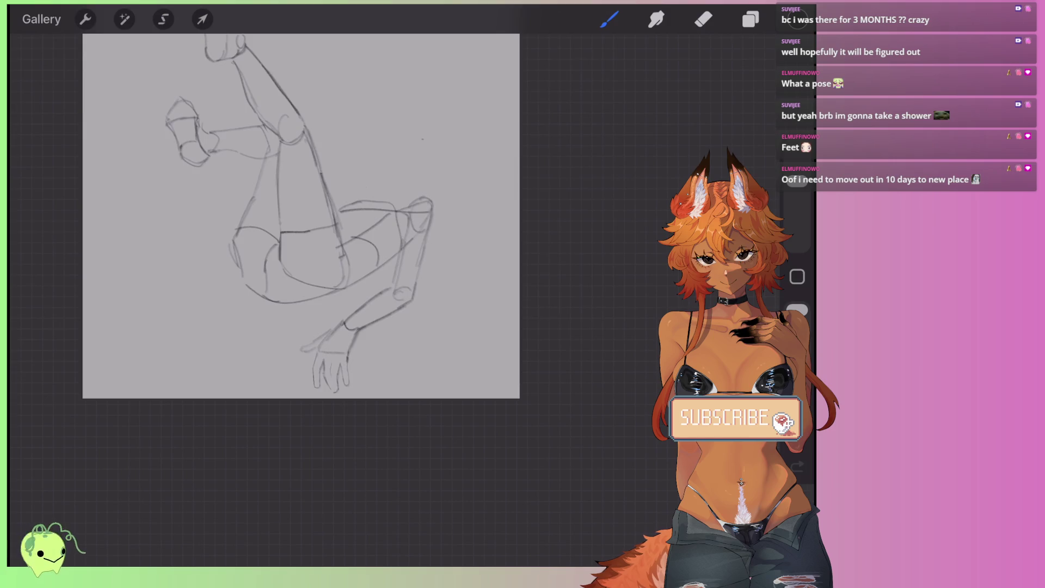
scroll(321, 375, up, 5)
key(e)
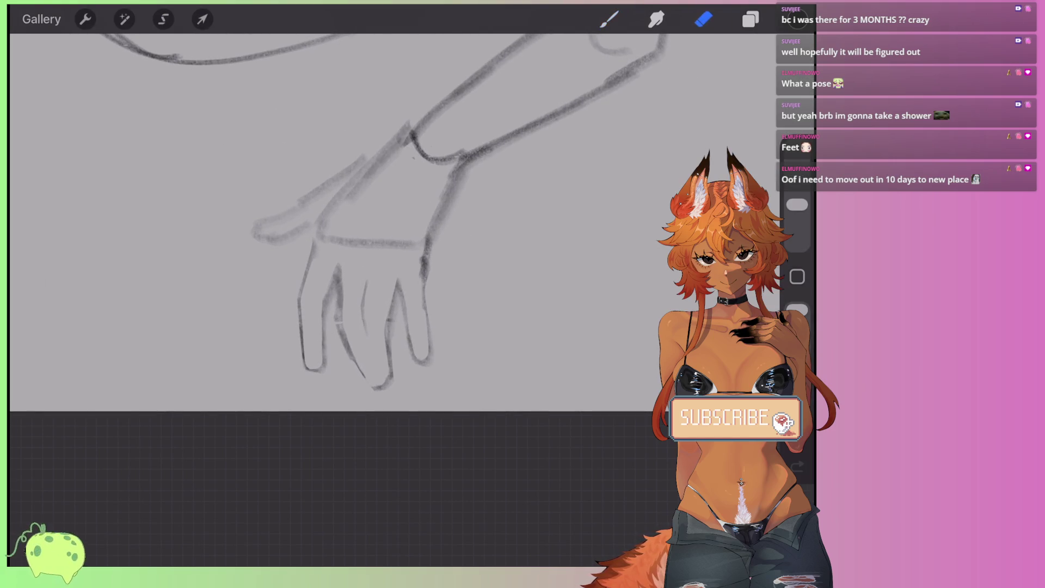
mouse_move(360, 159)
mouse_down()
mouse_move(300, 203)
mouse_move(294, 231)
mouse_up()
mouse_move(308, 188)
mouse_down()
mouse_move(256, 249)
mouse_move(256, 237)
mouse_up()
key(b)
Step: Try several side-toe and foot-edge strokes reaching down-left, undoing each attempt
mouse_move(326, 210)
mouse_down()
mouse_move(261, 250)
mouse_move(310, 248)
mouse_up()
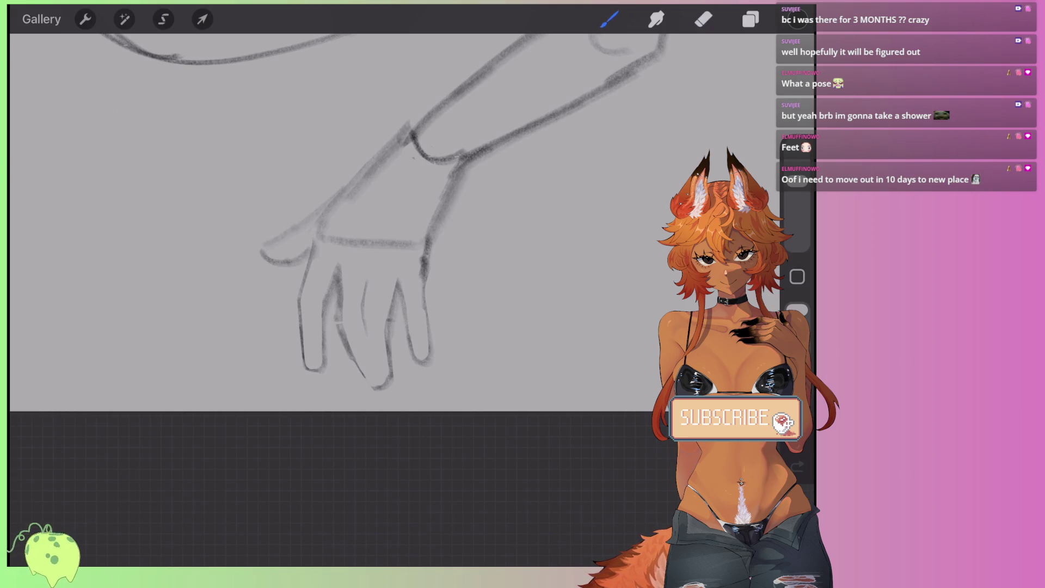
key(ctrl+z)
key(ctrl+z)
mouse_move(344, 187)
mouse_down()
mouse_move(290, 235)
mouse_move(297, 285)
mouse_up()
key(ctrl+z)
mouse_move(345, 187)
mouse_down()
mouse_move(294, 237)
mouse_move(271, 298)
mouse_move(288, 310)
mouse_up()
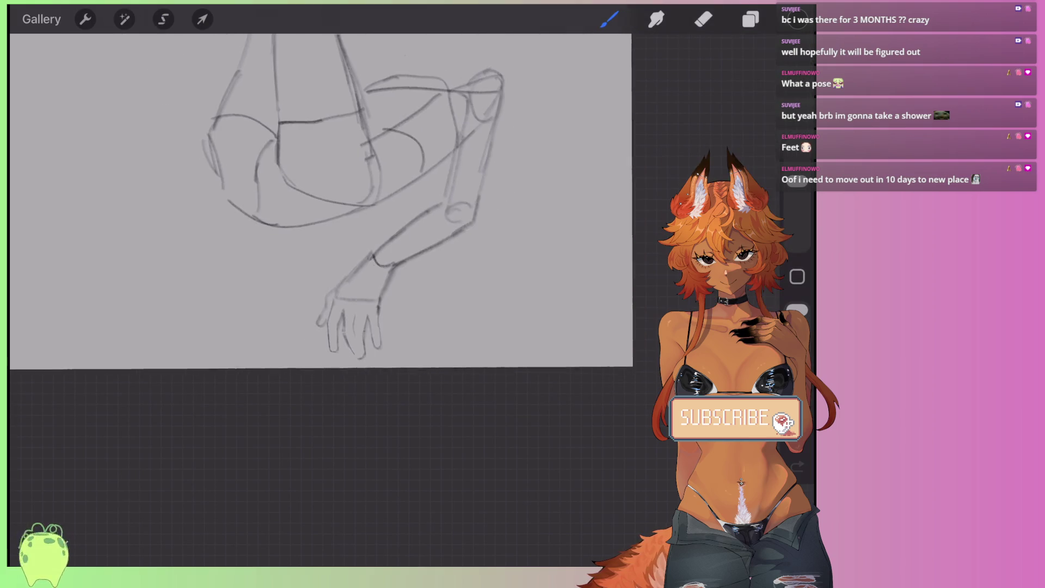
key(ctrl+z)
scroll(348, 218, up, 2)
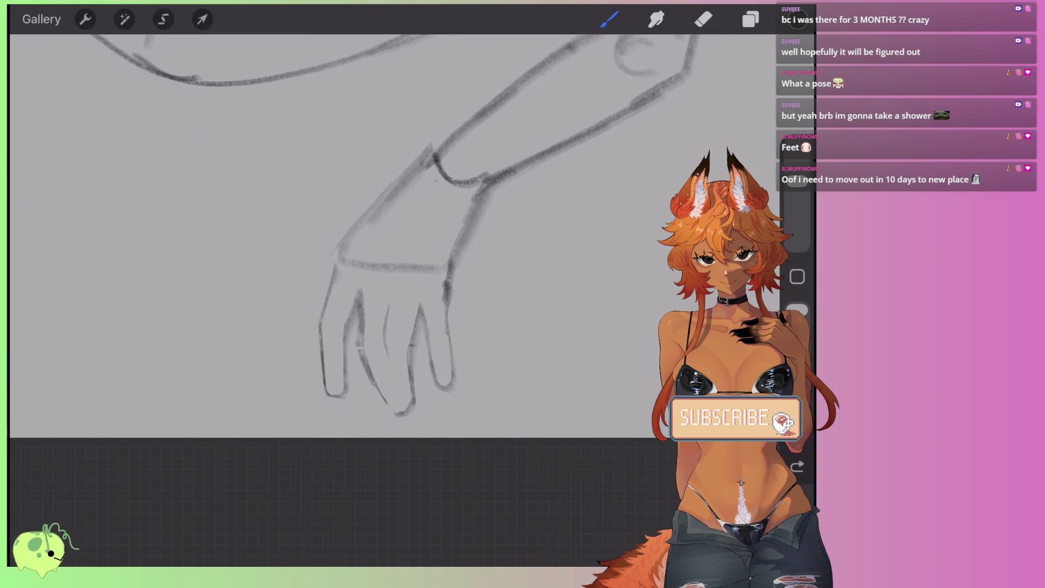
mouse_move(379, 197)
mouse_down()
mouse_move(298, 260)
mouse_move(262, 264)
mouse_move(333, 249)
mouse_move(324, 214)
mouse_move(379, 193)
mouse_up()
key(ctrl+z)
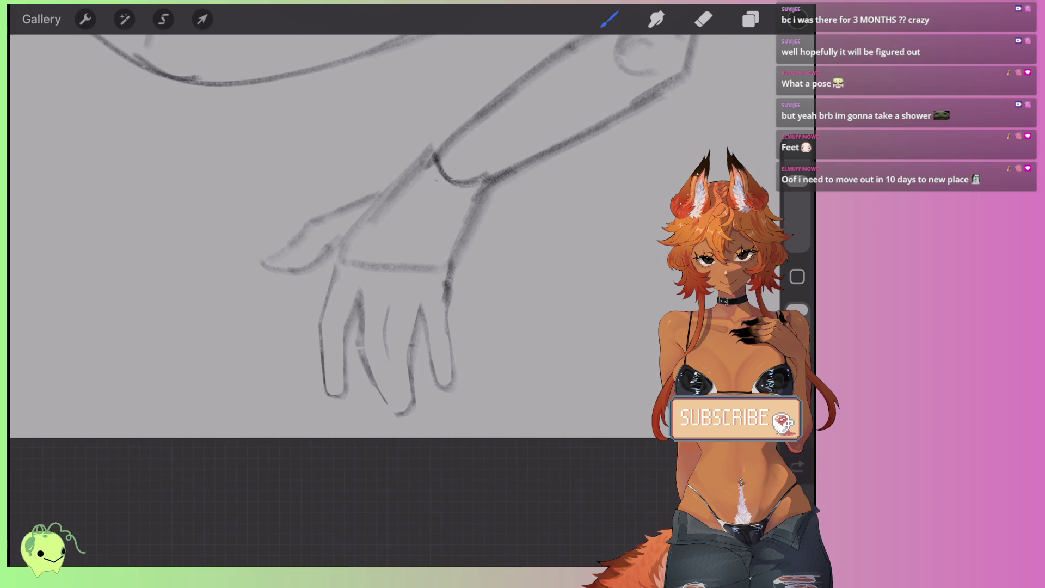
key(ctrl+z)
key(ctrl+z)
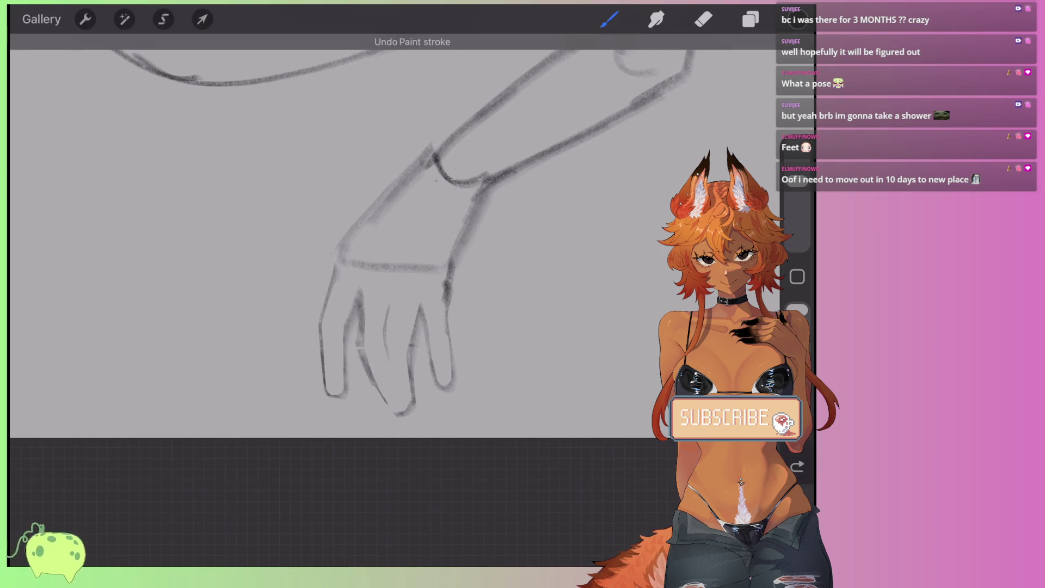
Step: Redraw the side toe sweeping left, darken the upper foot line, and shape its underside
drag(371, 199, 265, 277)
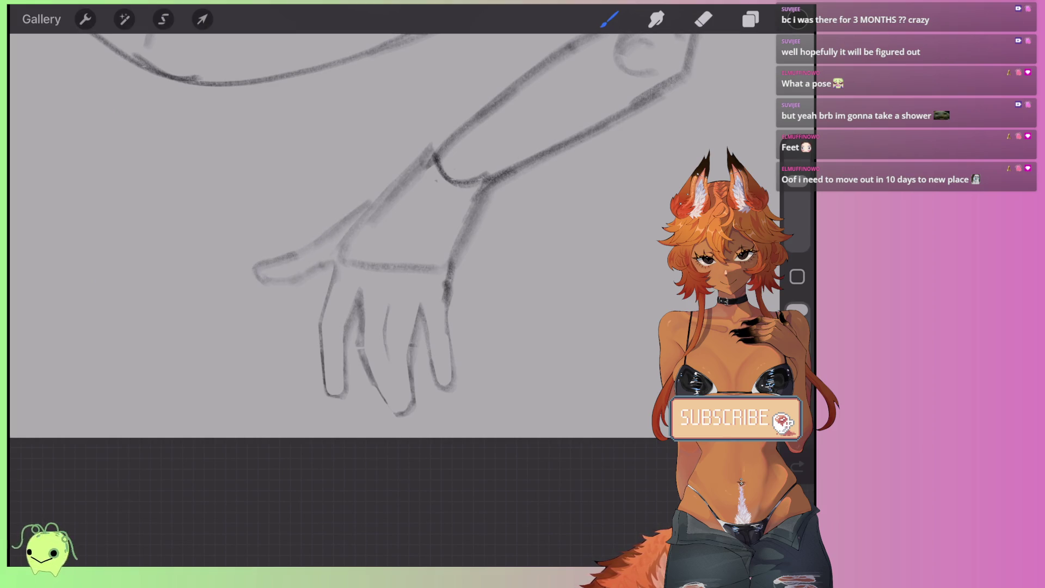
drag(343, 242, 330, 274)
scroll(305, 234, down, 5)
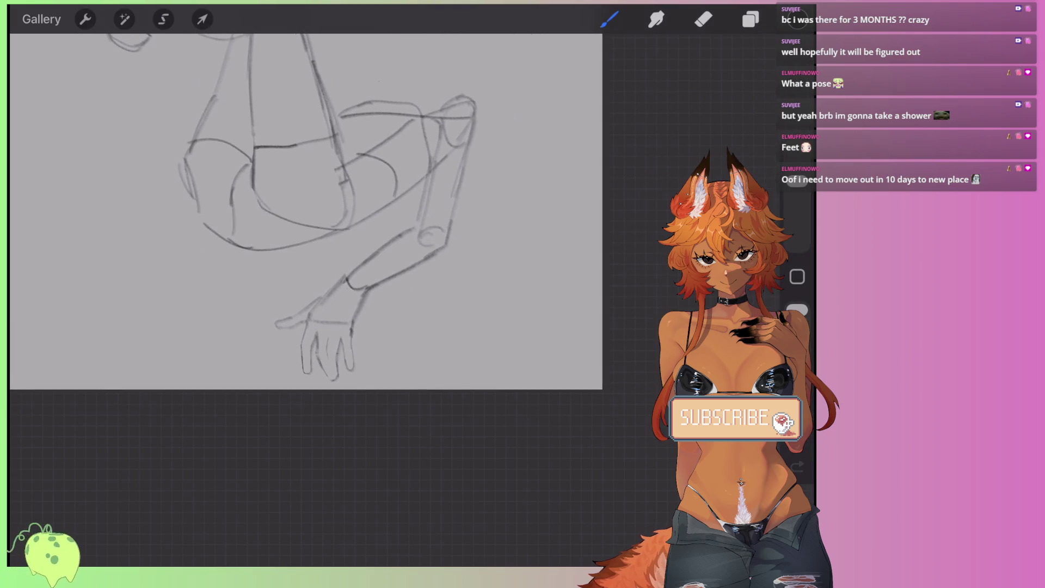
scroll(327, 337, up, 5)
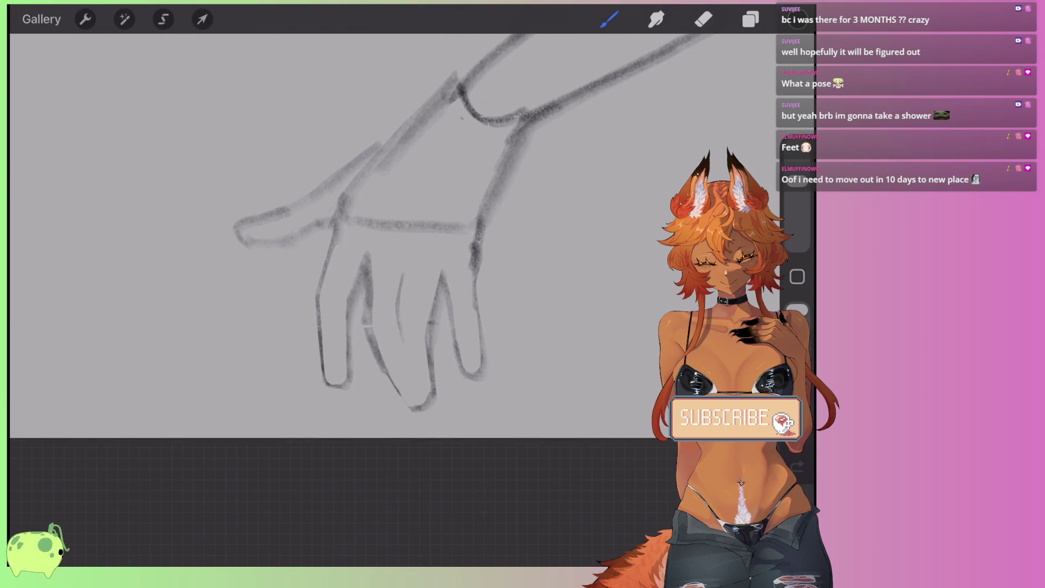
key(ctrl+z)
key(ctrl+z)
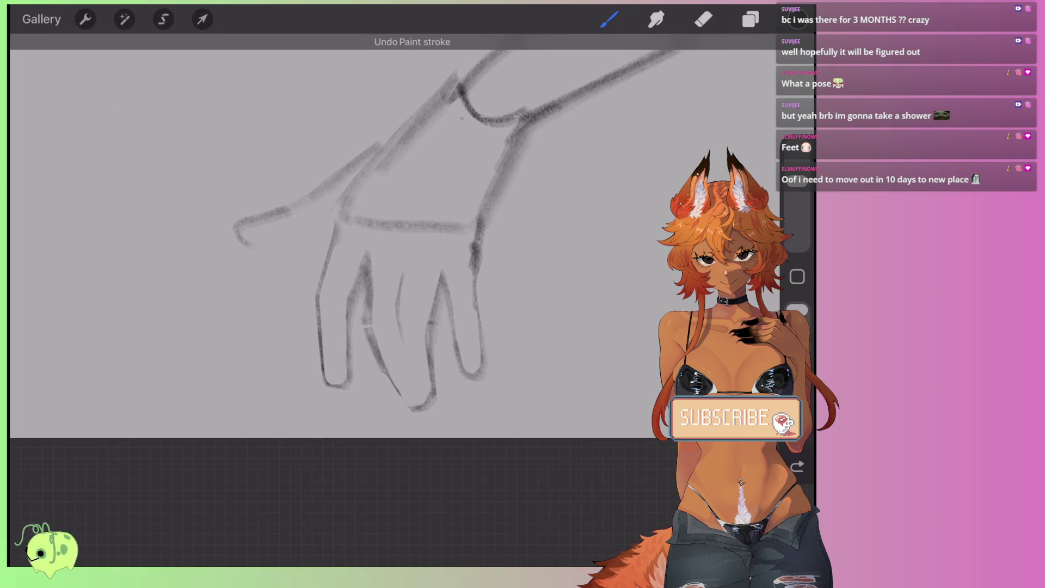
key(ctrl+z)
key(ctrl+z)
key(ctrl+z)
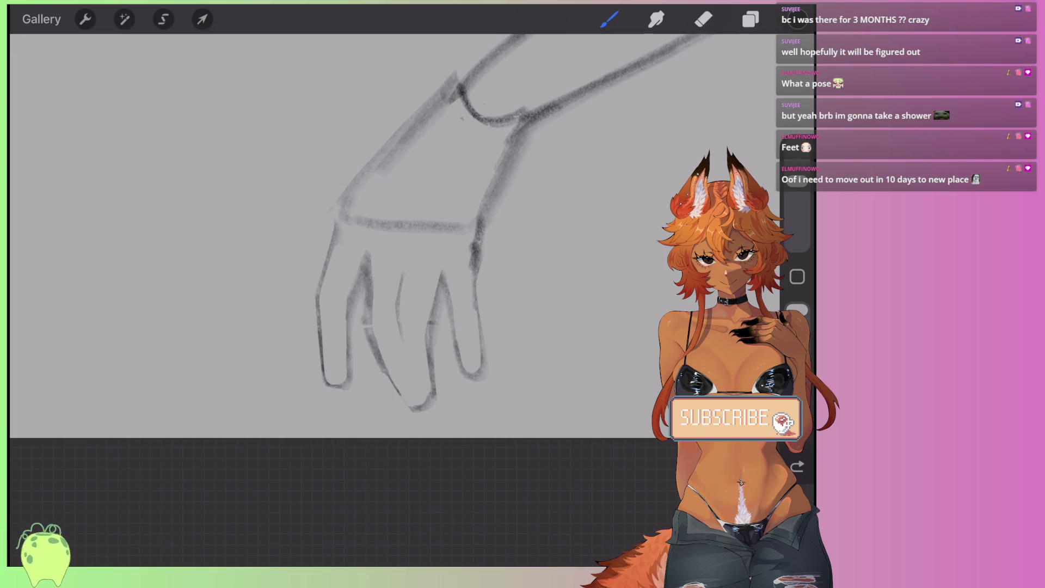
mouse_move(257, 264)
mouse_down()
mouse_move(340, 191)
mouse_move(321, 204)
mouse_up()
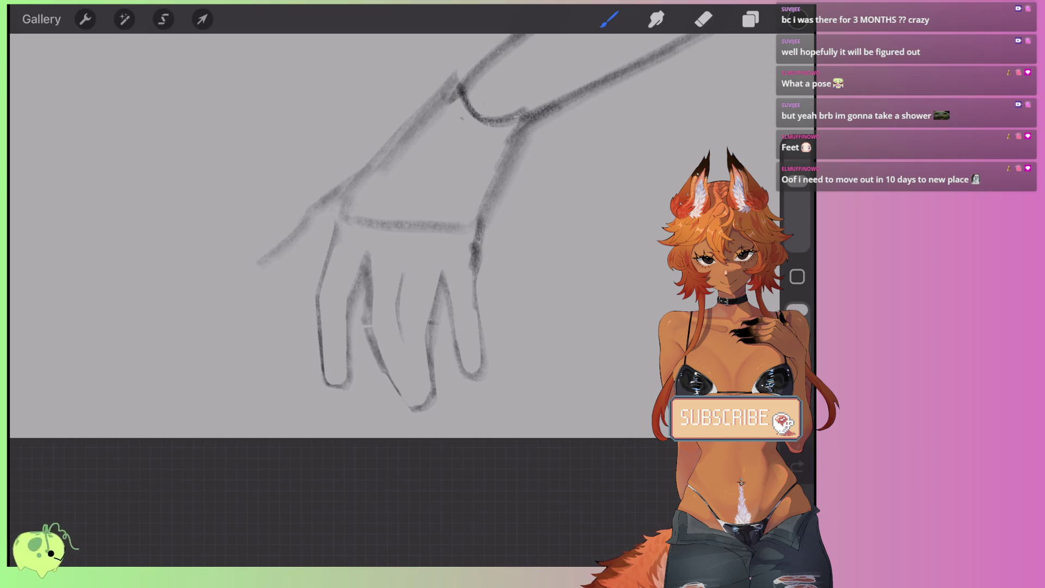
mouse_move(369, 170)
mouse_down()
mouse_move(336, 210)
mouse_move(330, 240)
mouse_up()
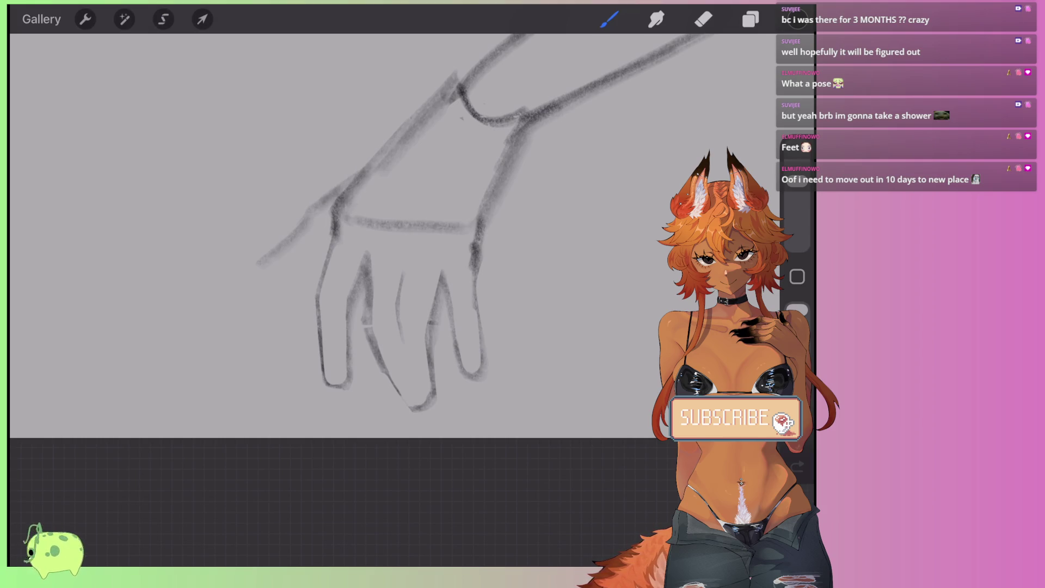
drag(283, 266, 318, 243)
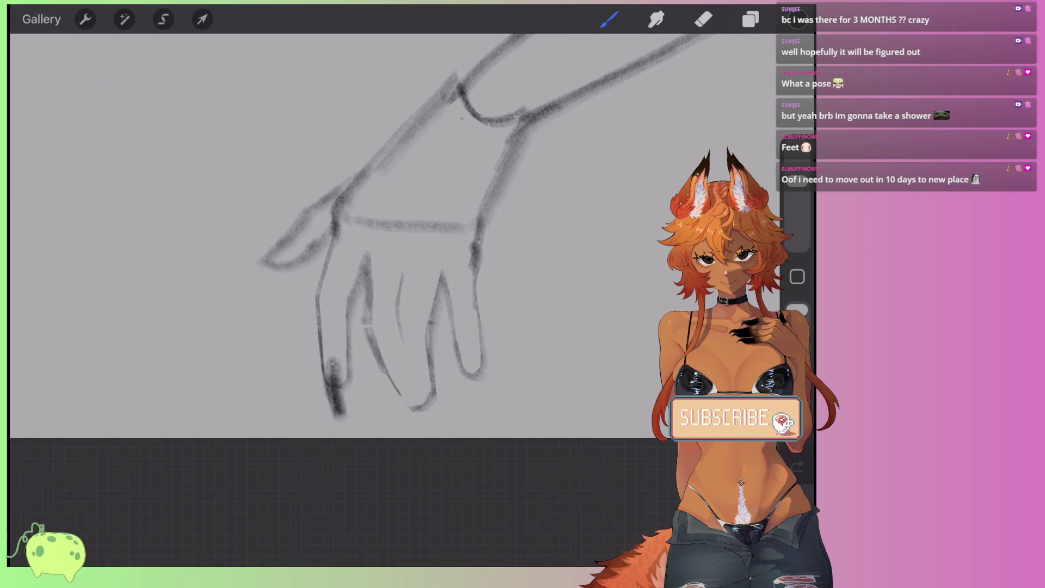
Step: Redraw bold dark claw tips on every toe, including the thumb-like side toe
key(ctrl+z)
drag(419, 395, 433, 430)
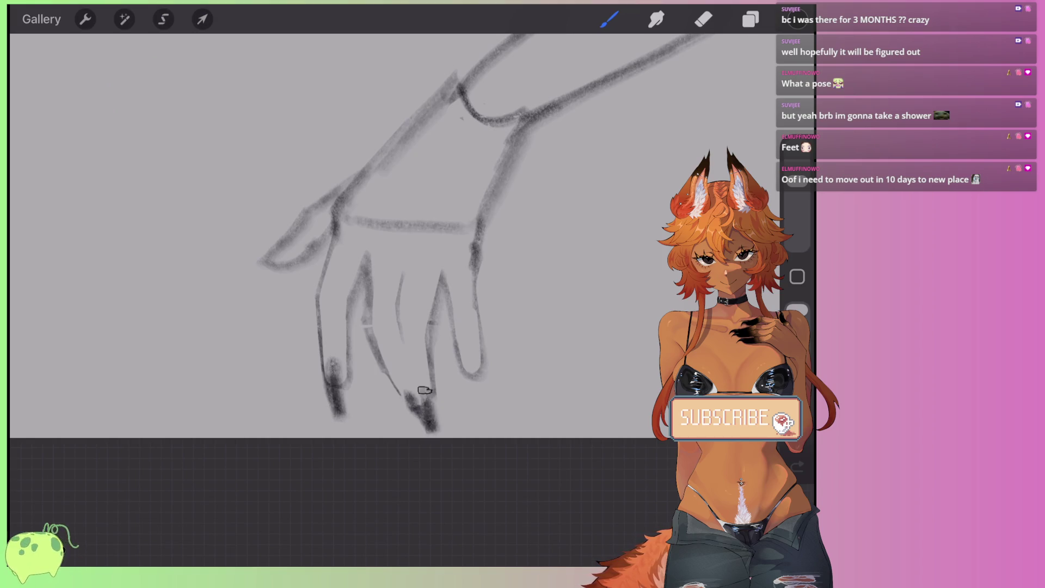
drag(466, 353, 486, 403)
key(ctrl+z)
key(ctrl+z)
key(ctrl+z)
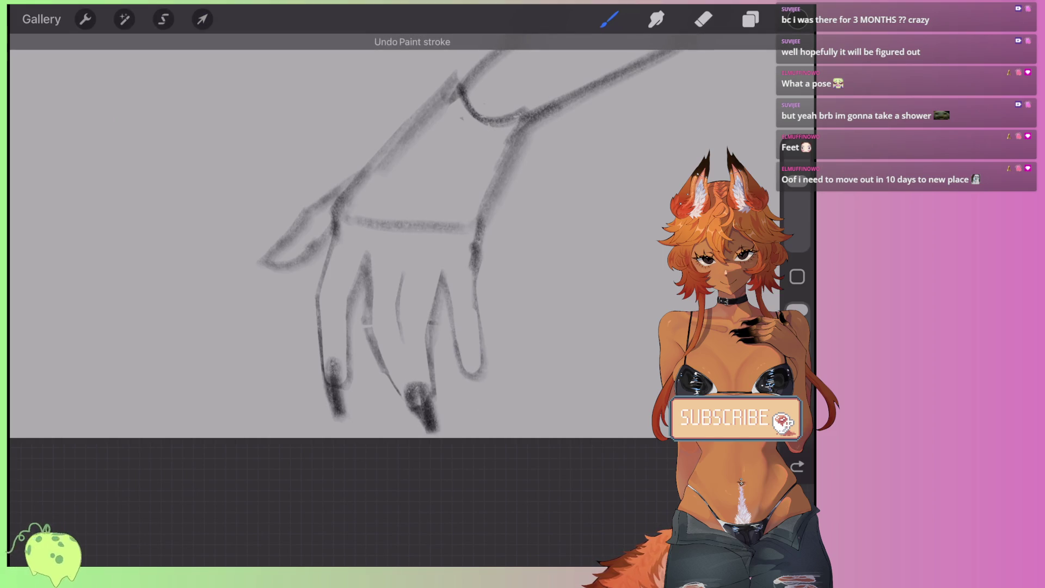
mouse_move(400, 383)
mouse_down()
mouse_move(426, 417)
mouse_move(433, 407)
mouse_up()
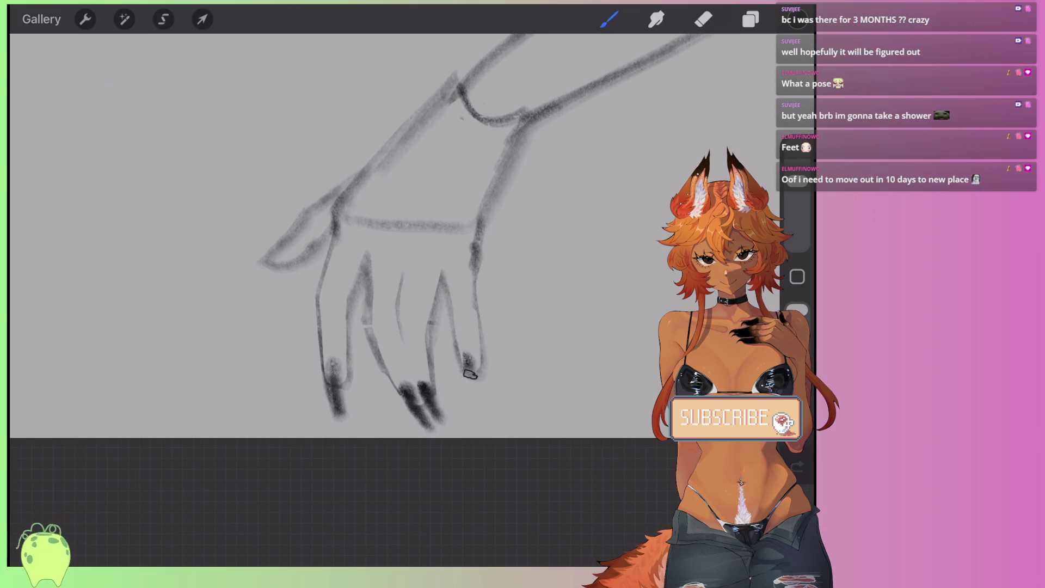
drag(466, 360, 486, 409)
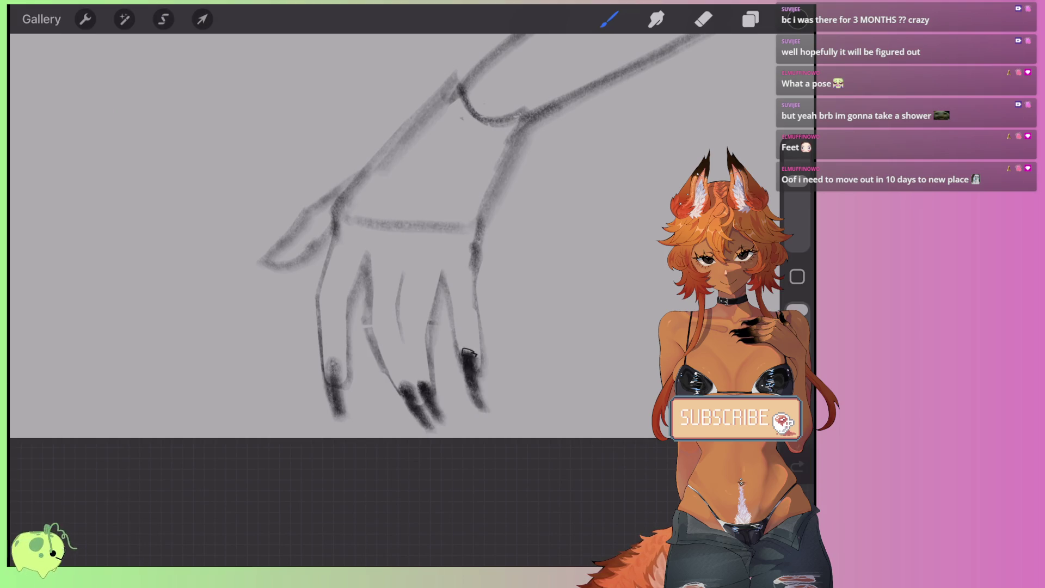
drag(426, 376, 406, 395)
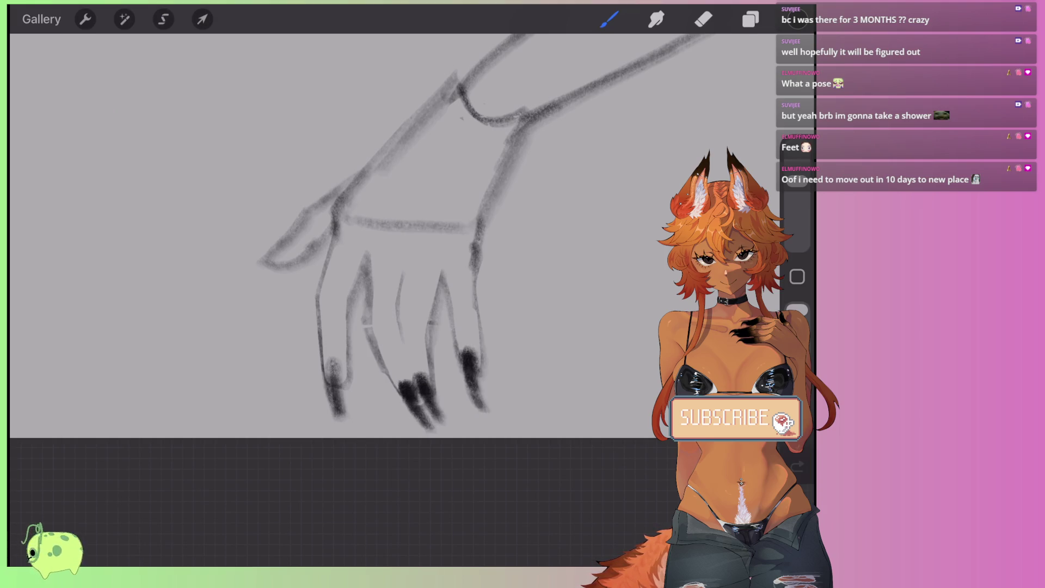
drag(333, 363, 338, 413)
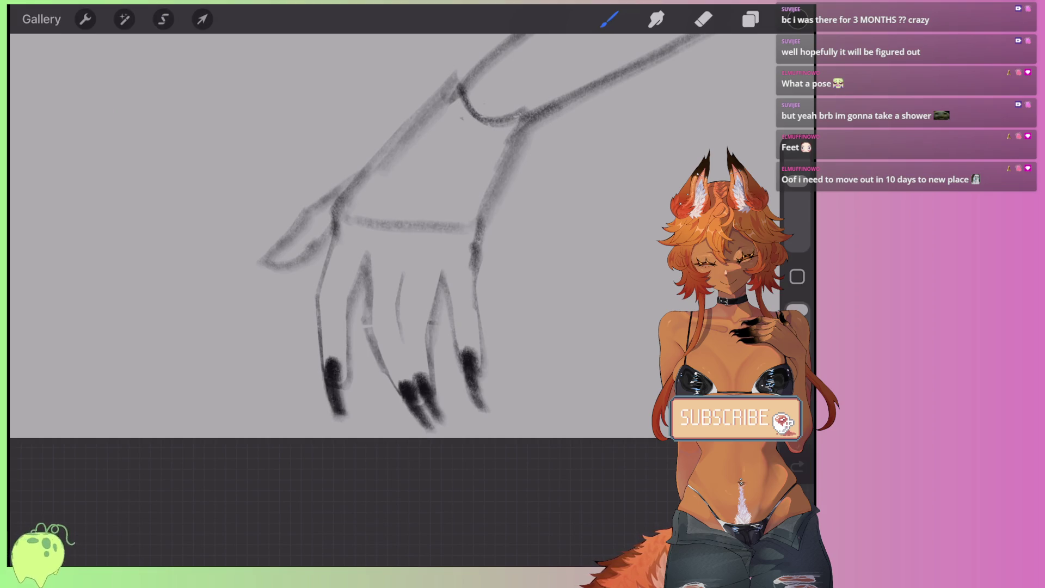
mouse_move(294, 242)
mouse_down()
mouse_move(272, 251)
mouse_move(253, 290)
mouse_move(266, 254)
mouse_up()
scroll(338, 229, down, 10)
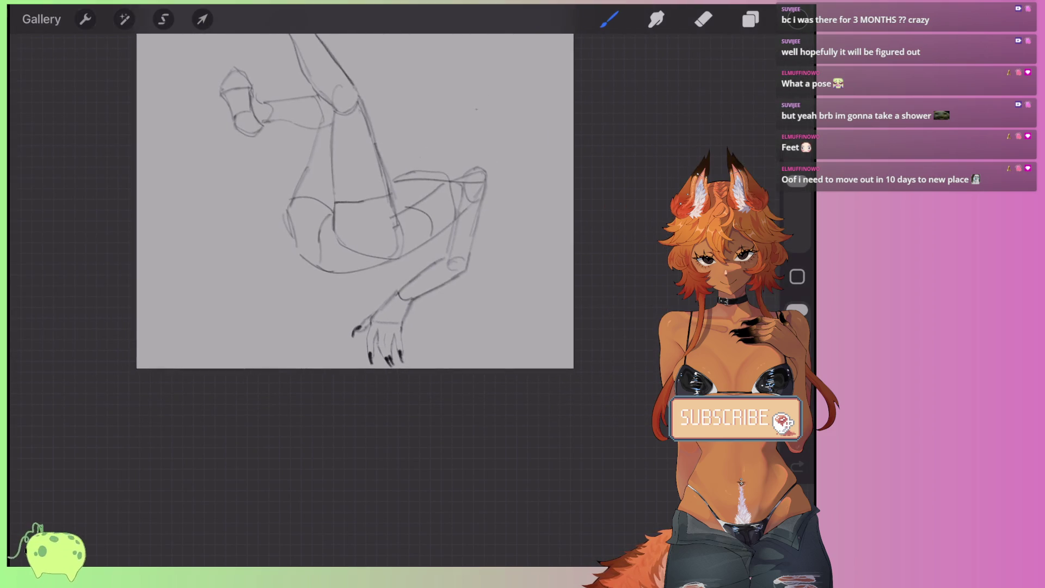
scroll(338, 229, down, 2)
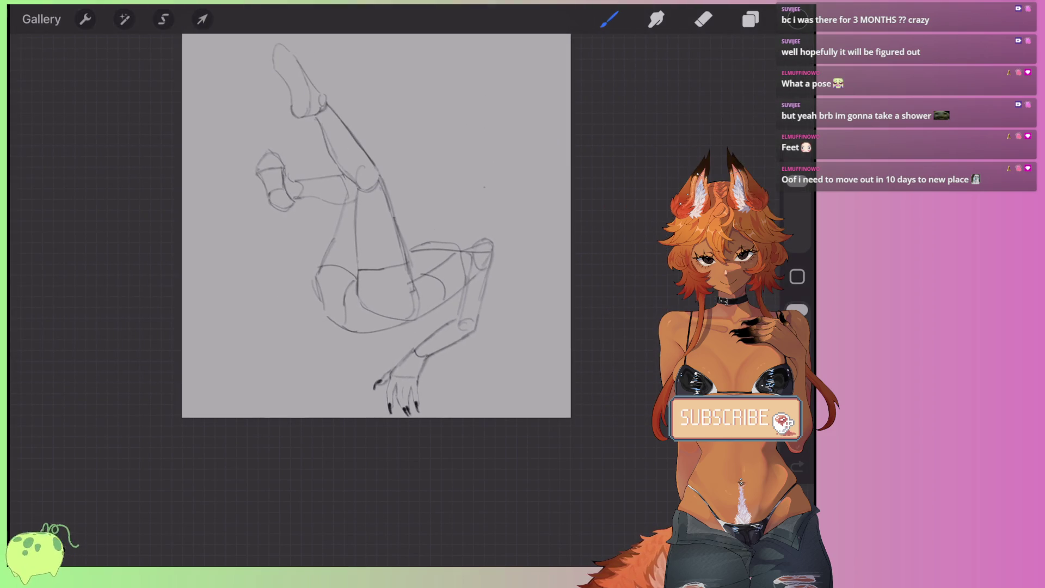
scroll(397, 391, up, 5)
Step: Lasso the clawed lower foot, distort its corners and rotate it about 13° counter-clockwise
click(163, 19)
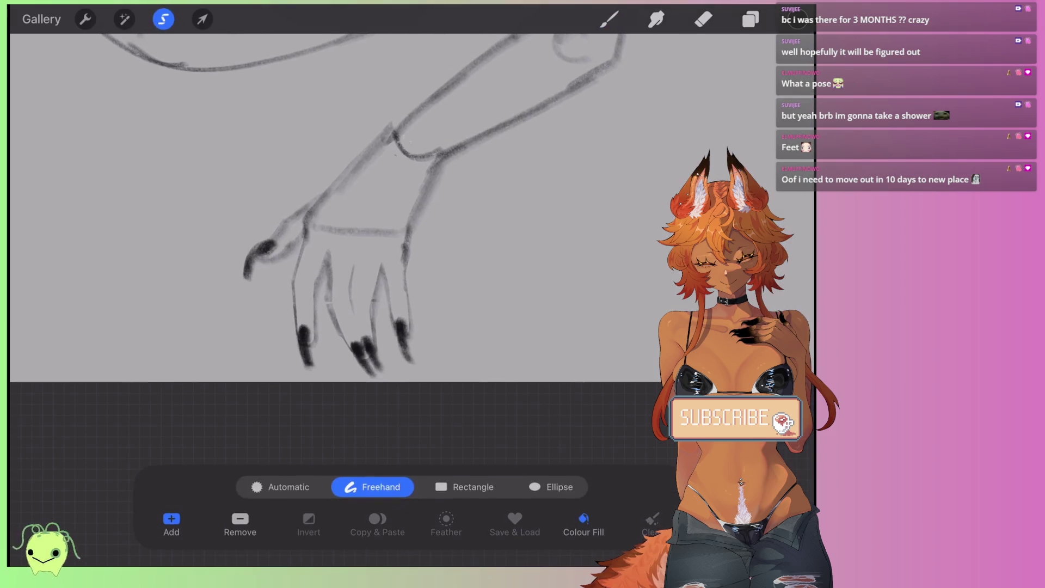
drag(388, 112, 439, 158)
drag(444, 380, 381, 117)
click(202, 19)
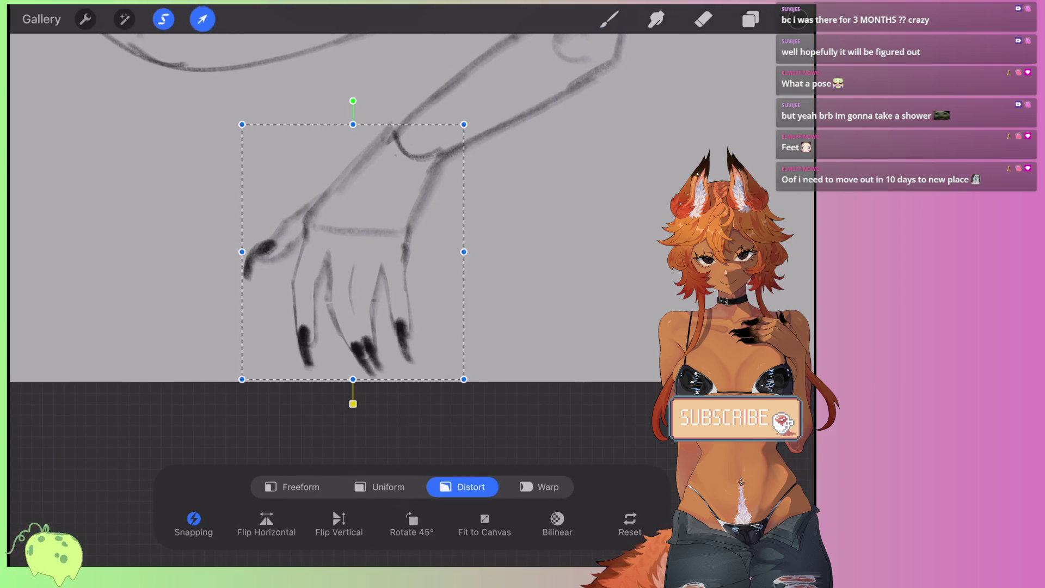
click(353, 379)
drag(352, 379, 348, 350)
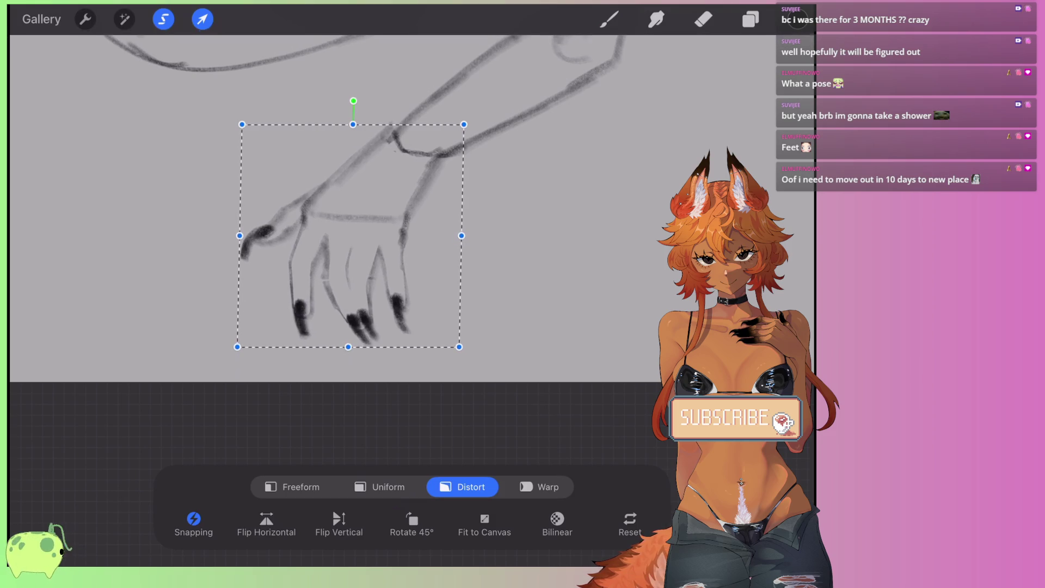
drag(239, 349, 260, 327)
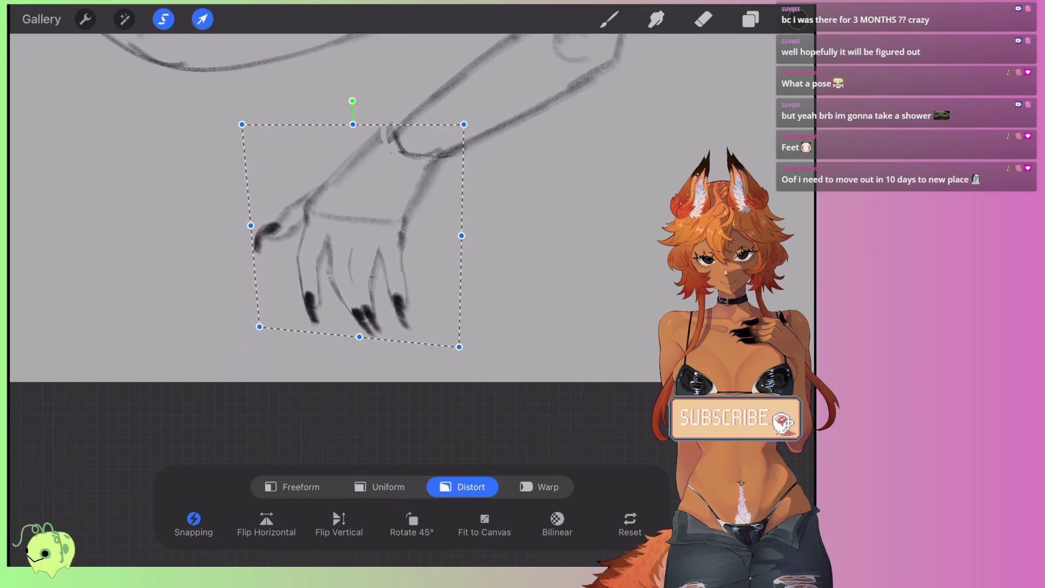
drag(460, 347, 469, 357)
click(464, 124)
drag(464, 125, 459, 133)
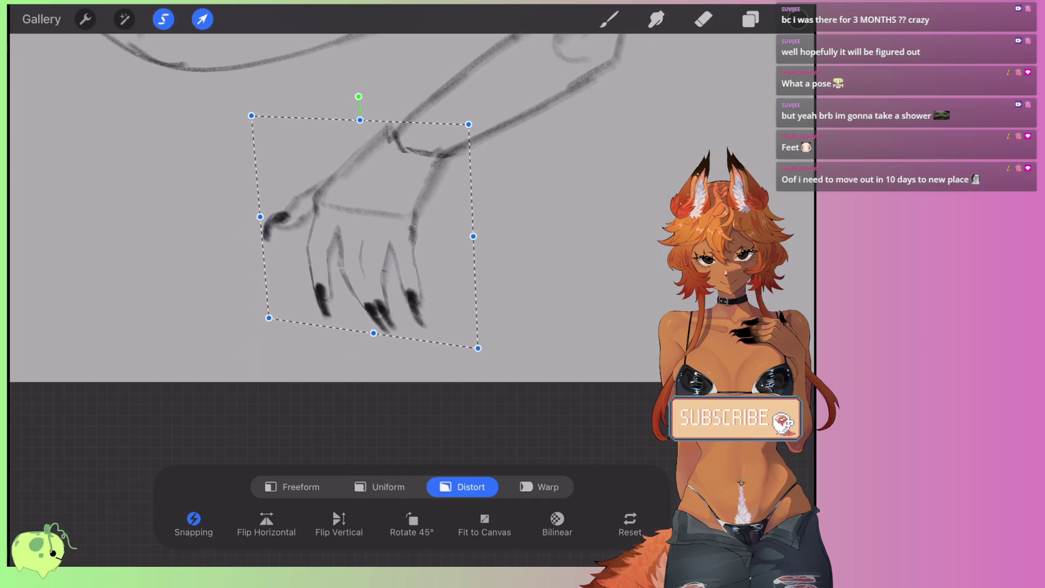
drag(357, 235, 384, 234)
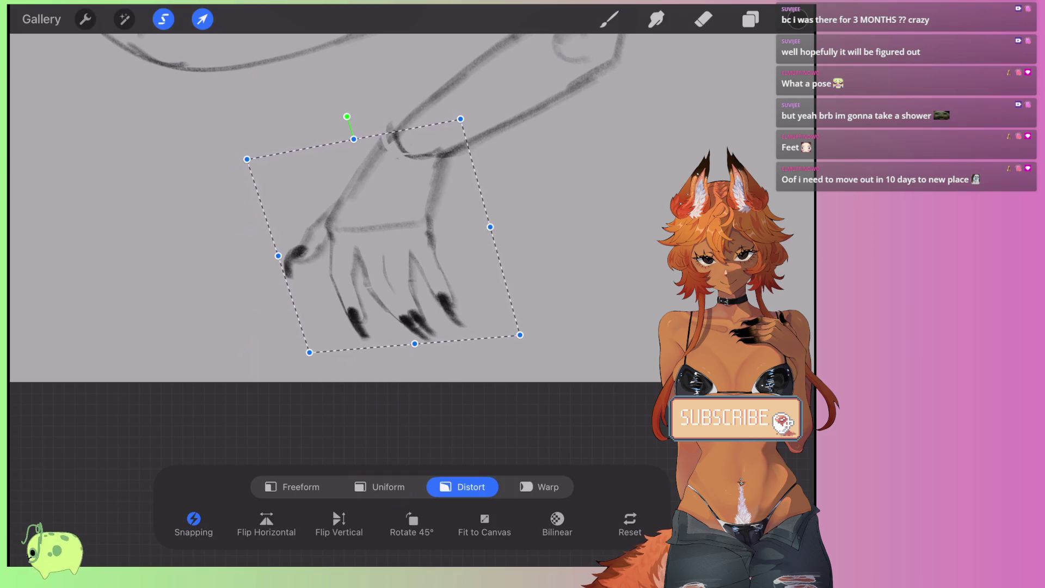
drag(520, 335, 511, 346)
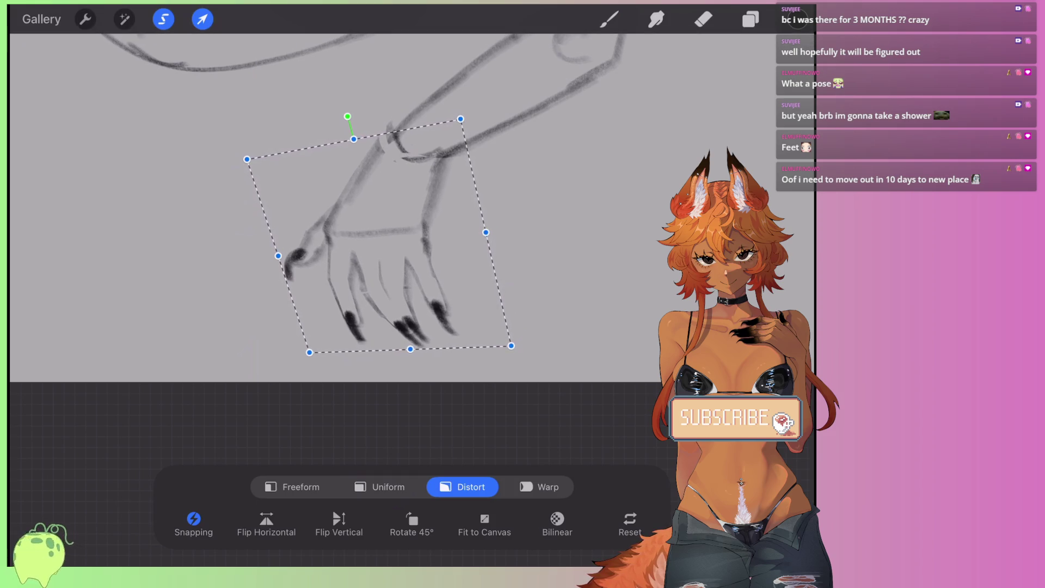
Step: Reselect the foot, pull its lower corners inward, tilt it slightly counter-clockwise and commit
click(203, 19)
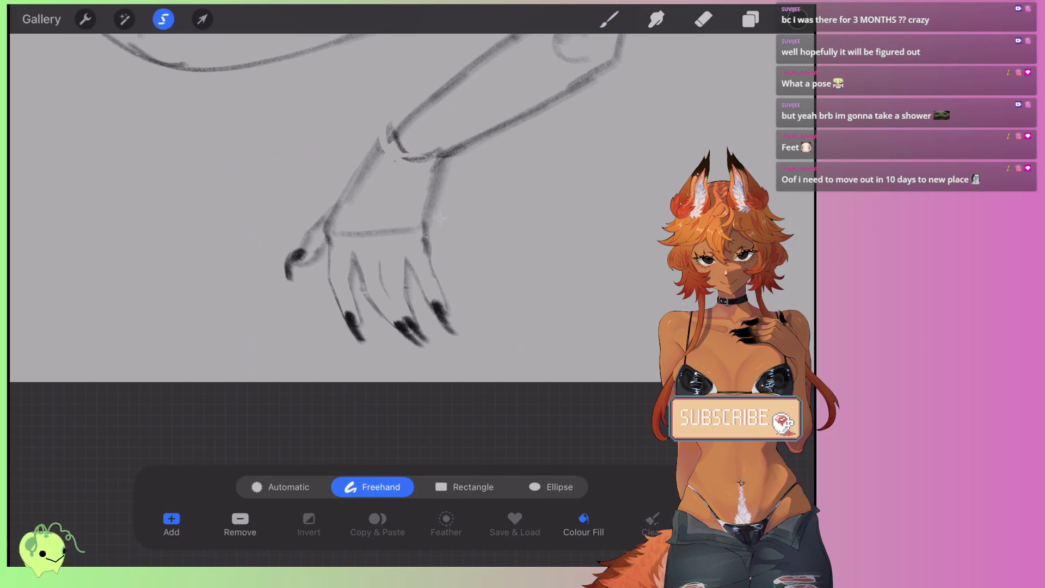
mouse_move(323, 193)
mouse_down()
mouse_move(438, 220)
mouse_move(384, 362)
mouse_move(449, 215)
mouse_up()
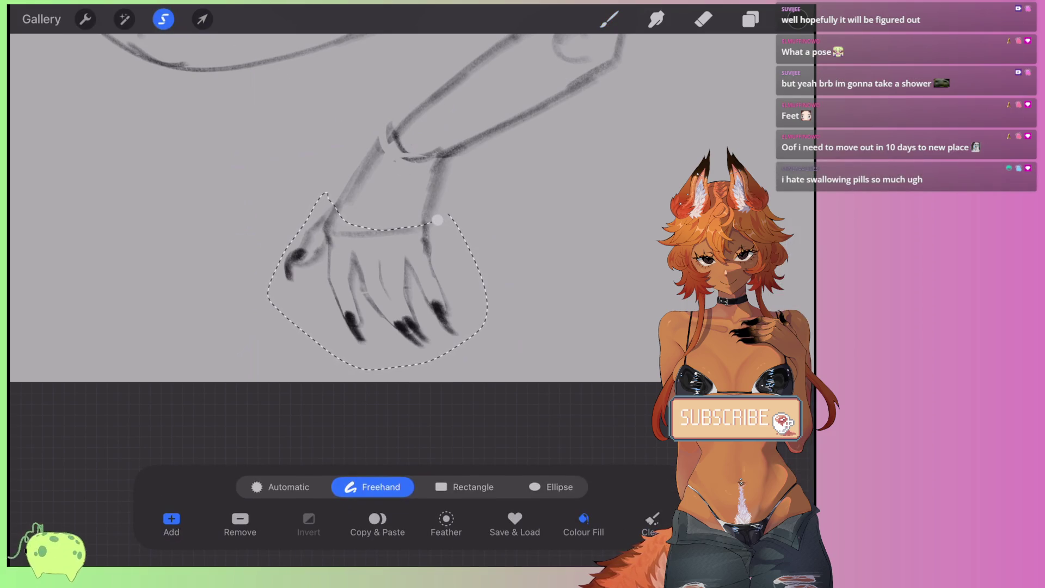
click(202, 19)
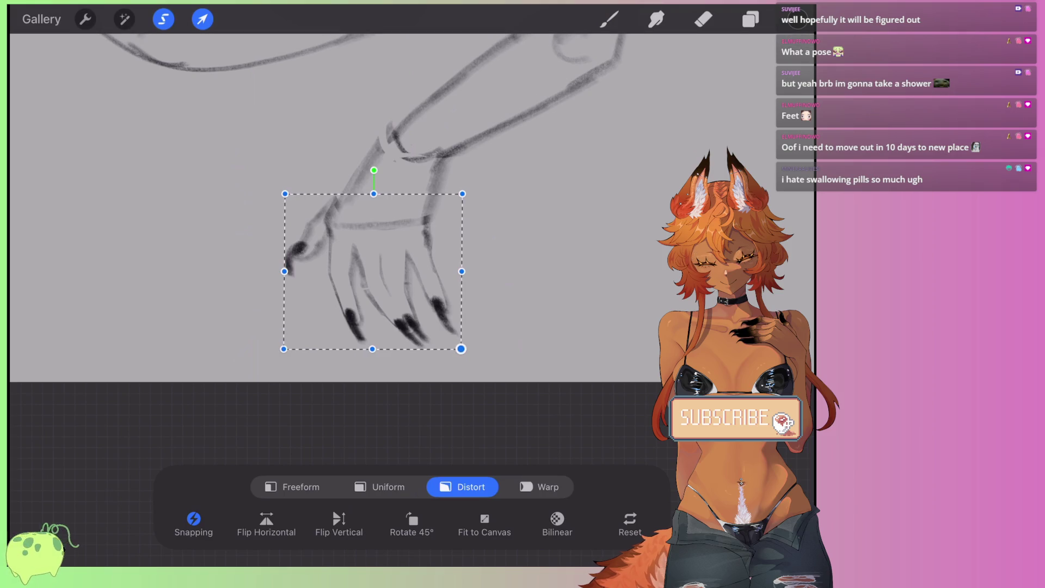
drag(461, 348, 453, 363)
drag(284, 349, 302, 348)
drag(374, 170, 375, 168)
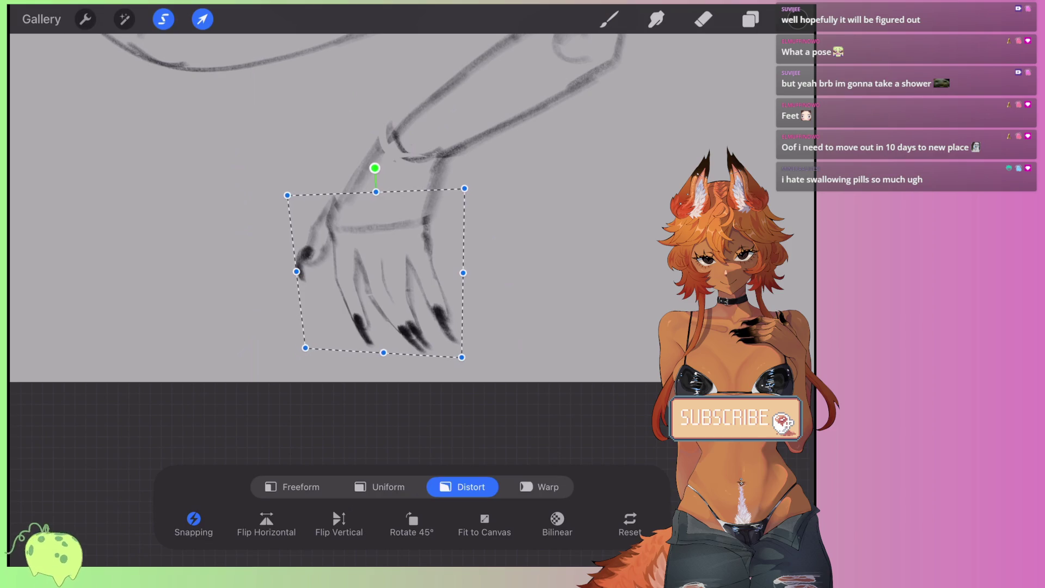
key(b)
scroll(315, 196, down, 5)
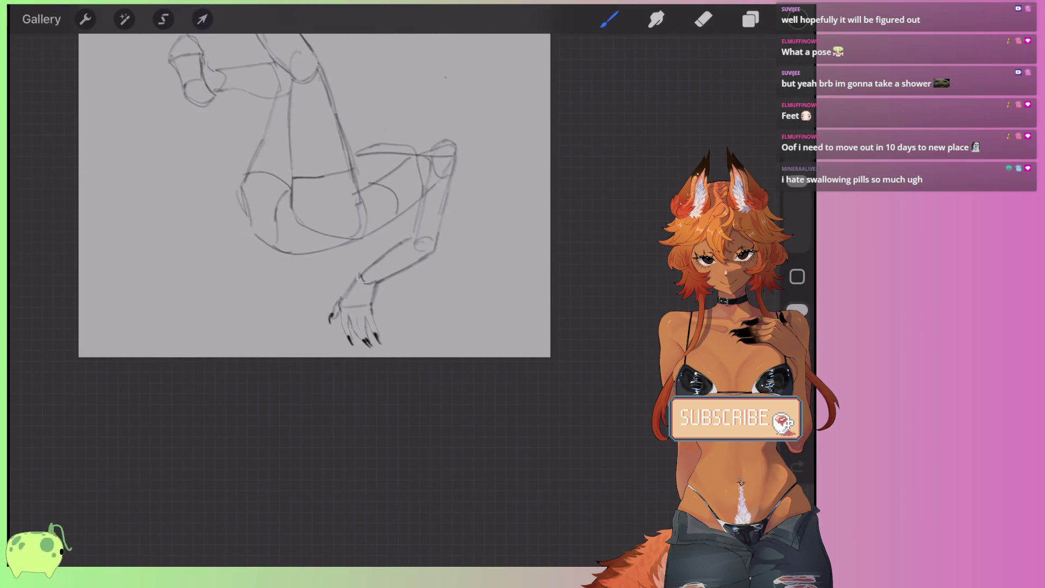
Step: Rotate and enlarge the selected lower foot, nudging it slightly left and down
scroll(350, 314, up, 5)
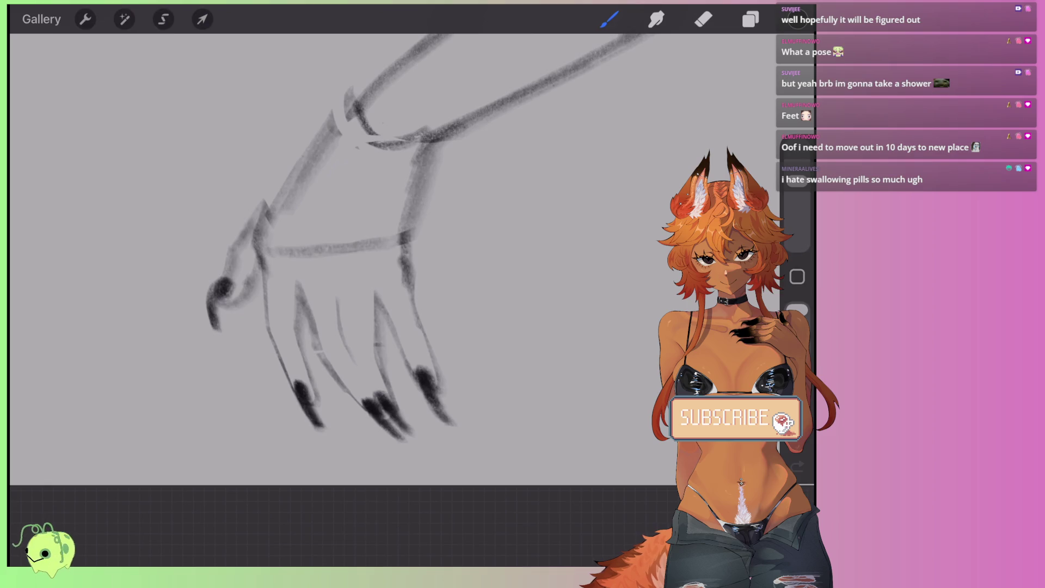
key(s)
mouse_move(474, 144)
mouse_down()
mouse_move(163, 305)
mouse_move(498, 162)
mouse_move(474, 143)
mouse_up()
key(v)
scroll(348, 245, down, 3)
mouse_move(383, 161)
mouse_down()
mouse_move(463, 191)
mouse_move(420, 140)
mouse_up()
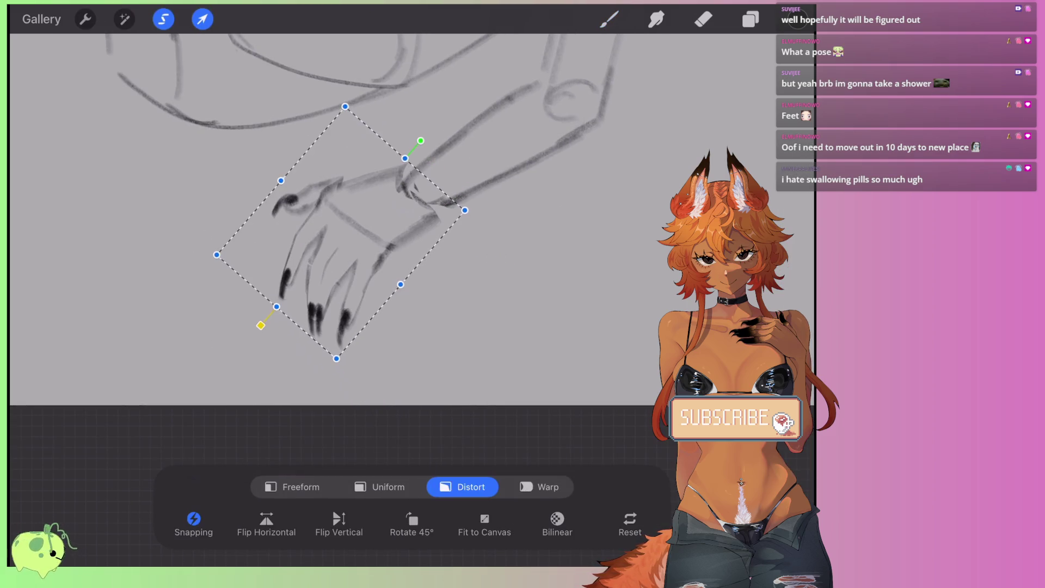
drag(341, 231, 337, 239)
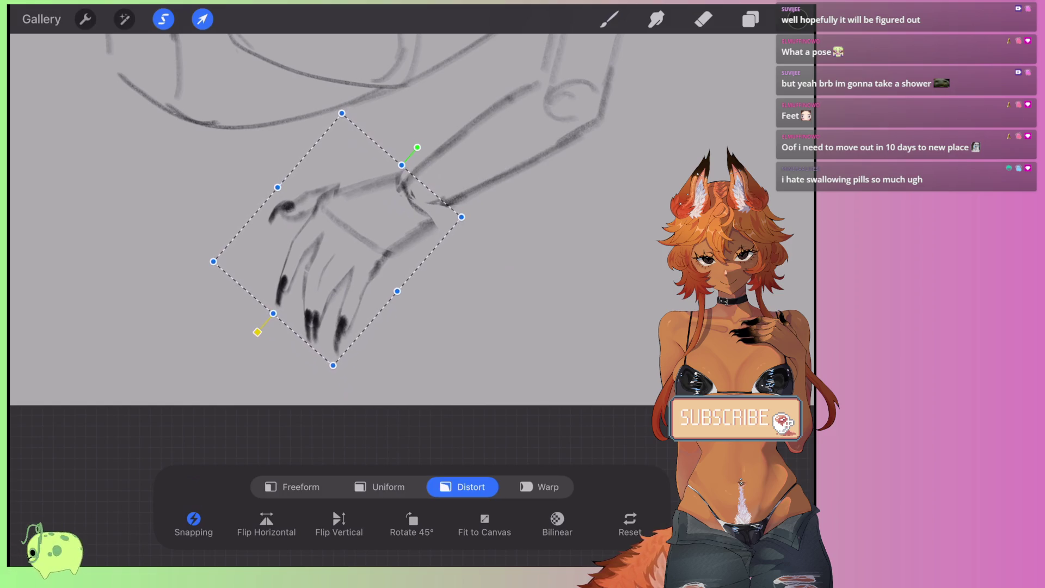
key(v)
scroll(348, 245, up, 3)
Step: Lasso the toes and distort them wider and longer, shifting them slightly left and up
key(s)
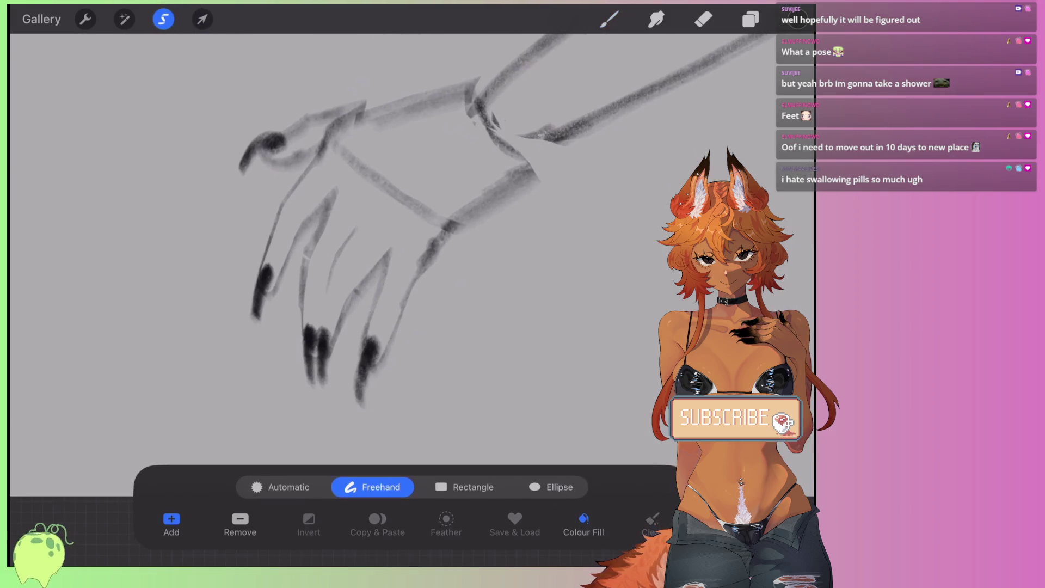
drag(343, 142, 400, 192)
drag(213, 299, 414, 228)
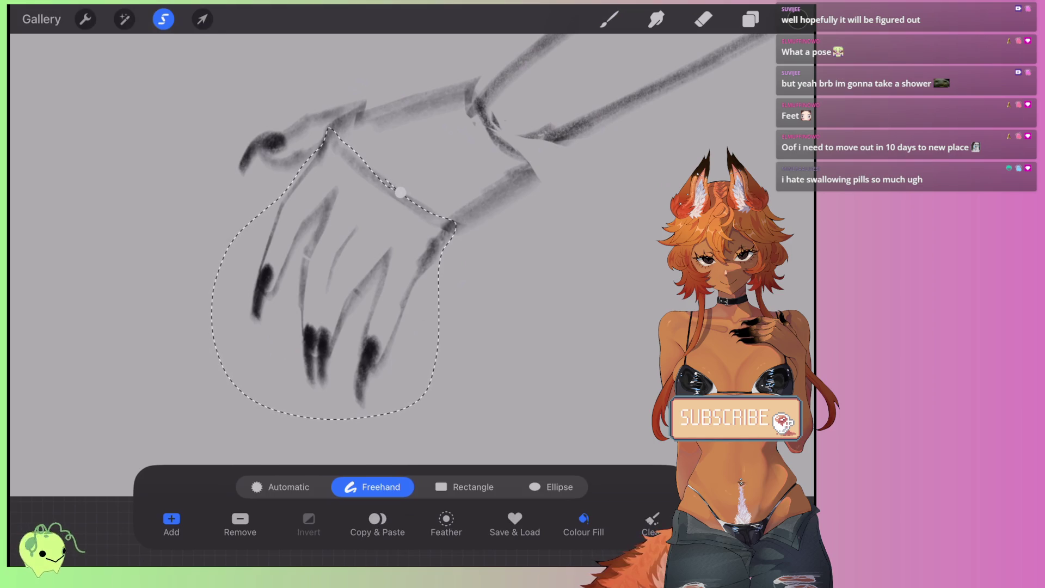
key(v)
drag(249, 411, 263, 407)
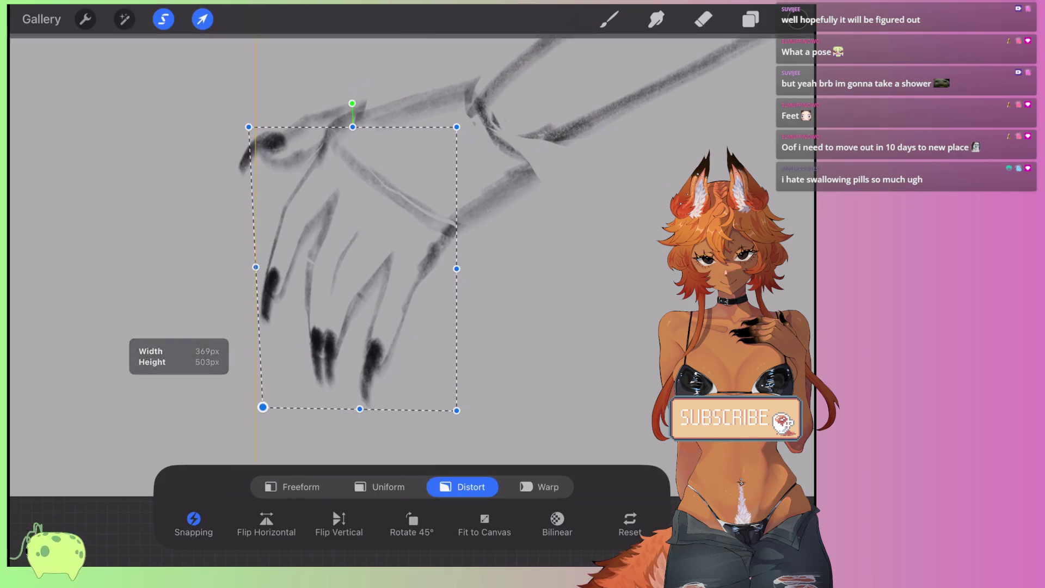
drag(457, 411, 427, 370)
key(ctrl+z)
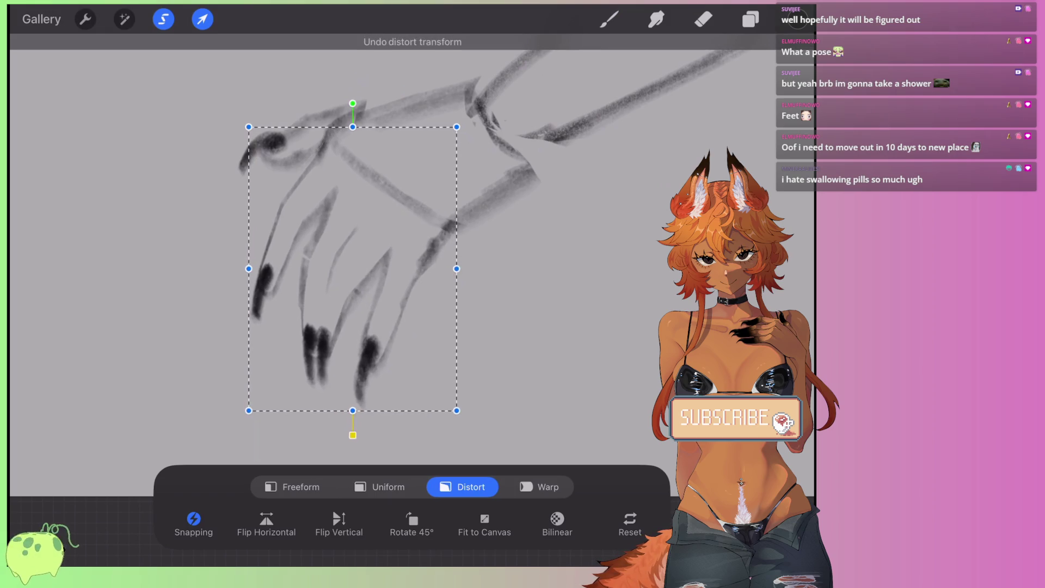
drag(457, 411, 480, 421)
click(249, 126)
drag(248, 127, 269, 151)
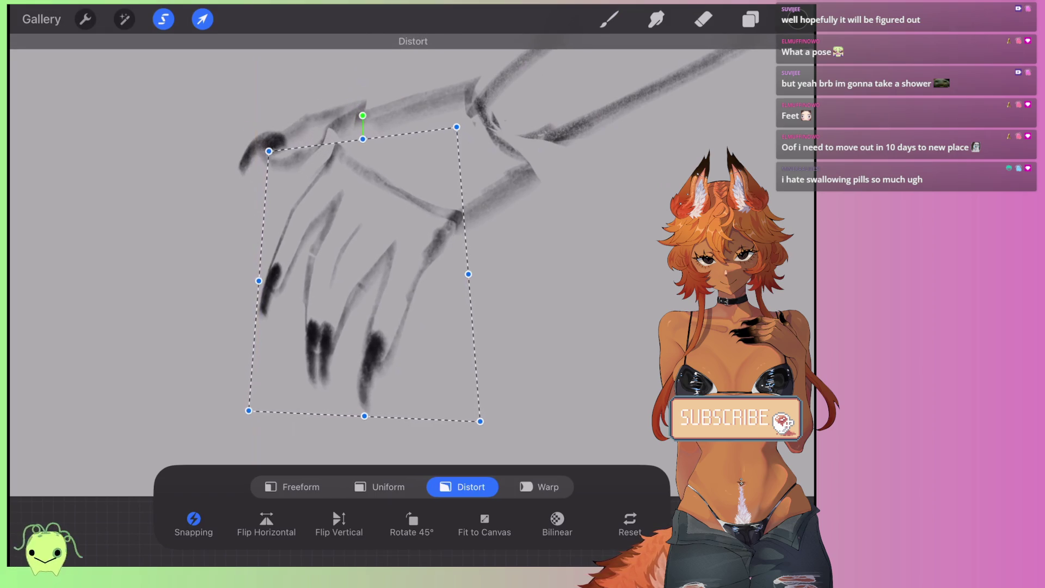
drag(353, 272, 332, 263)
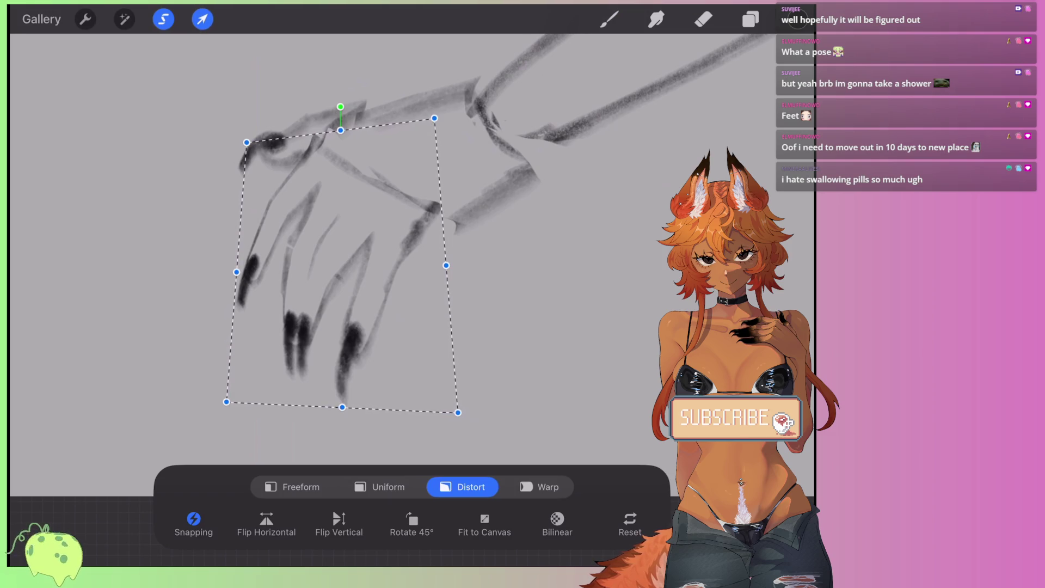
click(609, 19)
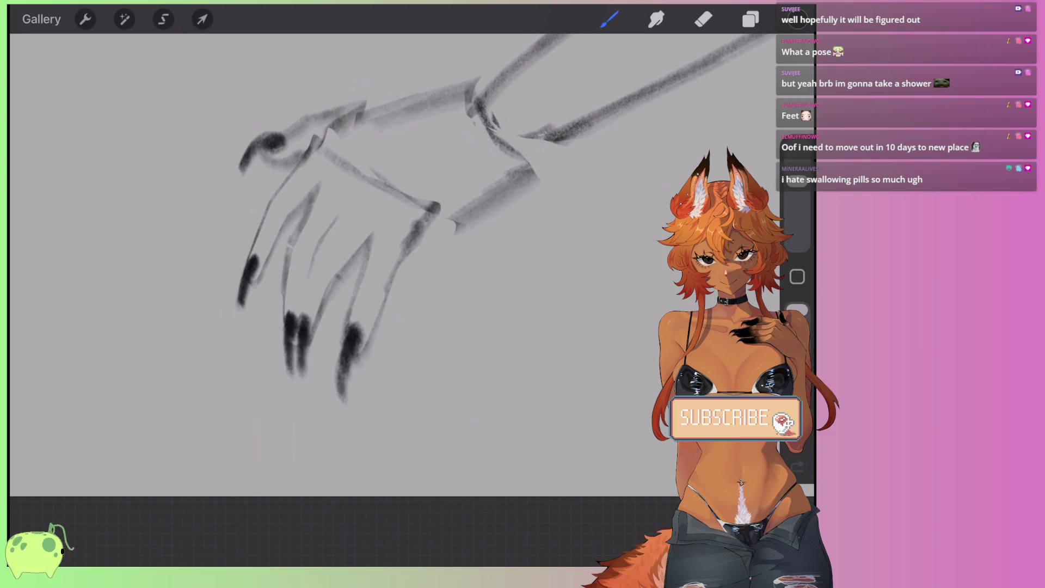
Step: Sketch a dark stroke across the ankle, then erase the ankle strokes
drag(458, 219, 403, 258)
click(703, 19)
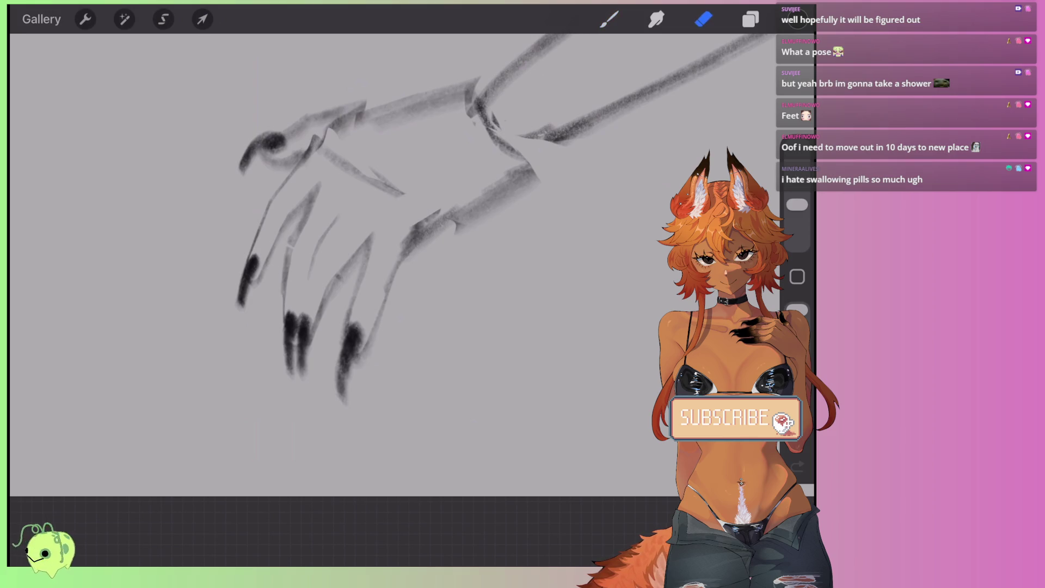
drag(331, 140, 455, 101)
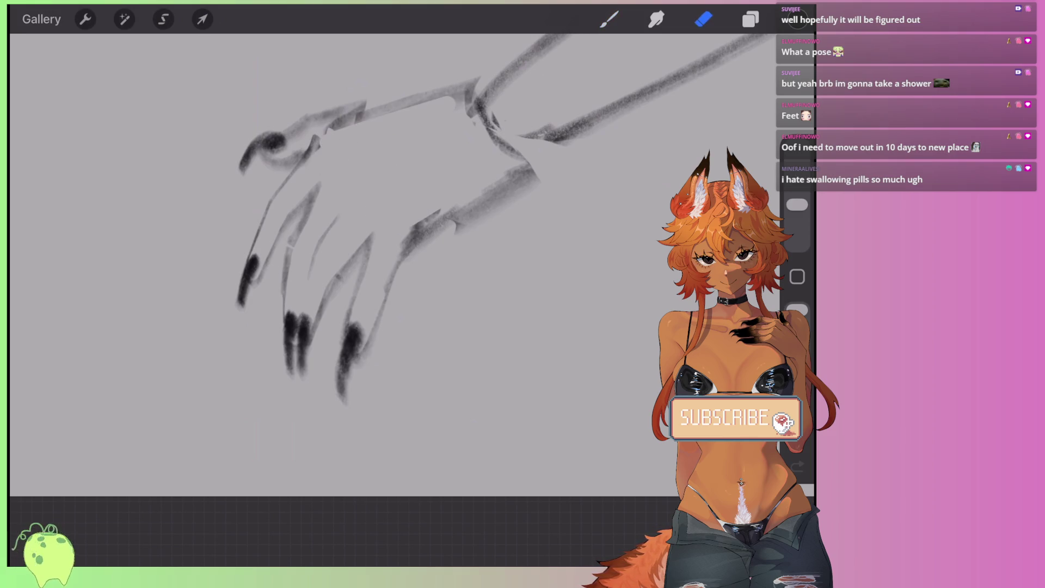
drag(438, 212, 384, 272)
drag(457, 231, 539, 175)
Step: Redraw the lower-leg line and darken the toe lines and the foot's top edge
click(522, 200)
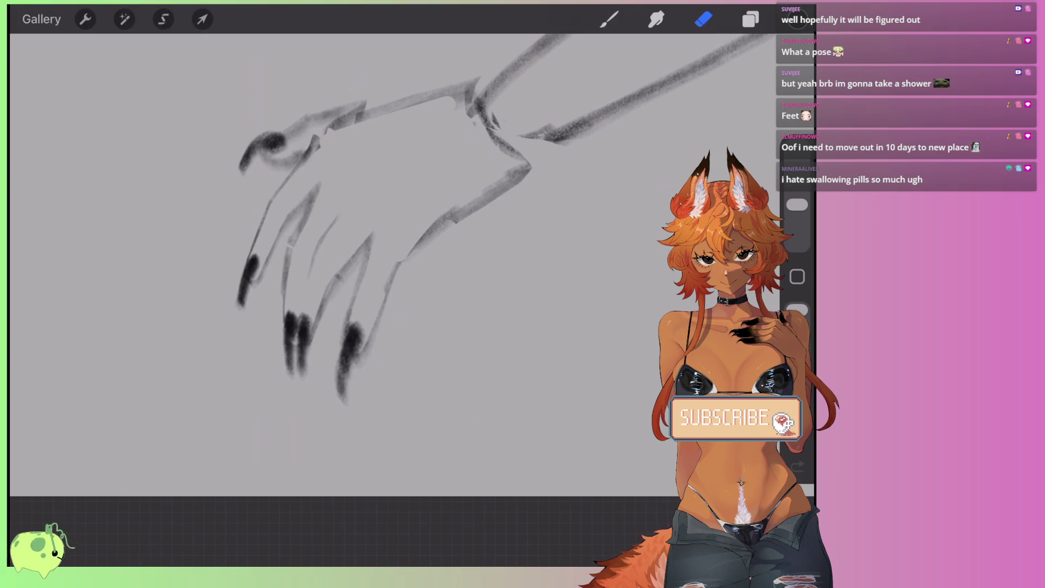
click(610, 19)
mouse_move(580, 119)
mouse_down()
mouse_move(523, 158)
mouse_move(594, 117)
mouse_move(398, 270)
mouse_move(379, 322)
mouse_up()
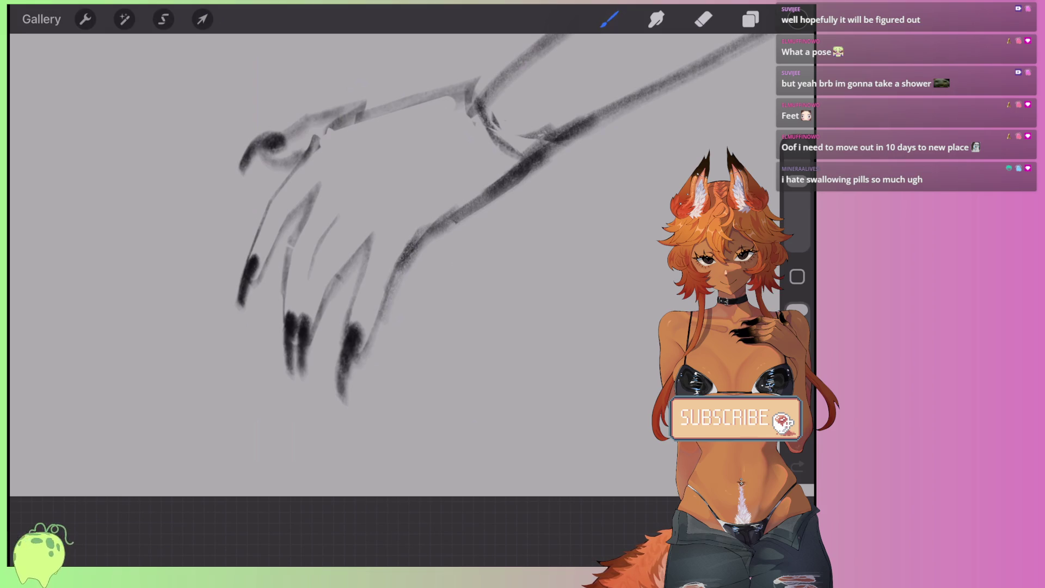
mouse_move(411, 203)
mouse_down()
mouse_move(353, 289)
mouse_move(338, 343)
mouse_up()
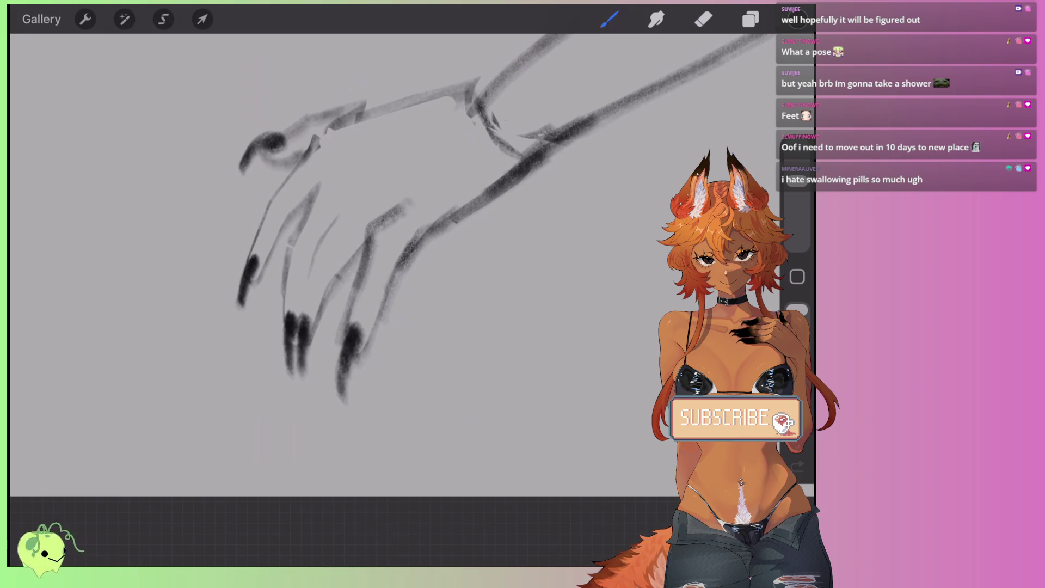
mouse_move(369, 184)
mouse_down()
mouse_move(332, 214)
mouse_move(320, 246)
mouse_up()
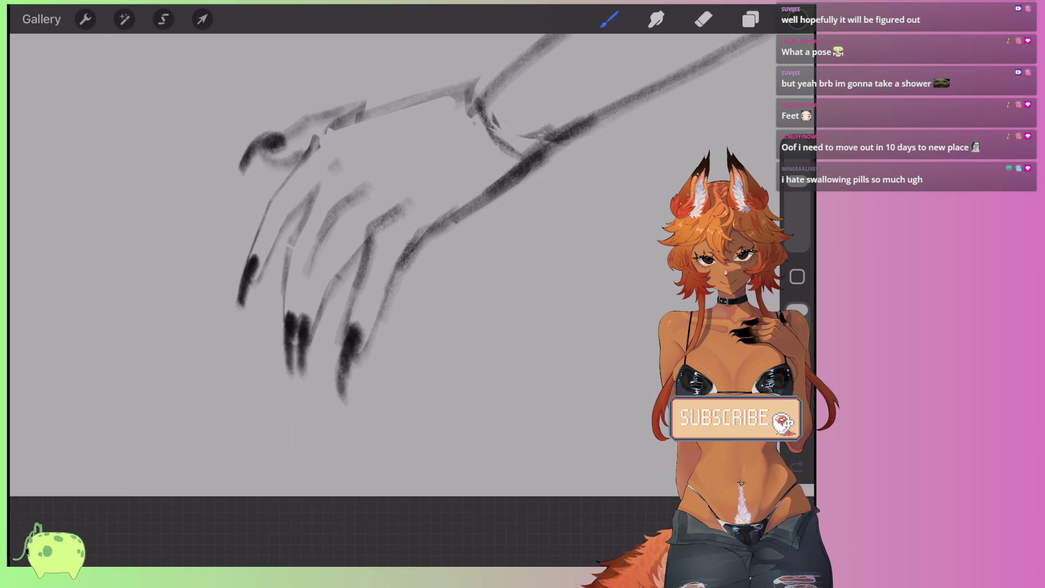
drag(360, 117, 291, 175)
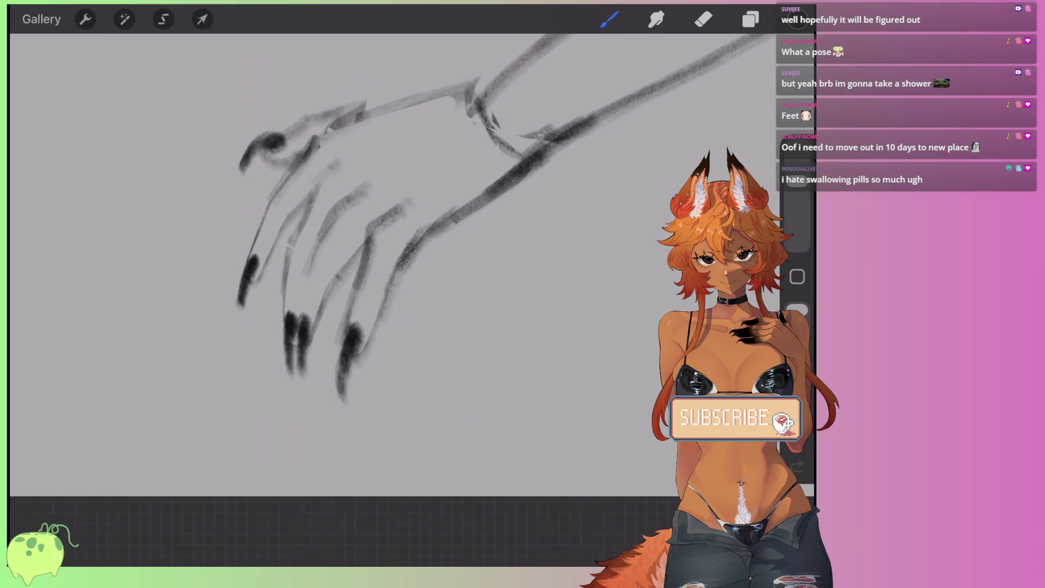
drag(318, 140, 253, 242)
drag(316, 190, 281, 231)
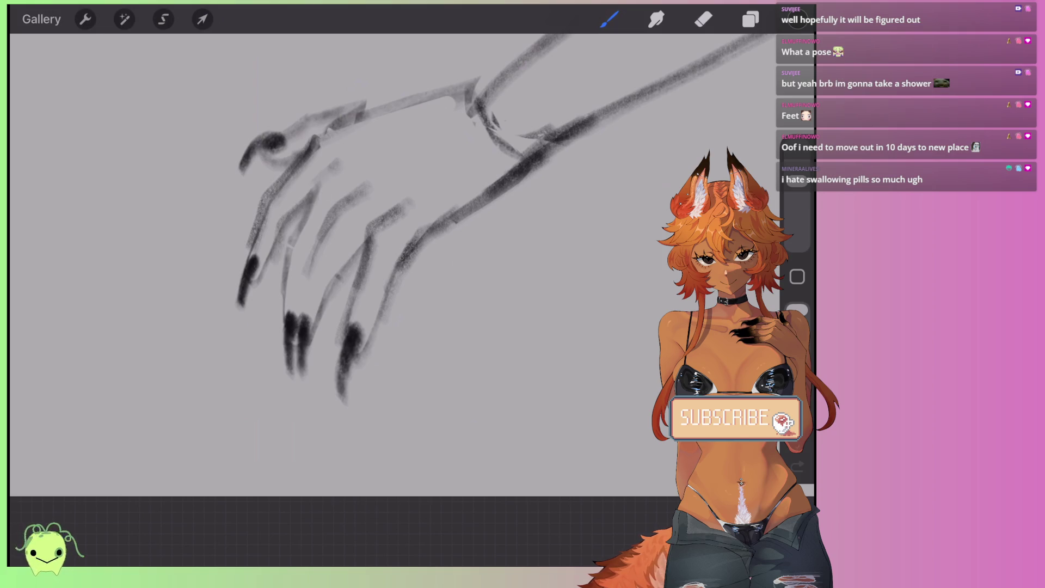
Step: Lasso the first toe and distort it to tilt it slightly down and left
click(163, 19)
mouse_move(311, 144)
mouse_down()
mouse_move(237, 259)
mouse_move(285, 226)
mouse_move(310, 145)
mouse_up()
click(202, 19)
click(462, 487)
drag(283, 110, 279, 118)
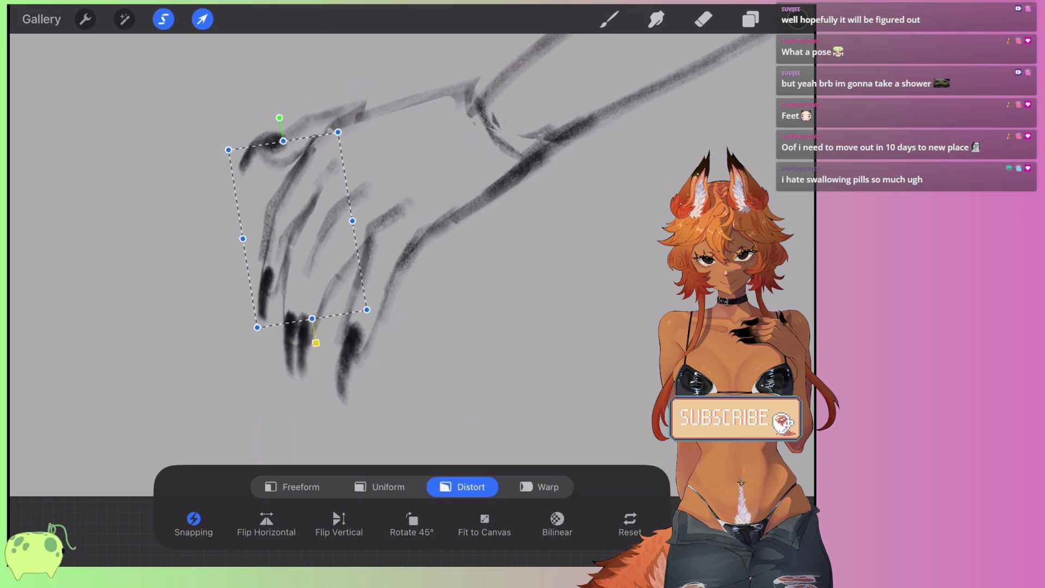
drag(298, 230, 294, 236)
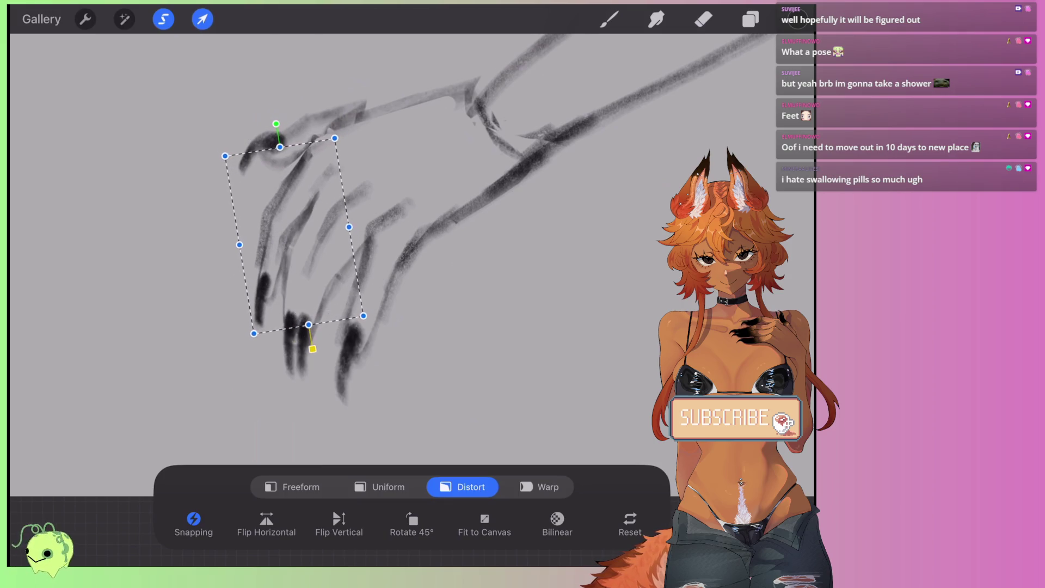
click(609, 19)
scroll(381, 218, down, 3)
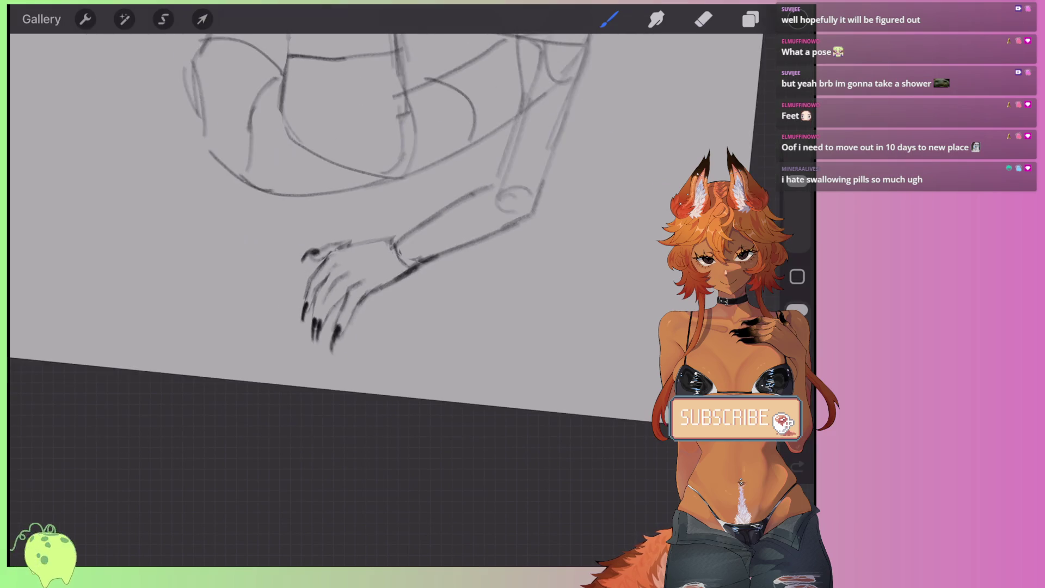
Step: Enlarge the eraser and rub out the lower foot's toes, claws and part of the ankle lines
scroll(381, 218, down, 3)
scroll(327, 217, down, 2)
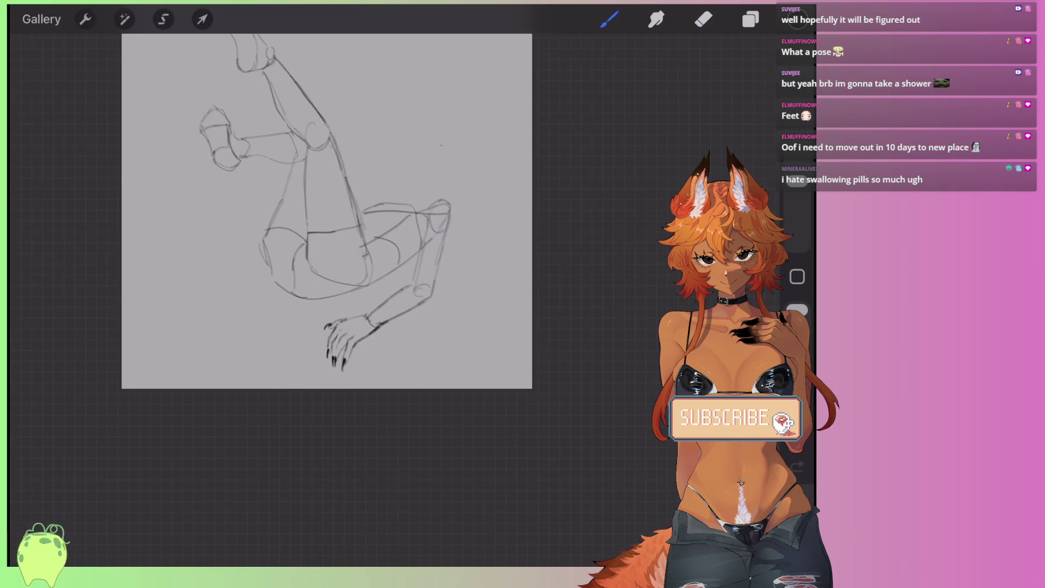
scroll(326, 245, up, 5)
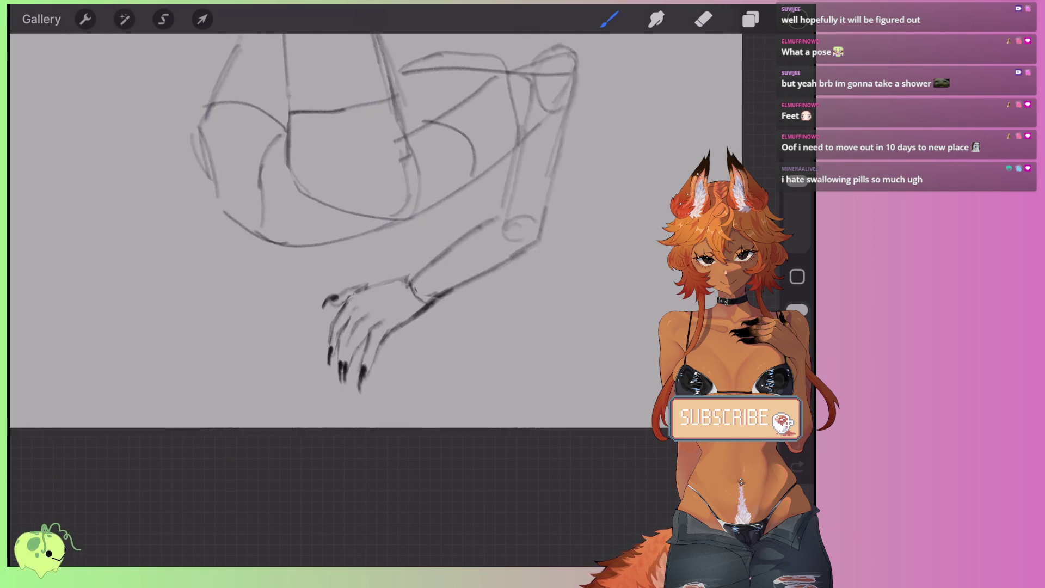
click(703, 19)
drag(798, 179, 798, 187)
drag(430, 242, 463, 275)
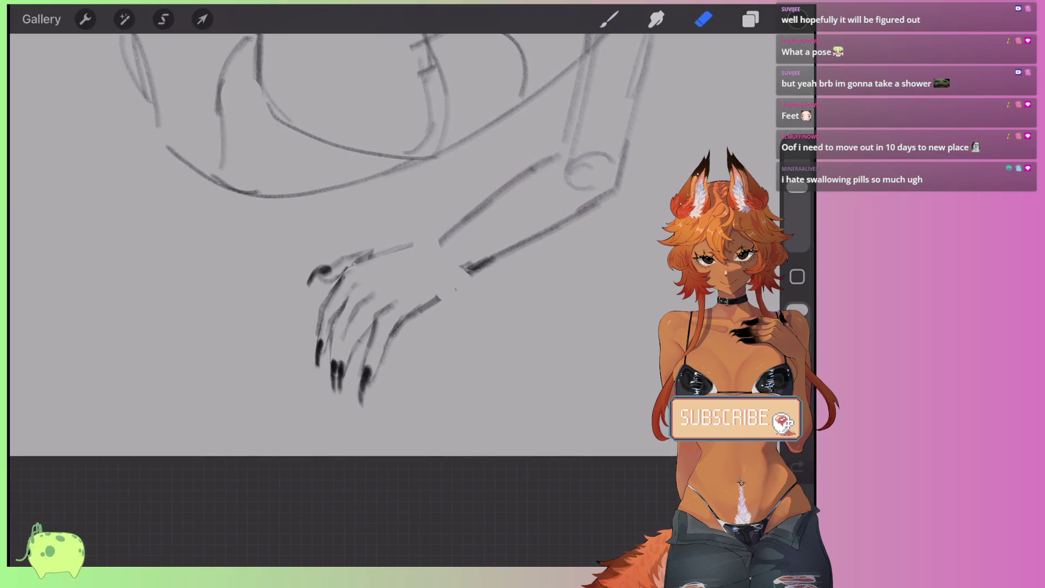
mouse_move(406, 313)
mouse_down()
mouse_move(397, 303)
mouse_move(357, 358)
mouse_move(313, 323)
mouse_move(369, 245)
mouse_up()
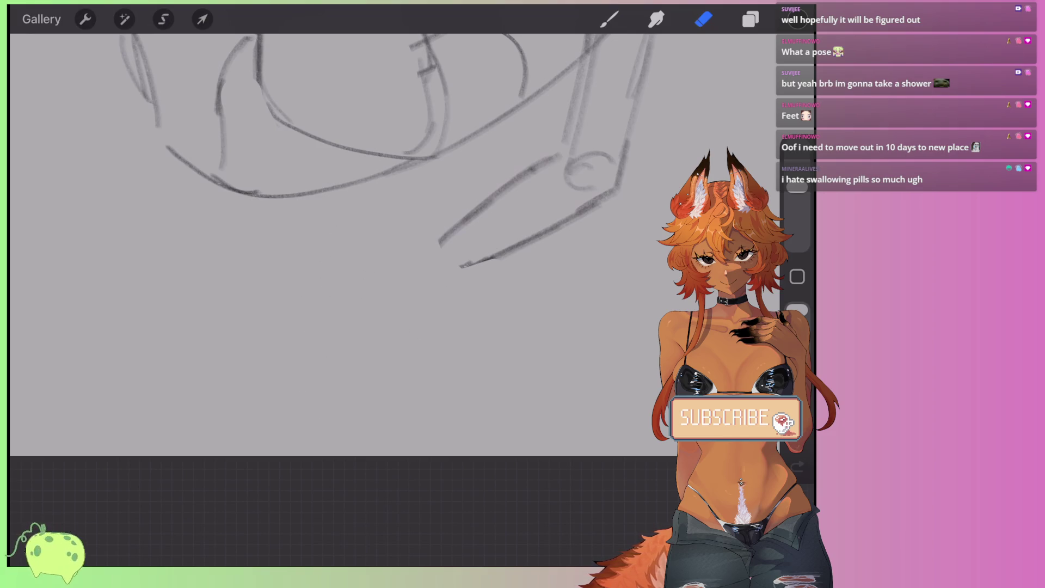
Step: Draw a line joining the open ankle lines into a pointed foot outline
key(b)
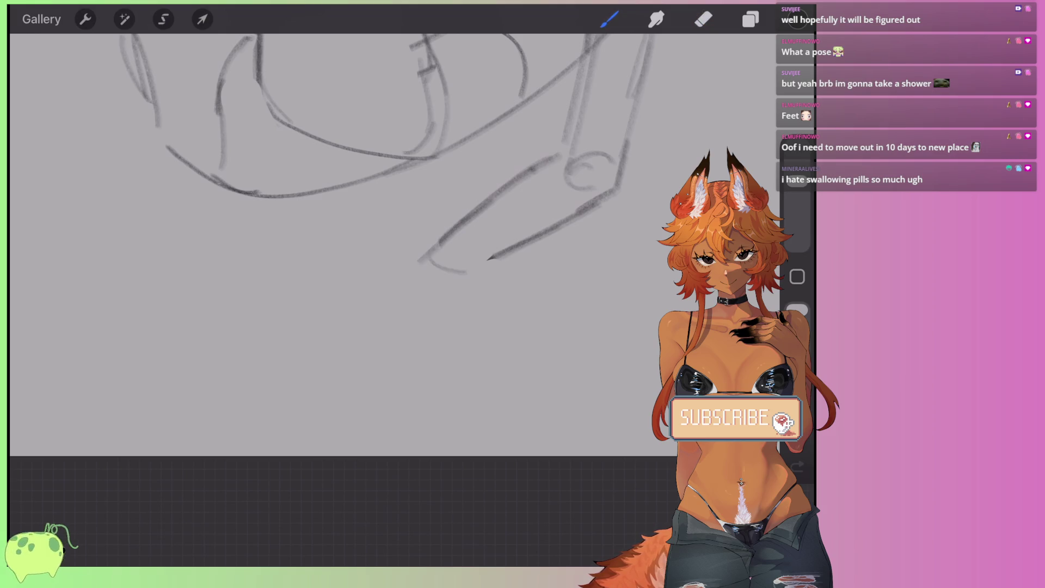
drag(466, 272, 526, 243)
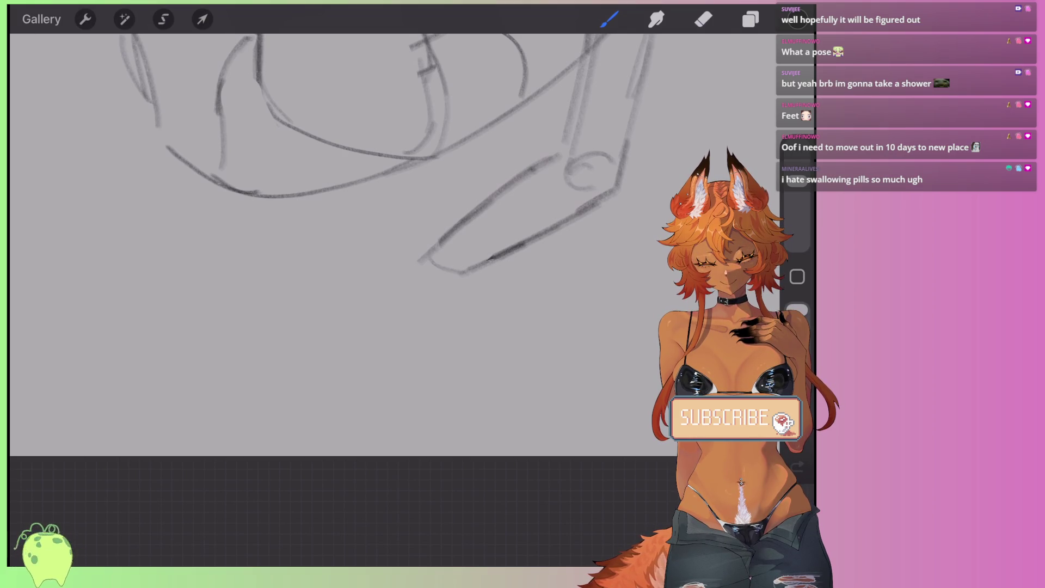
scroll(348, 245, up, 3)
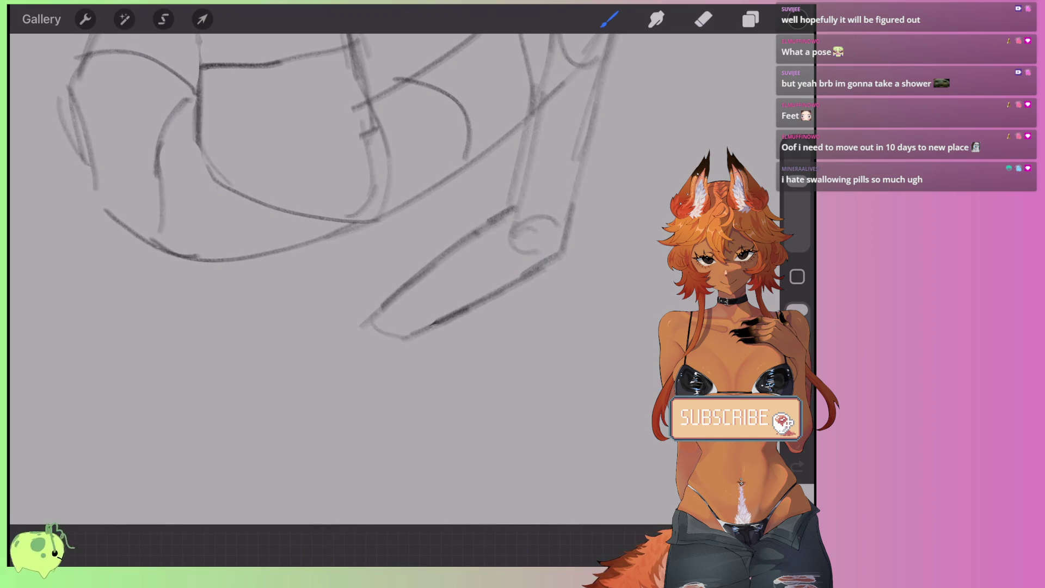
scroll(348, 245, up, 3)
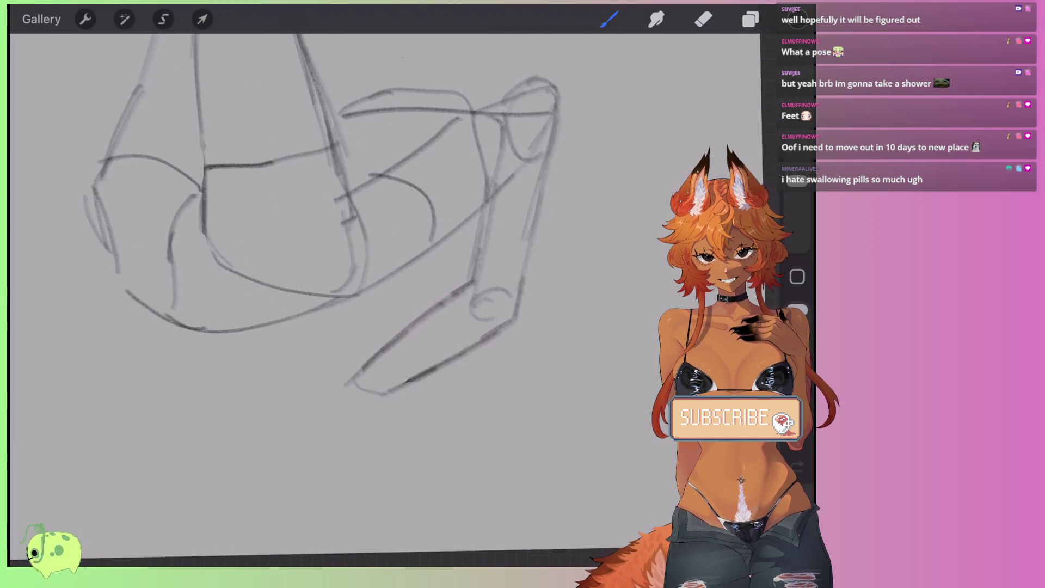
scroll(348, 245, up, 3)
Step: Lasso the new foot shape and distort it, raising its top-right corner
click(163, 19)
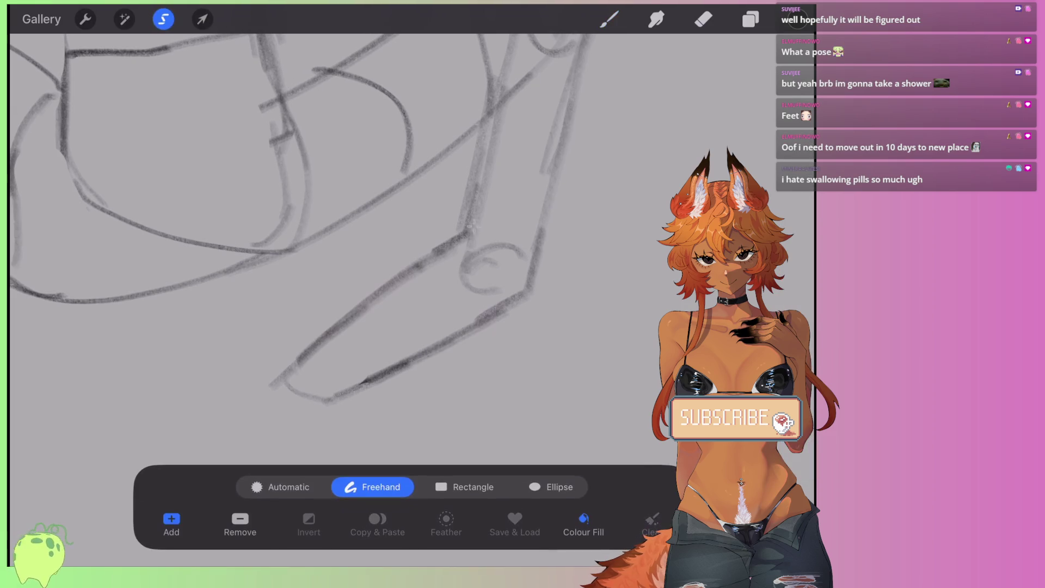
mouse_move(441, 219)
mouse_down()
mouse_move(543, 329)
mouse_move(441, 229)
mouse_up()
click(202, 19)
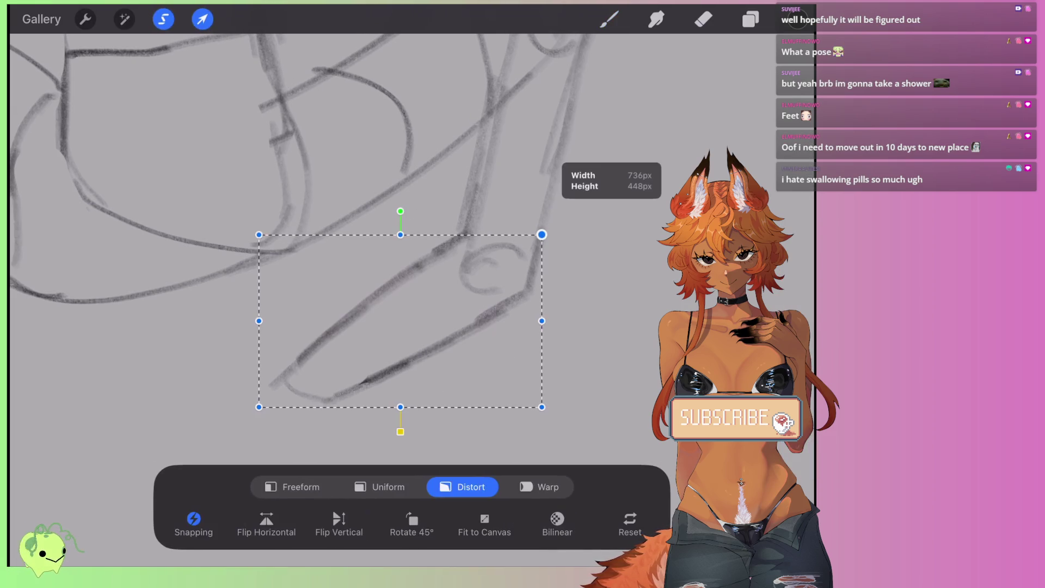
drag(542, 235, 543, 223)
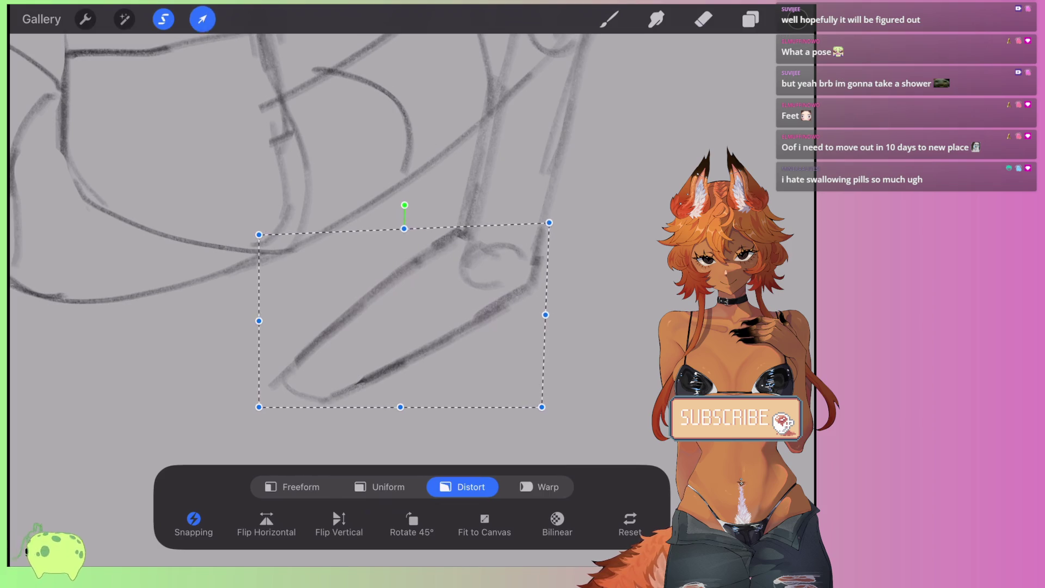
Step: Commit the foot reshape and sketch the top line of a toe beneath it
click(609, 19)
scroll(348, 245, down, 3)
scroll(327, 244, down, 3)
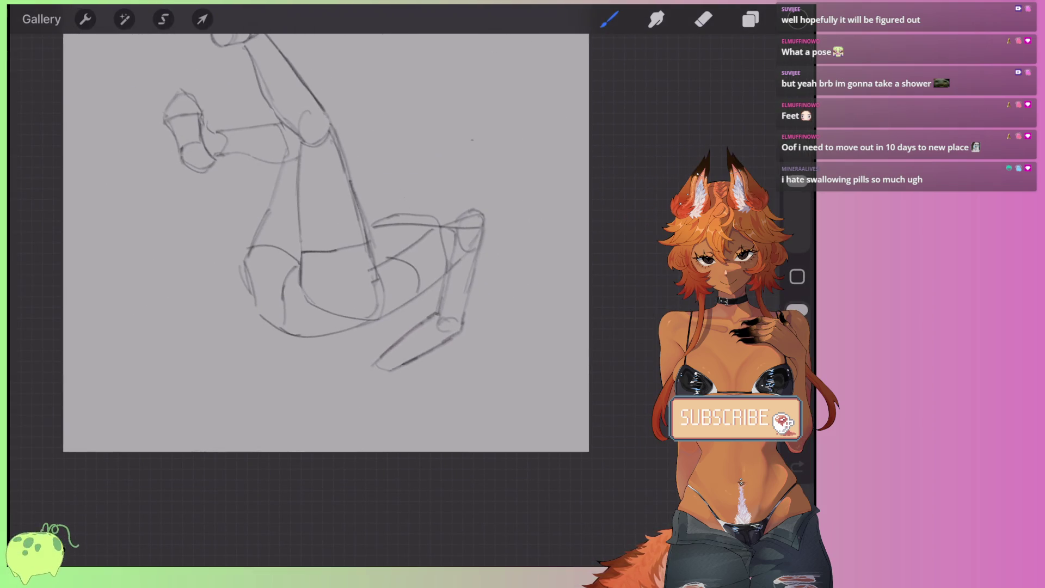
scroll(360, 392, up, 5)
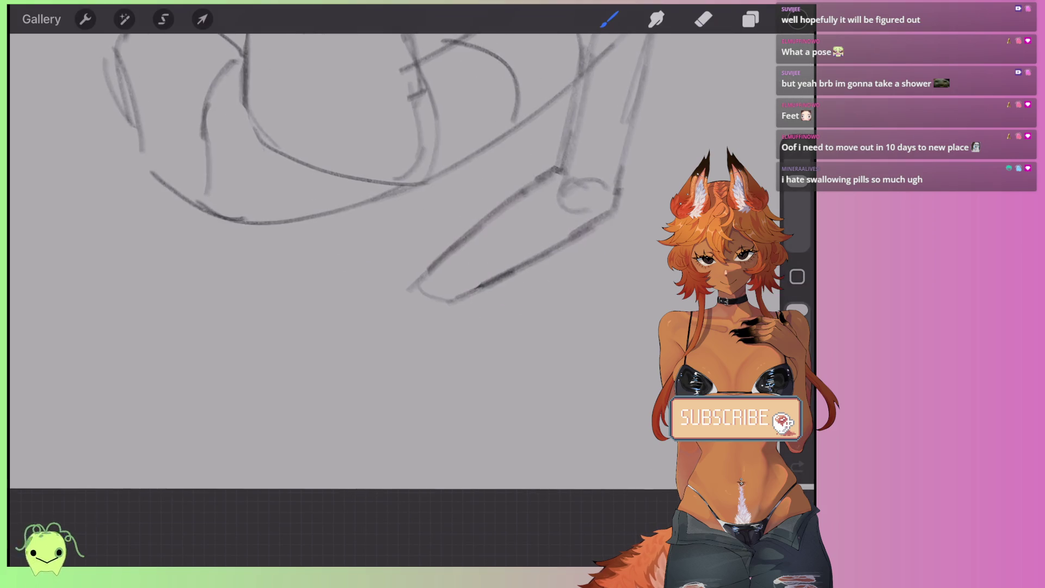
scroll(381, 164, down, 2)
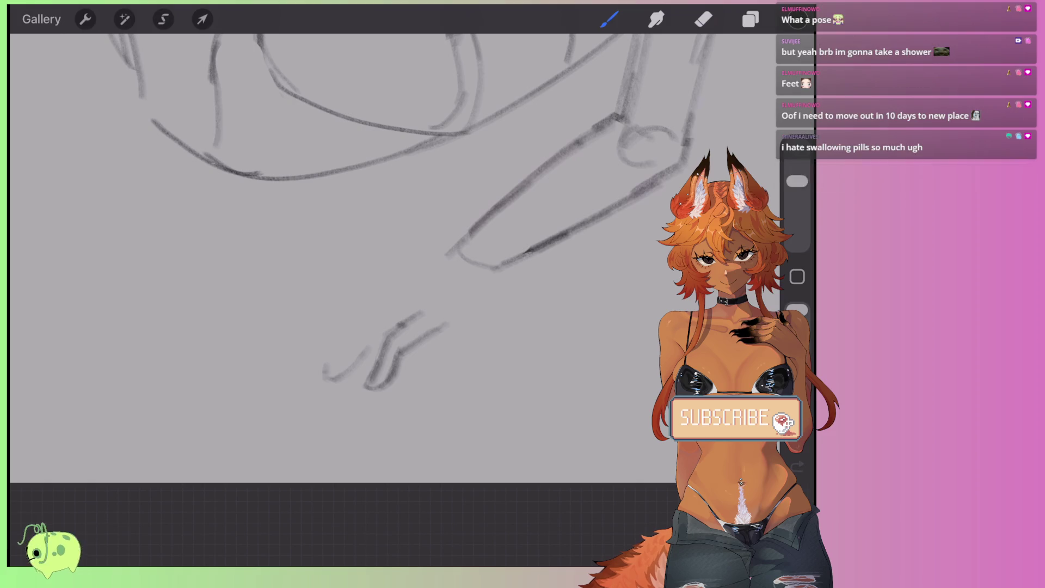
drag(341, 314, 384, 300)
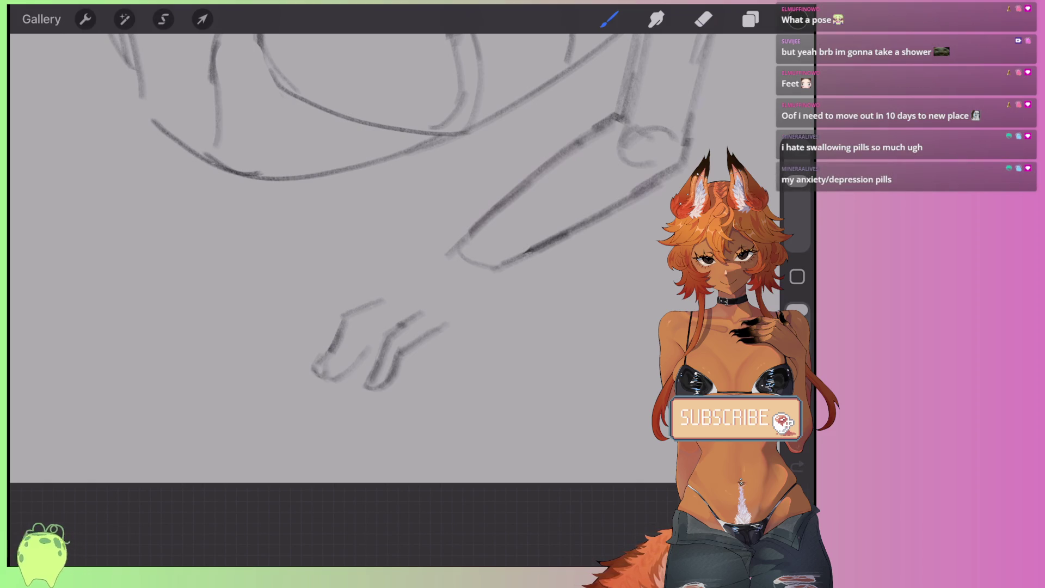
Step: Sketch a downward toe outline and darken the toes' upper line, trimming its right end
scroll(387, 373, up, 5)
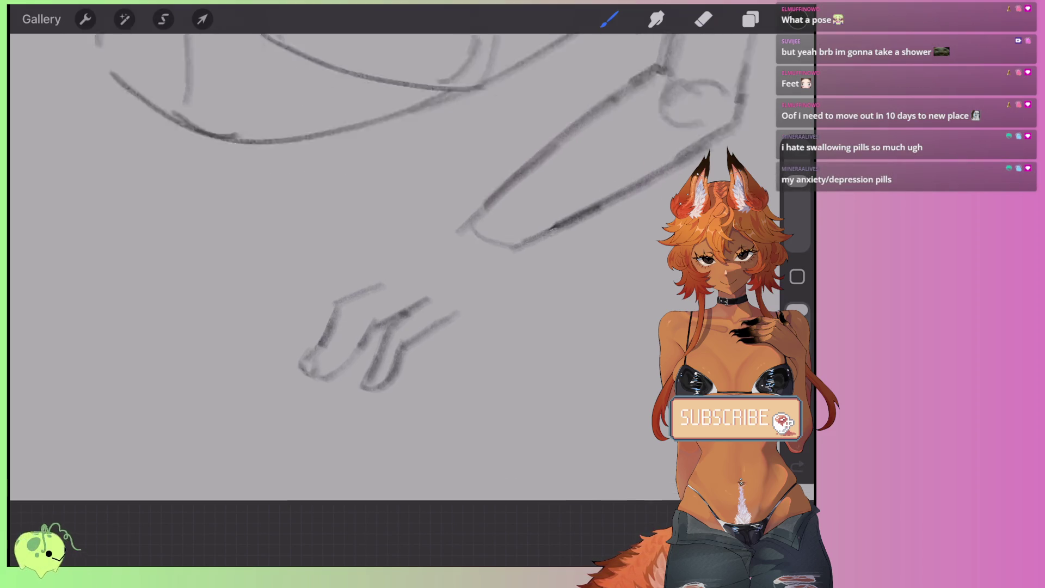
mouse_move(421, 283)
mouse_down()
mouse_move(324, 371)
mouse_move(309, 320)
mouse_move(326, 267)
mouse_up()
drag(280, 322, 294, 250)
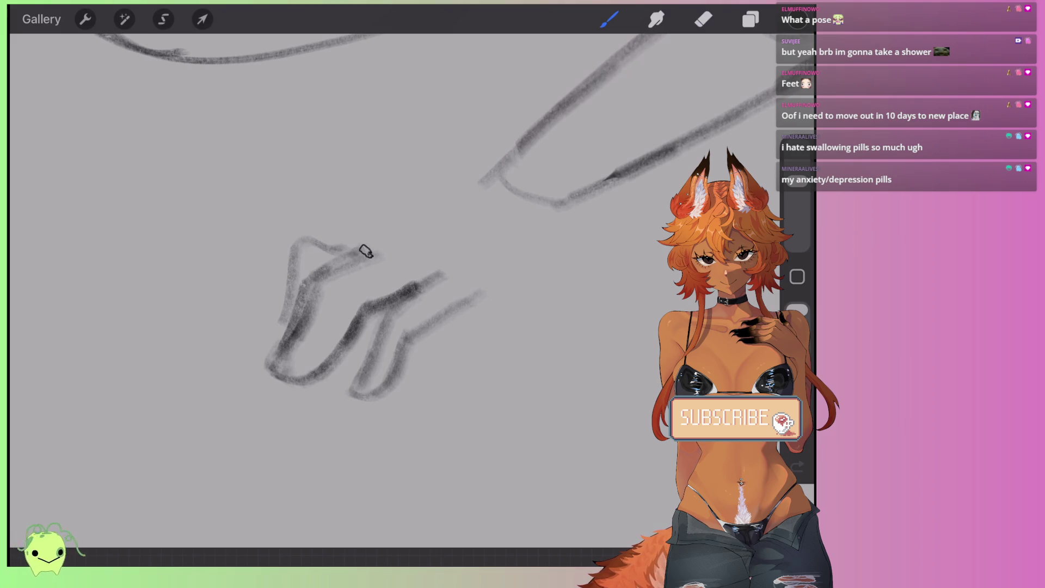
mouse_move(373, 239)
mouse_down()
mouse_move(435, 213)
mouse_move(321, 278)
mouse_up()
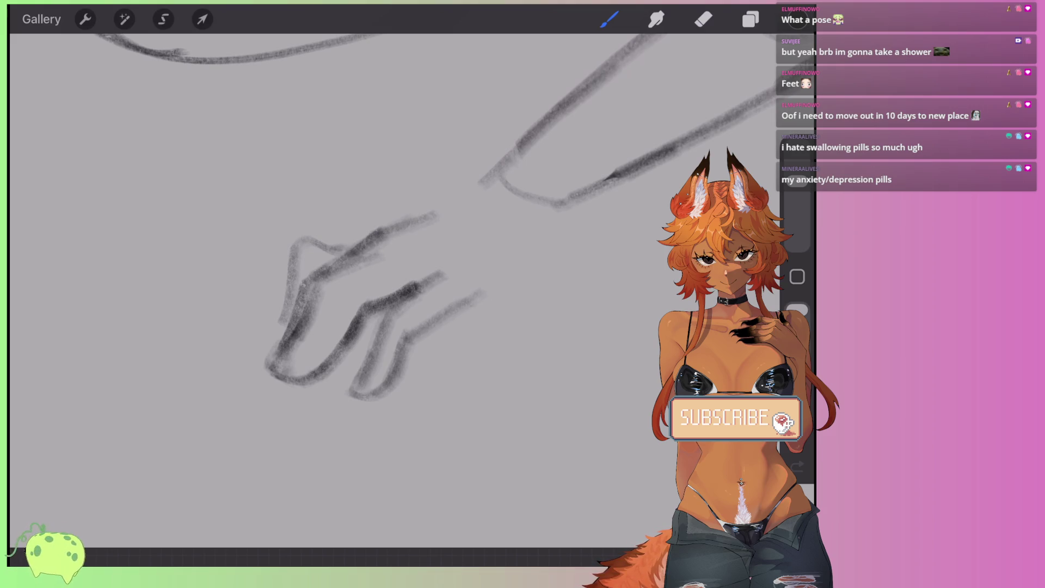
click(703, 19)
drag(446, 274, 424, 286)
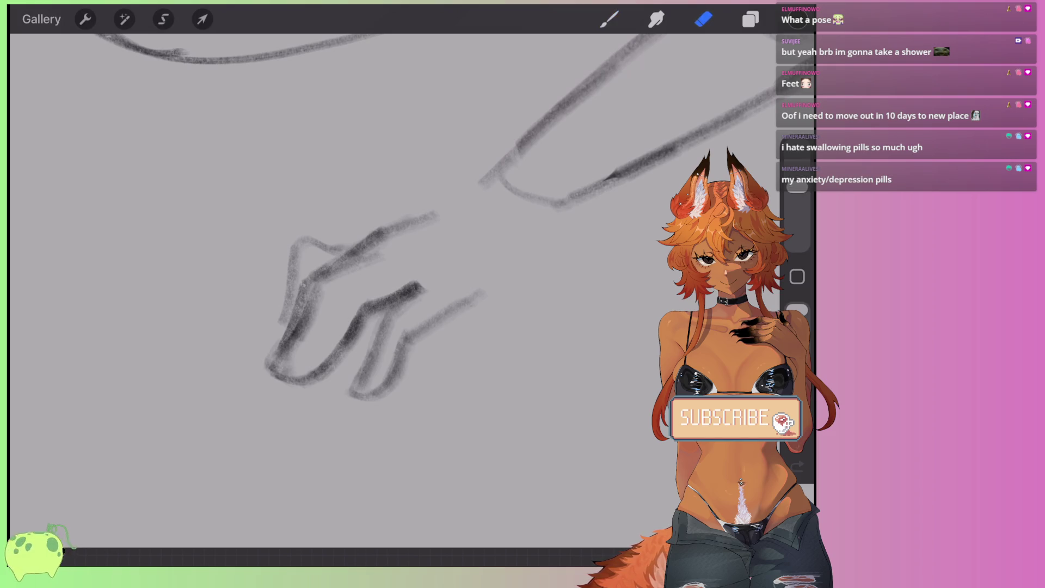
mouse_move(381, 245)
mouse_down()
mouse_move(326, 285)
mouse_move(310, 322)
mouse_up()
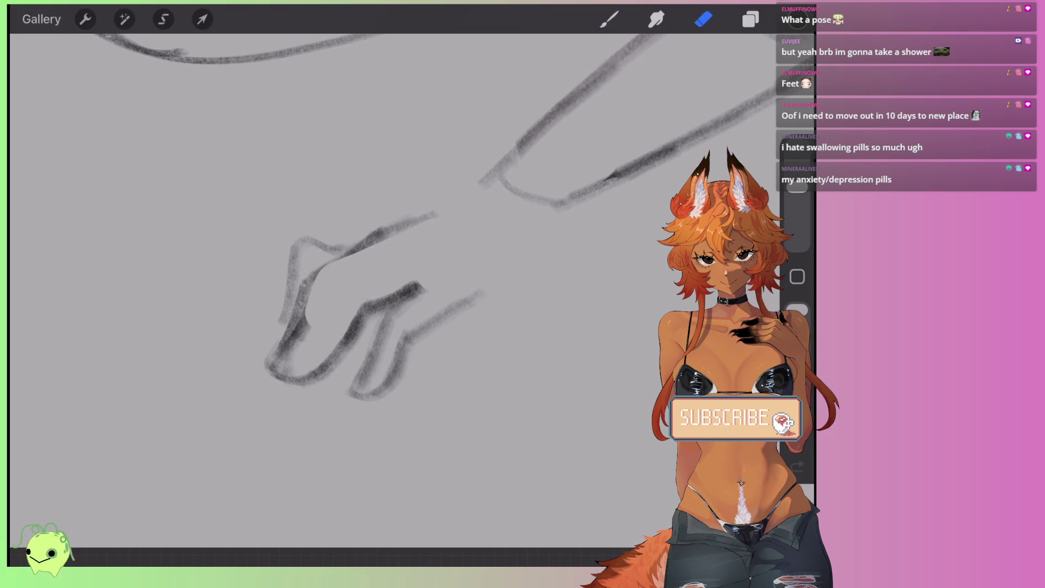
key(ctrl+z)
Step: Enlarge the brush and thicken the toe lines, redrawing the middle toe line
click(610, 20)
drag(797, 208, 797, 193)
mouse_move(294, 327)
mouse_down()
mouse_move(324, 256)
mouse_move(425, 215)
mouse_up()
mouse_move(318, 267)
mouse_down()
mouse_move(270, 360)
mouse_move(302, 383)
mouse_move(347, 333)
mouse_up()
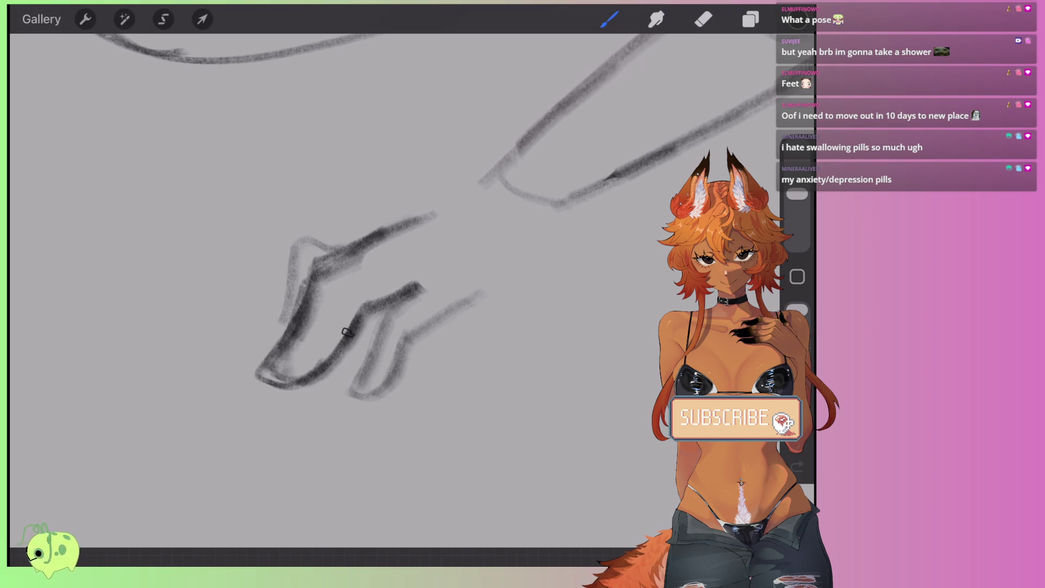
mouse_move(451, 267)
mouse_down()
mouse_move(403, 287)
mouse_move(381, 332)
mouse_up()
key(ctrl+z)
key(ctrl+z)
mouse_move(452, 272)
mouse_down()
mouse_move(396, 308)
mouse_move(359, 370)
mouse_move(372, 401)
mouse_move(384, 354)
mouse_move(422, 334)
mouse_up()
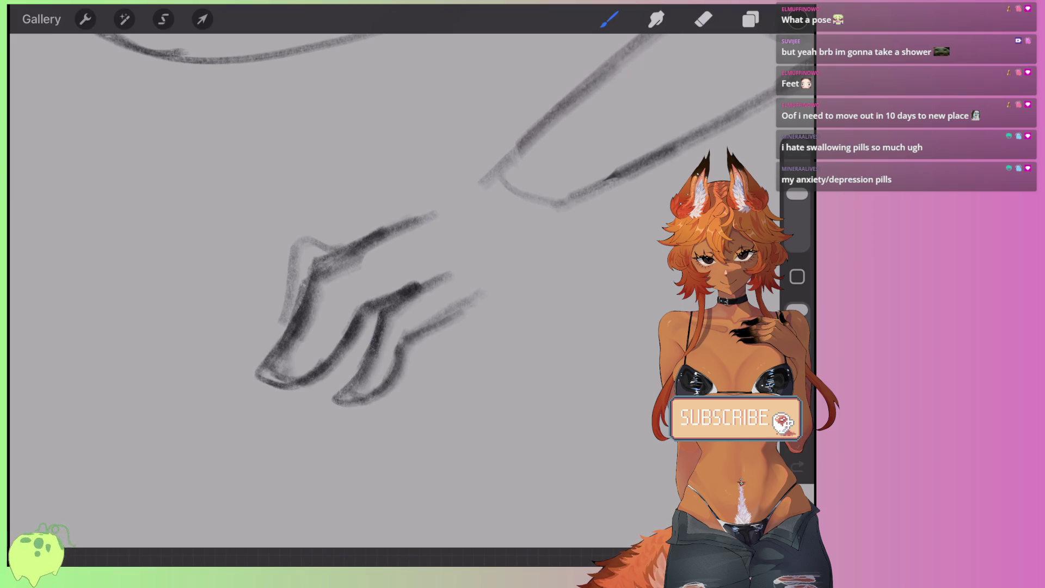
mouse_move(527, 242)
mouse_down()
mouse_move(422, 329)
mouse_move(511, 286)
mouse_up()
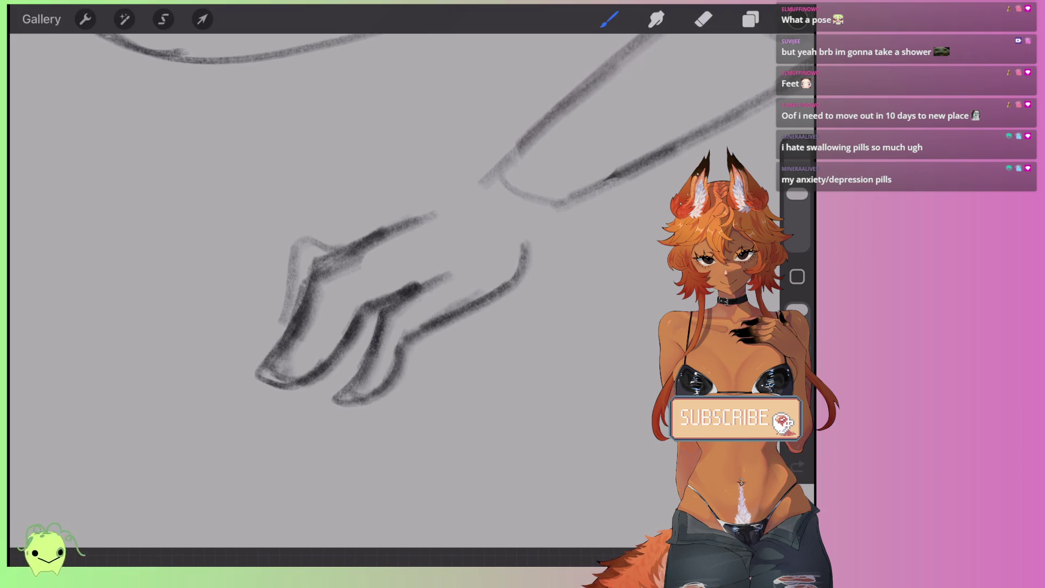
Step: Erase the faint left toe strokes, dark shading between toes, and the left toe's outline
key(e)
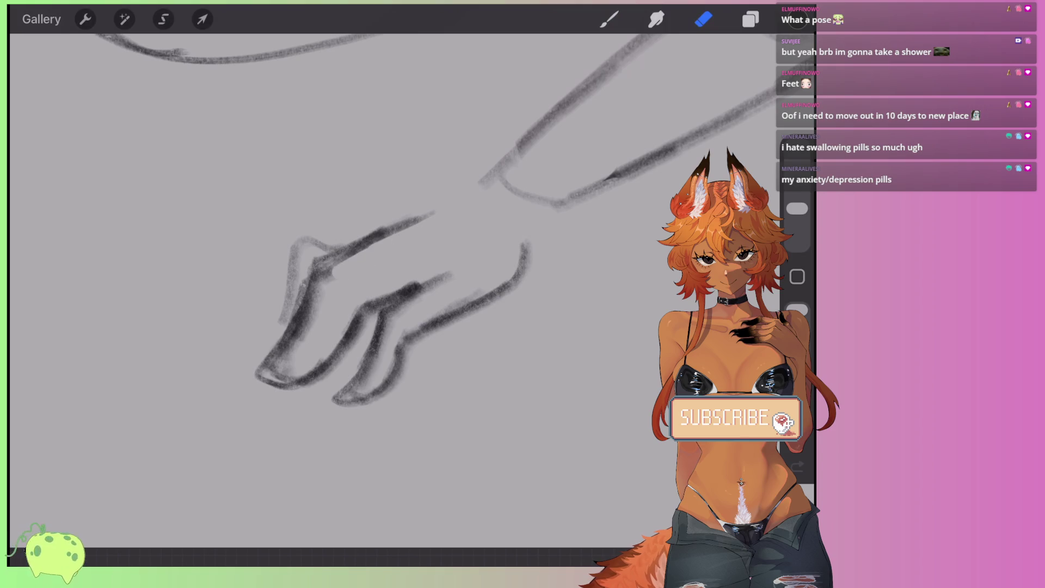
mouse_move(314, 251)
mouse_down()
mouse_move(273, 324)
mouse_move(305, 269)
mouse_up()
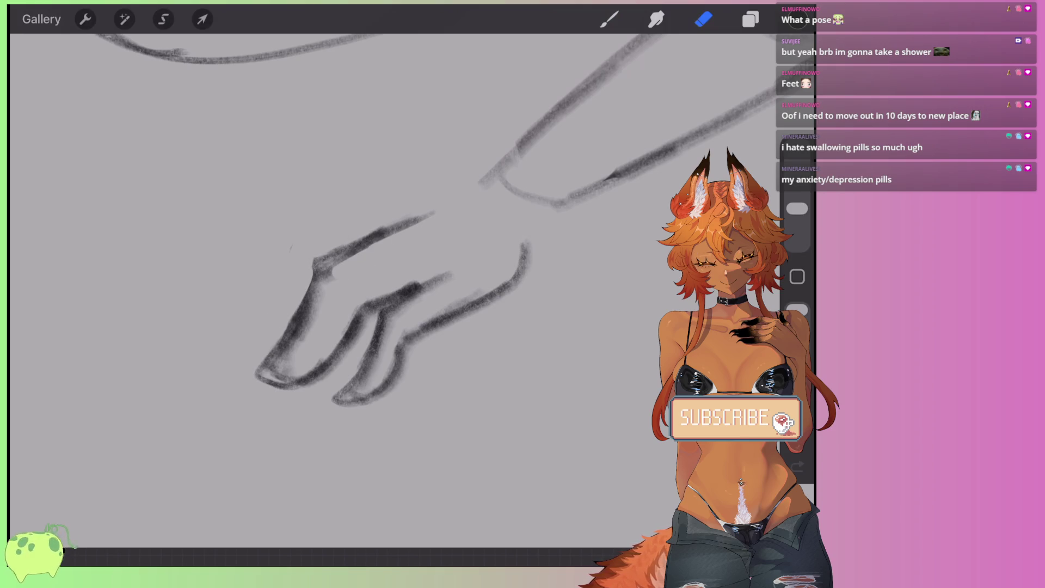
mouse_move(403, 221)
mouse_down()
mouse_move(318, 264)
mouse_move(268, 357)
mouse_up()
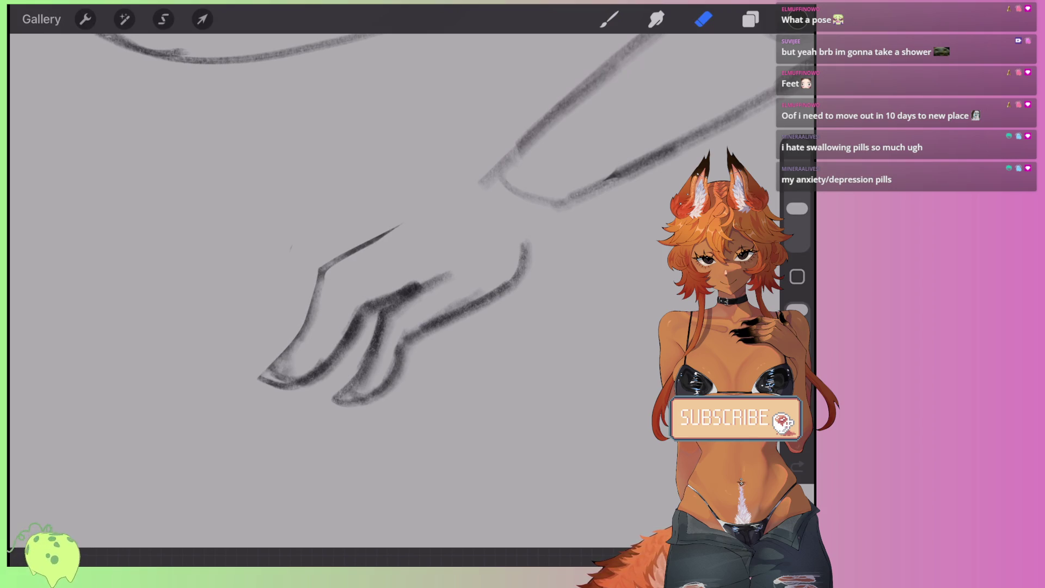
drag(430, 274, 355, 317)
mouse_move(371, 319)
mouse_down()
mouse_move(326, 381)
mouse_move(296, 389)
mouse_move(321, 318)
mouse_move(304, 337)
mouse_up()
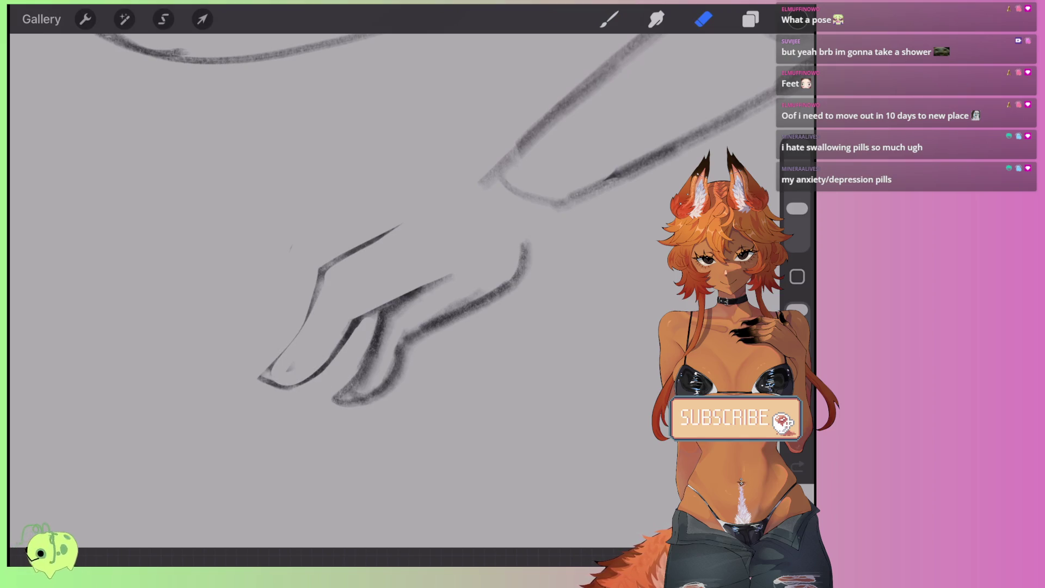
mouse_move(420, 299)
mouse_down()
mouse_move(348, 400)
mouse_move(425, 327)
mouse_move(507, 272)
mouse_up()
mouse_move(351, 256)
mouse_down()
mouse_move(327, 272)
mouse_move(360, 252)
mouse_up()
drag(308, 316, 250, 392)
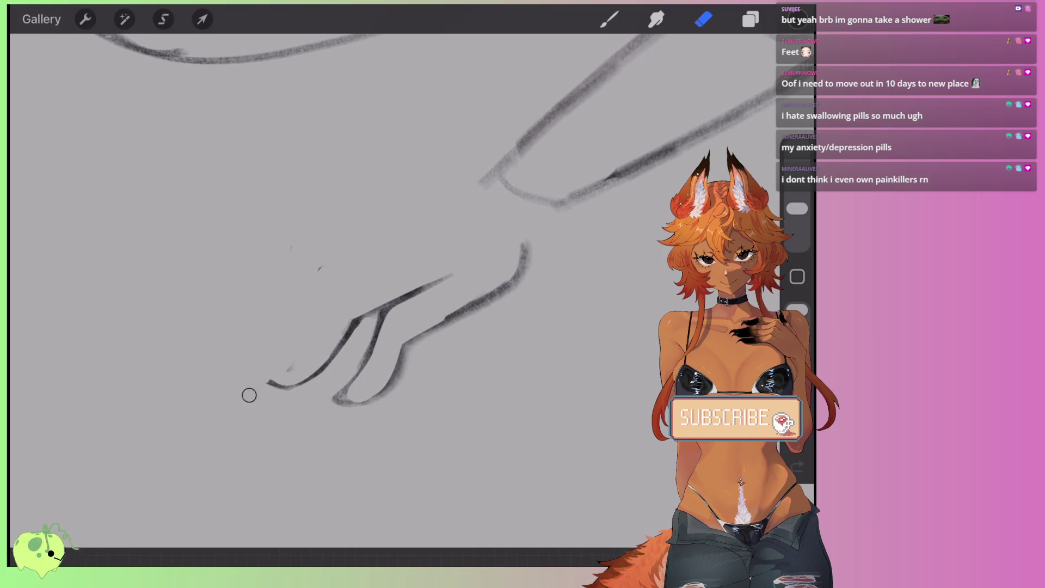
Step: Remove a stray mark and redraw short strokes along the left toe's upper edge
drag(321, 268, 315, 275)
click(609, 19)
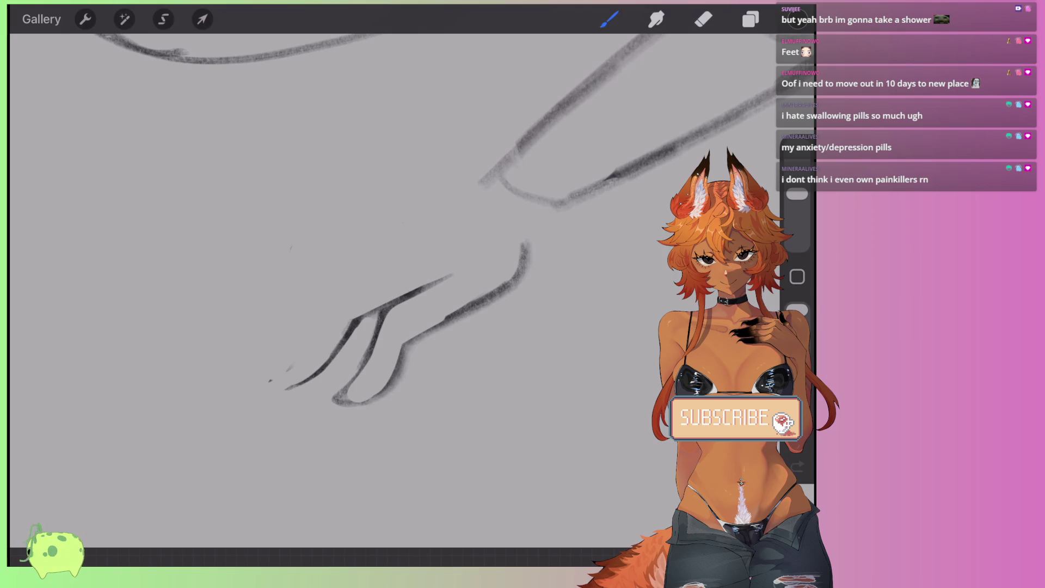
key(ctrl+z)
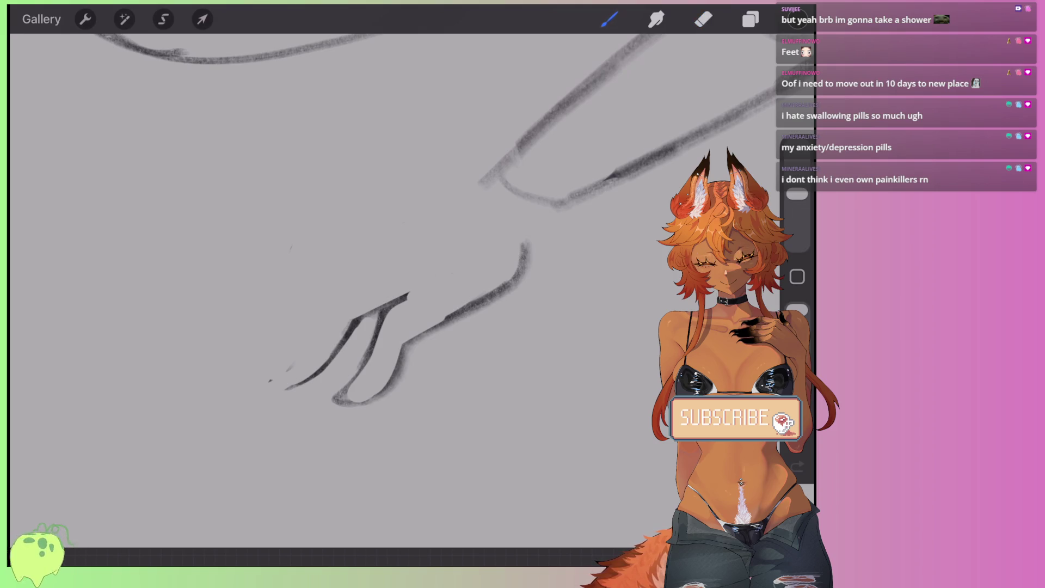
drag(406, 294, 454, 262)
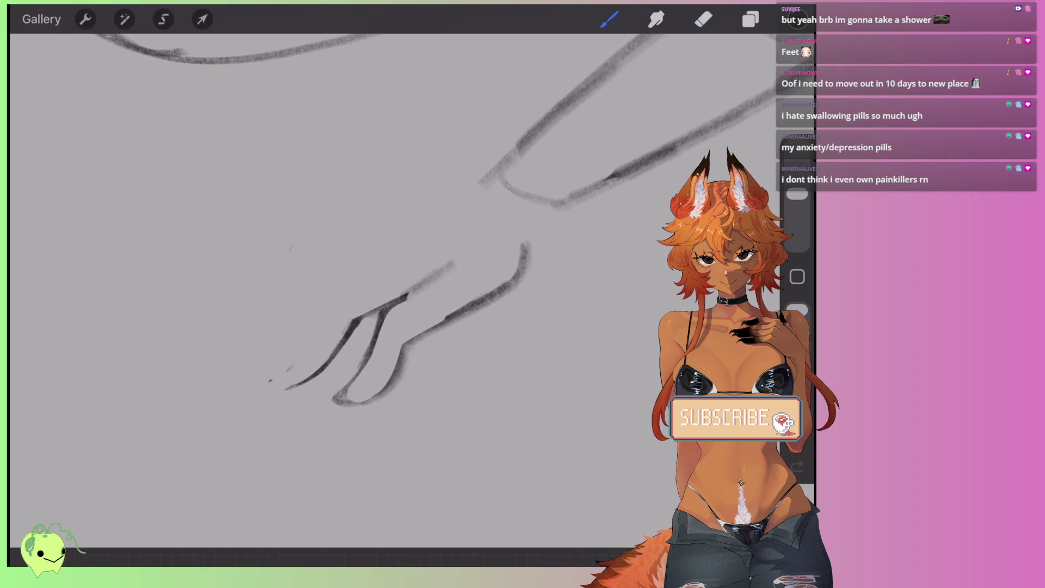
mouse_move(402, 287)
mouse_down()
mouse_move(333, 242)
mouse_move(435, 204)
mouse_move(422, 208)
mouse_move(515, 155)
mouse_up()
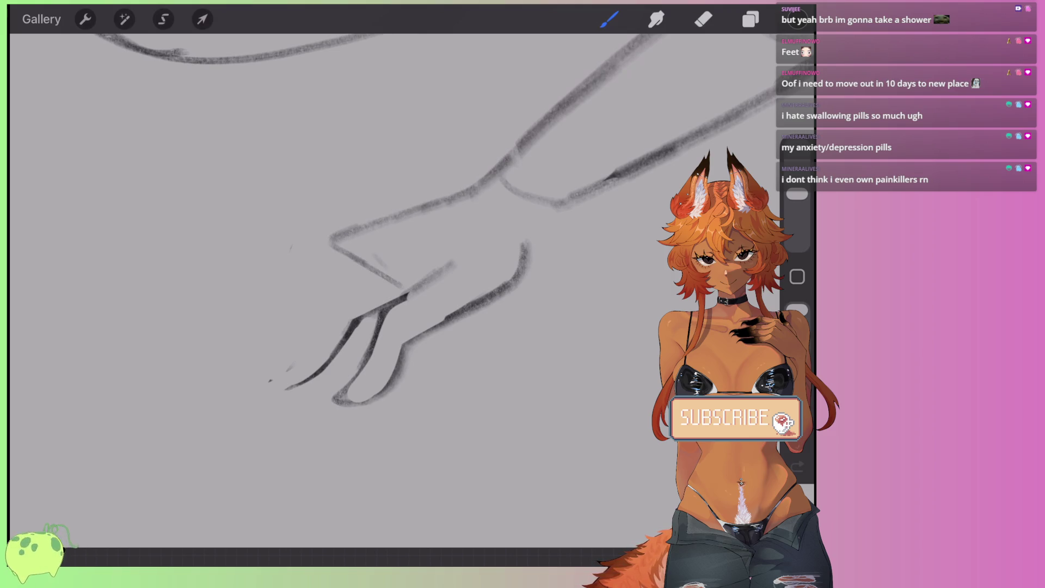
key(ctrl+z)
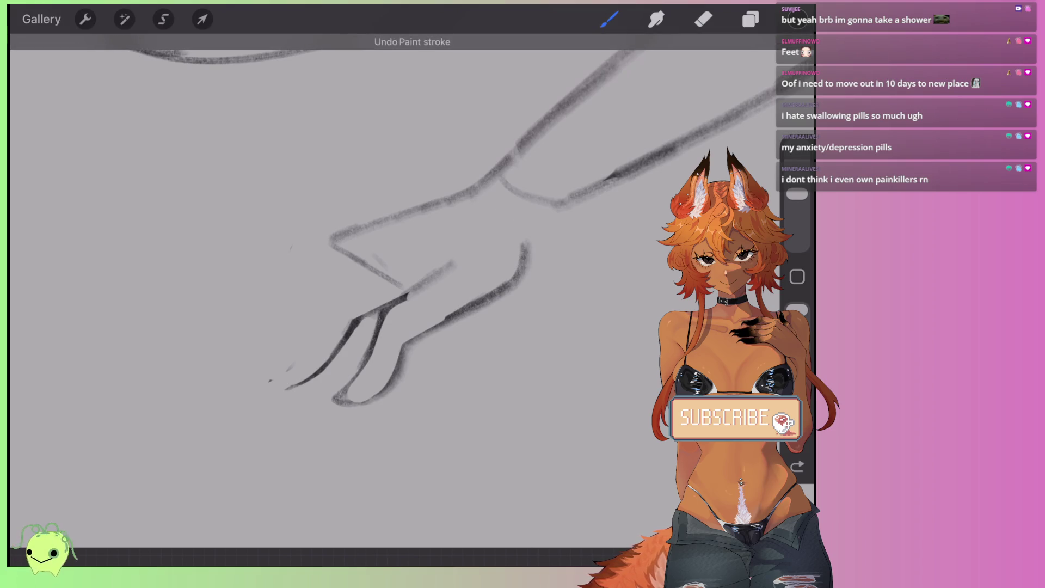
drag(402, 299, 449, 272)
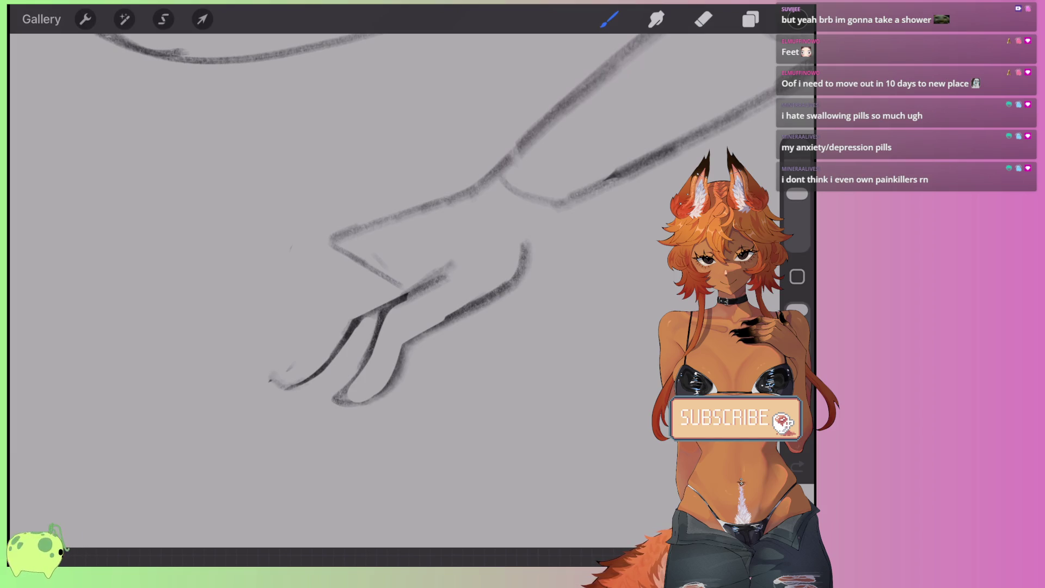
Step: Draw the left toe's side and top contour and a short line along the foot top
mouse_move(292, 312)
mouse_down()
mouse_move(269, 365)
mouse_move(284, 387)
mouse_up()
mouse_move(289, 329)
mouse_down()
mouse_move(360, 254)
mouse_move(320, 243)
mouse_move(283, 294)
mouse_move(282, 327)
mouse_up()
mouse_move(281, 302)
mouse_down()
mouse_move(280, 251)
mouse_move(341, 234)
mouse_up()
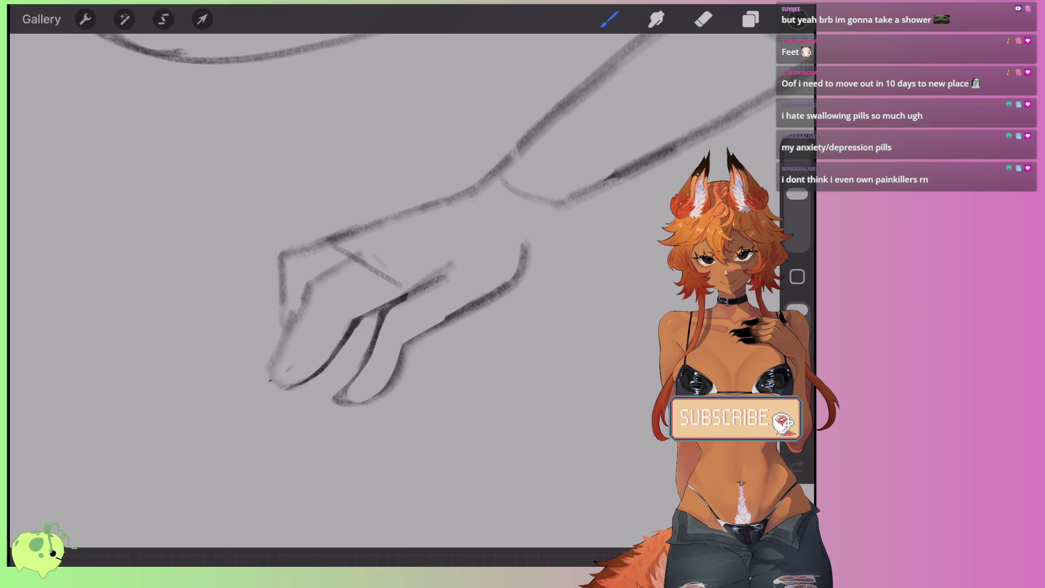
drag(312, 278, 414, 210)
key(ctrl+z)
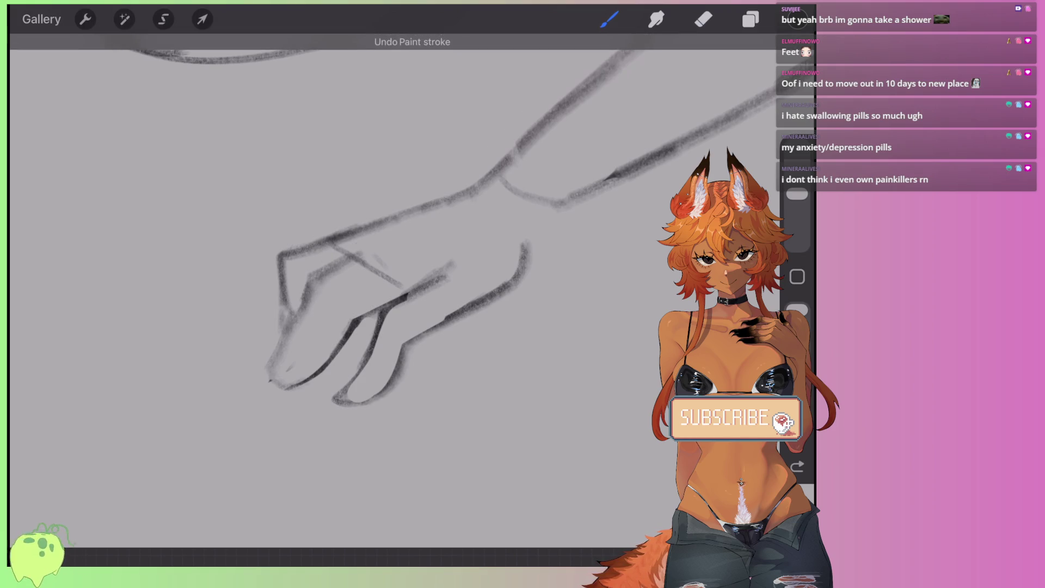
drag(343, 259, 385, 235)
Step: Erase stray strokes and smudges across the foot top after a discarded left-edge redraw
click(703, 19)
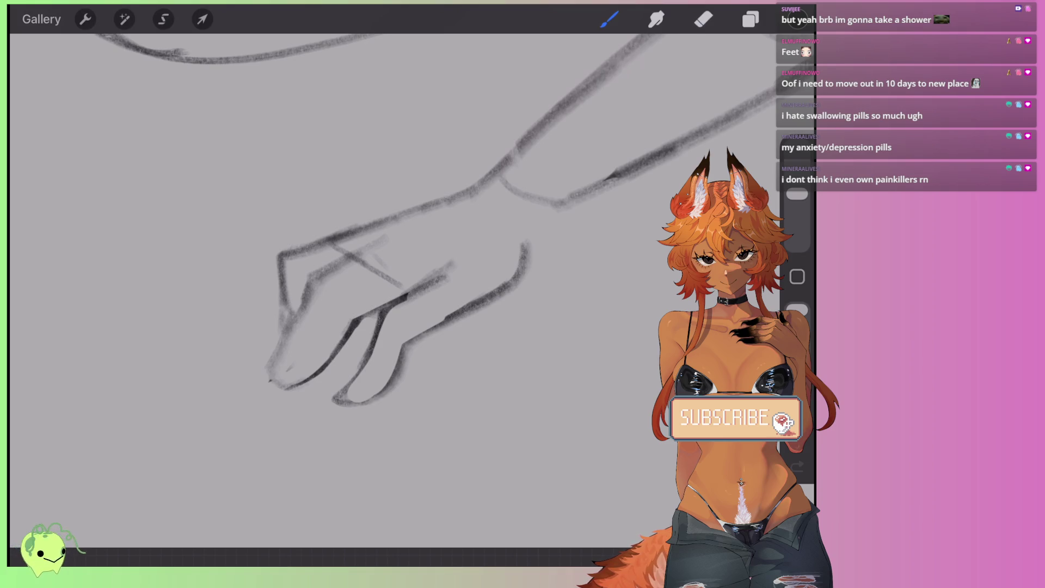
mouse_move(447, 274)
mouse_down()
mouse_move(414, 295)
mouse_move(366, 294)
mouse_move(365, 261)
mouse_up()
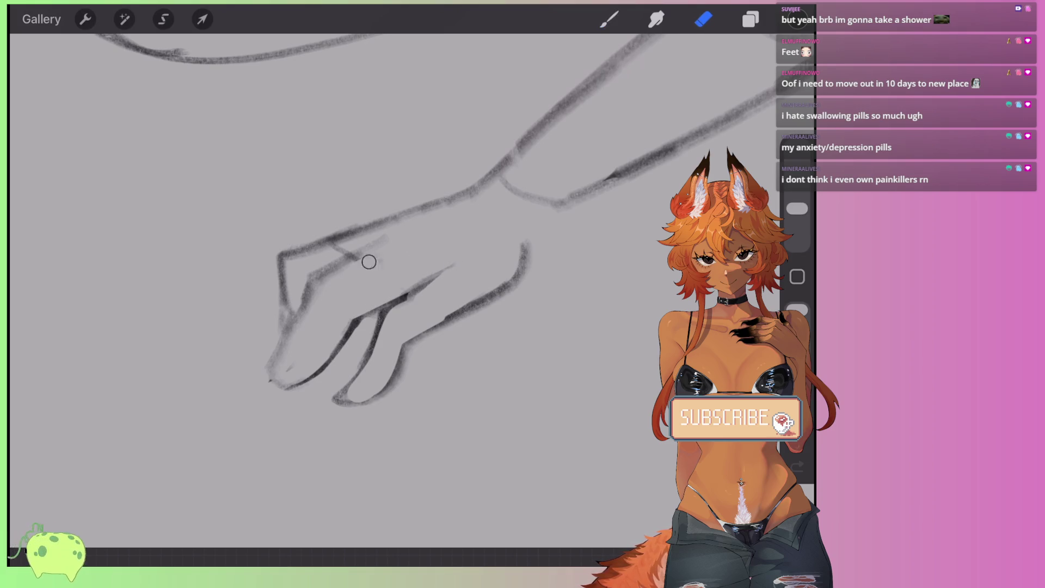
drag(797, 208, 797, 195)
click(610, 19)
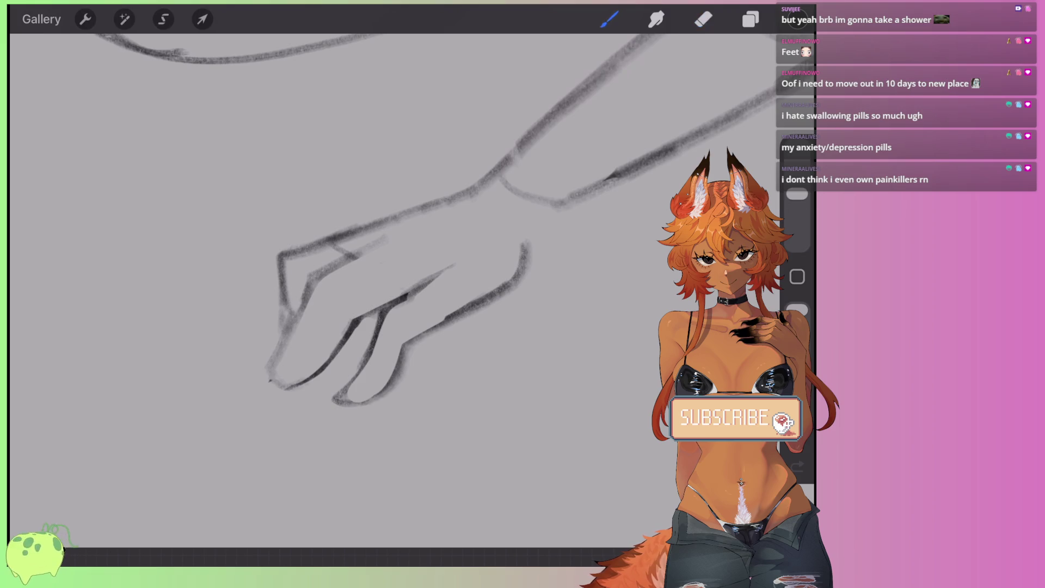
mouse_move(391, 218)
mouse_down()
mouse_move(304, 234)
mouse_move(267, 340)
mouse_up()
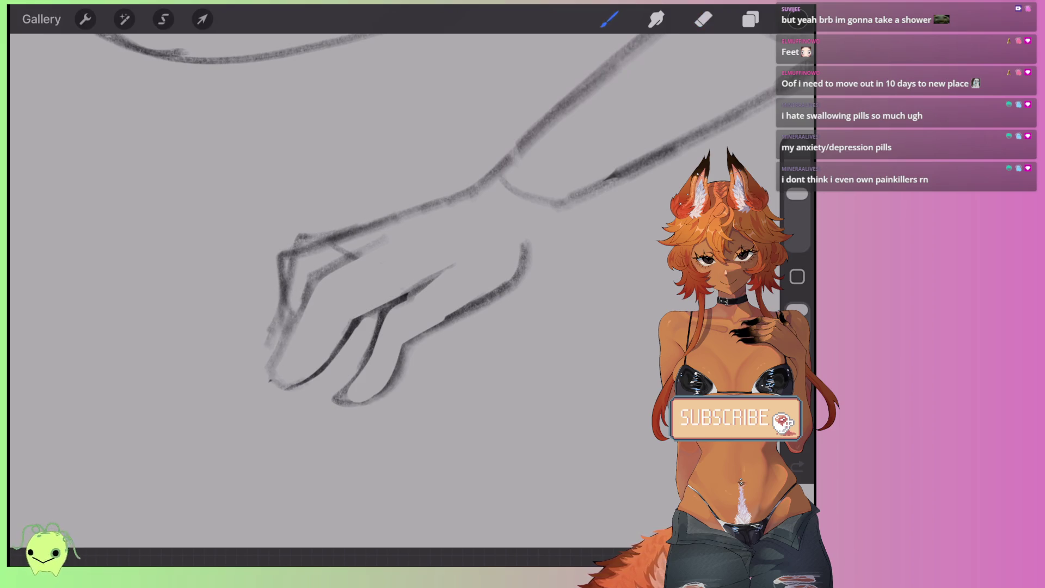
key(ctrl+z)
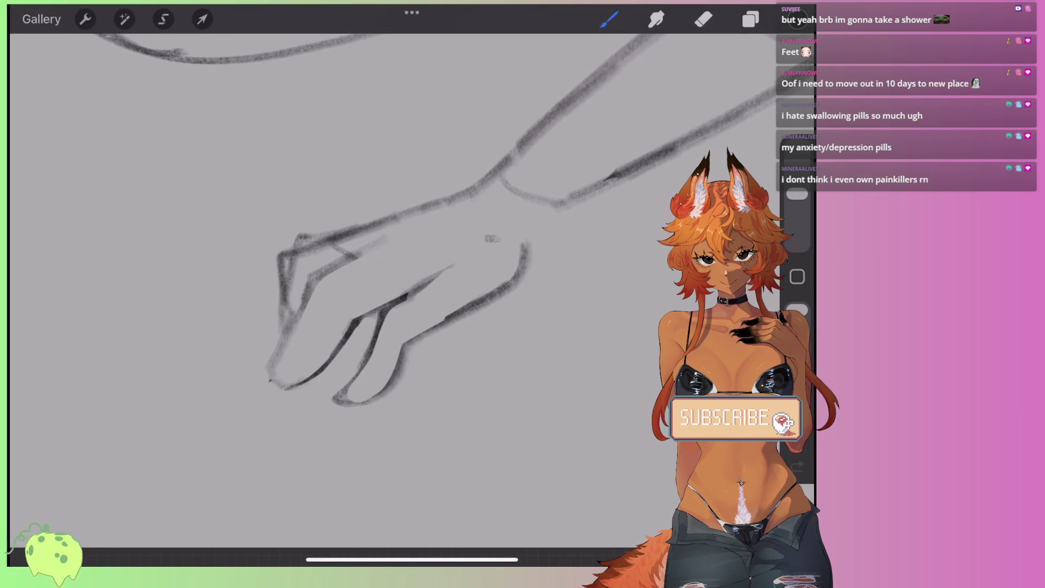
click(704, 19)
drag(440, 282, 406, 297)
drag(381, 240, 349, 253)
mouse_move(495, 238)
mouse_down()
mouse_move(481, 239)
mouse_move(515, 280)
mouse_up()
click(609, 19)
scroll(381, 272, up, 2)
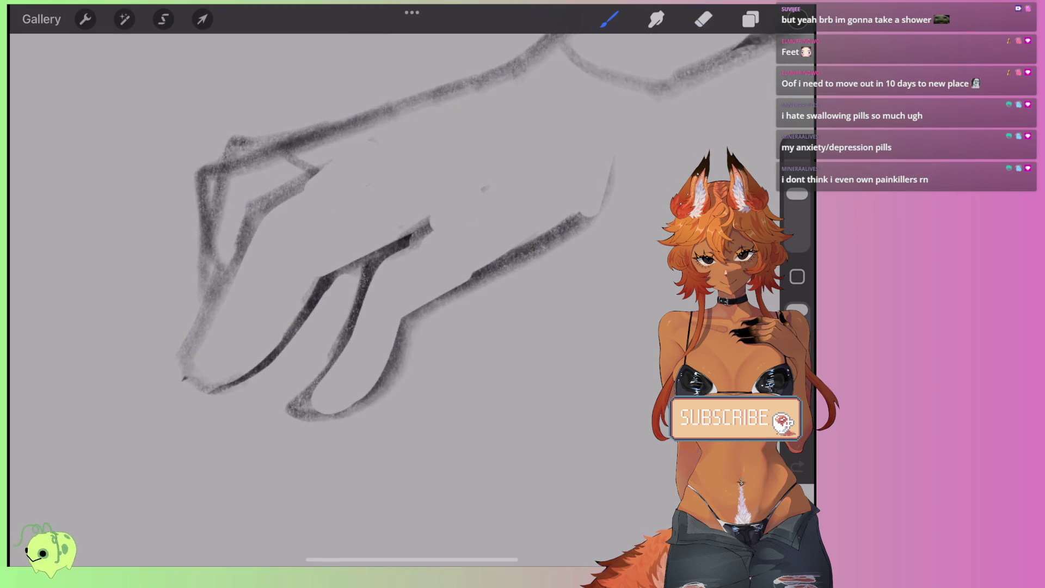
Step: Paint a pointed dark claw on the left toe tip and sketch a darkened toe line along the foot
mouse_move(335, 384)
mouse_down()
mouse_move(245, 443)
mouse_move(332, 388)
mouse_move(272, 420)
mouse_move(326, 381)
mouse_up()
key(ctrl+z)
mouse_move(220, 357)
mouse_down()
mouse_move(204, 365)
mouse_move(188, 405)
mouse_move(218, 368)
mouse_move(245, 359)
mouse_move(213, 357)
mouse_move(174, 416)
mouse_up()
mouse_move(188, 342)
mouse_down()
mouse_move(210, 359)
mouse_move(155, 394)
mouse_move(221, 341)
mouse_move(153, 393)
mouse_move(175, 362)
mouse_up()
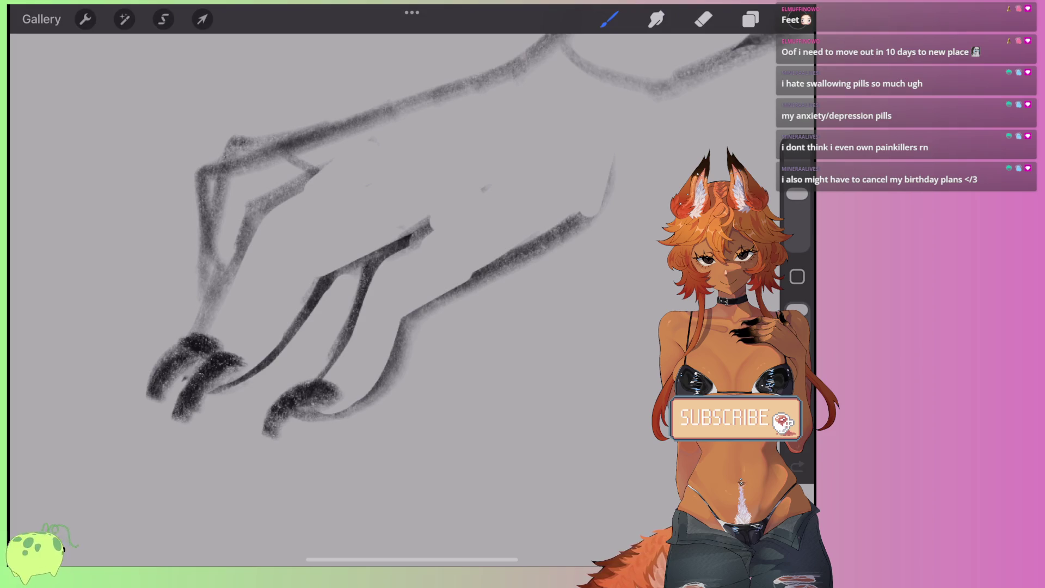
scroll(381, 272, down, 3)
scroll(381, 272, up, 3)
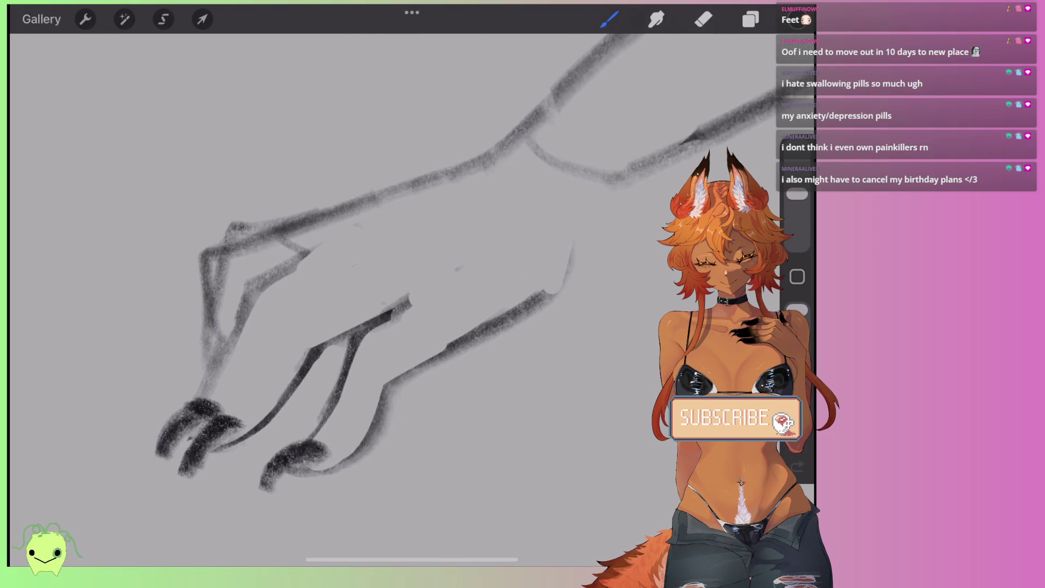
mouse_move(221, 404)
mouse_down()
mouse_move(267, 314)
mouse_move(308, 282)
mouse_up()
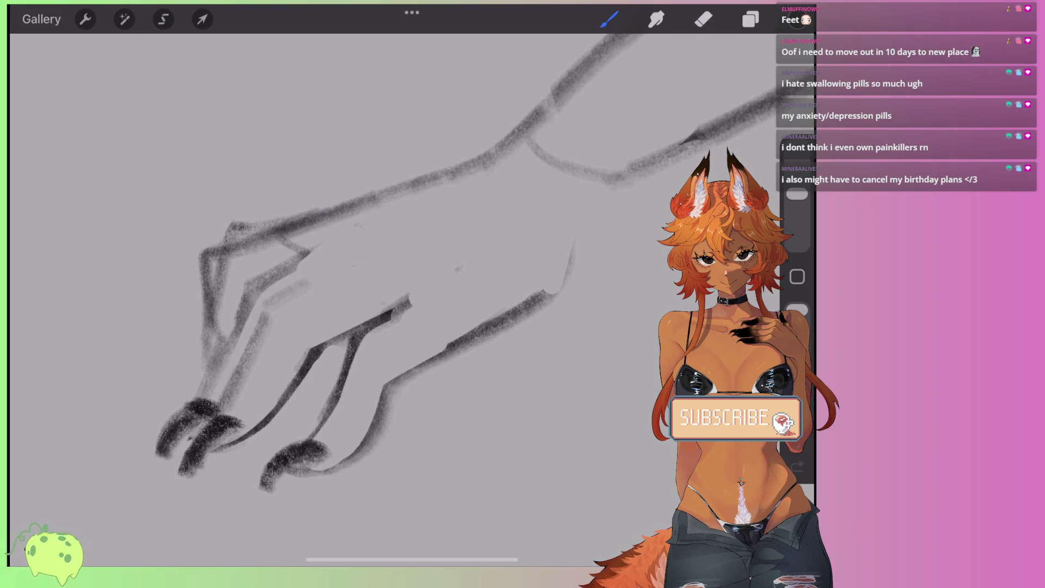
mouse_move(264, 319)
mouse_down()
mouse_move(376, 245)
mouse_move(236, 304)
mouse_move(215, 371)
mouse_up()
Step: With the Eraser, remove the old upper foot outline, the grey smudge and leftover lines on the foot
click(703, 19)
mouse_move(323, 241)
mouse_down()
mouse_move(248, 295)
mouse_move(212, 407)
mouse_move(269, 319)
mouse_move(374, 248)
mouse_up()
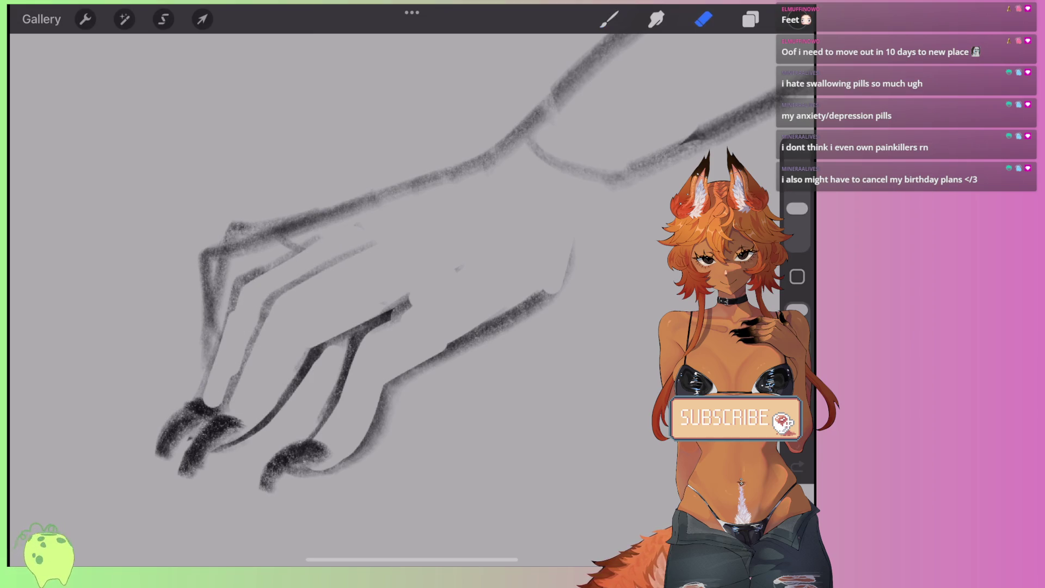
mouse_move(371, 196)
mouse_down()
mouse_move(333, 217)
mouse_move(203, 238)
mouse_move(228, 259)
mouse_up()
drag(220, 297, 208, 363)
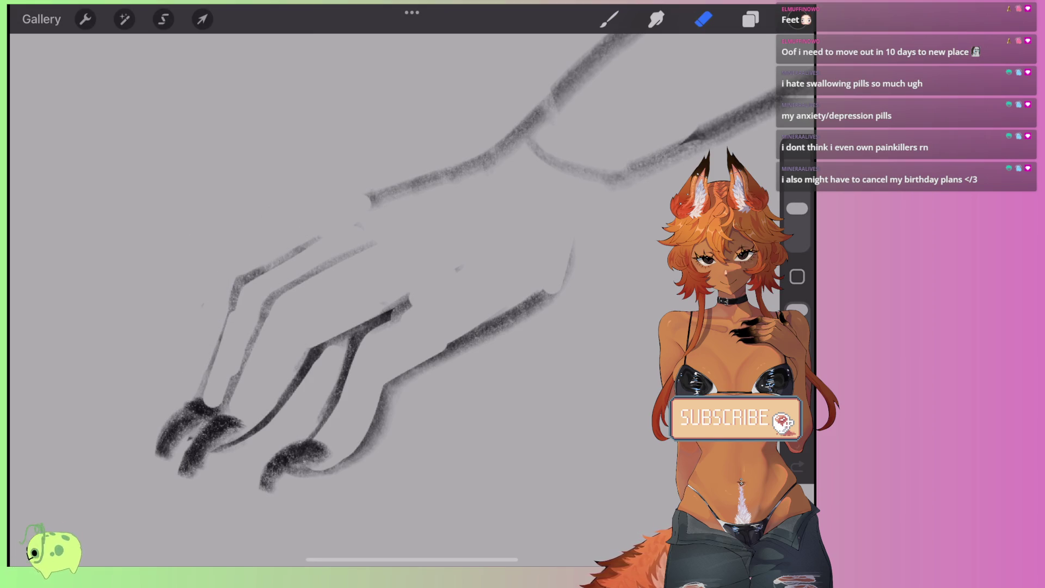
drag(583, 249, 337, 430)
mouse_move(305, 468)
mouse_down()
mouse_move(426, 291)
mouse_move(245, 422)
mouse_move(208, 341)
mouse_move(284, 272)
mouse_move(408, 221)
mouse_move(469, 156)
mouse_move(526, 190)
mouse_up()
scroll(381, 229, down, 5)
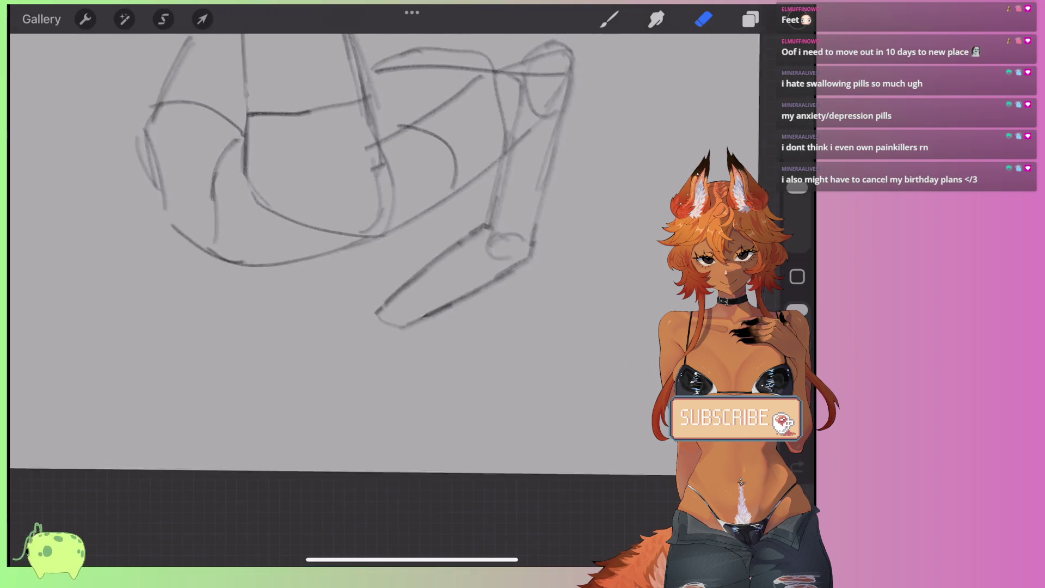
Step: Return to the Brush and rotate and resize the view so the crouched legs sit upright
scroll(381, 228, up, 3)
click(609, 19)
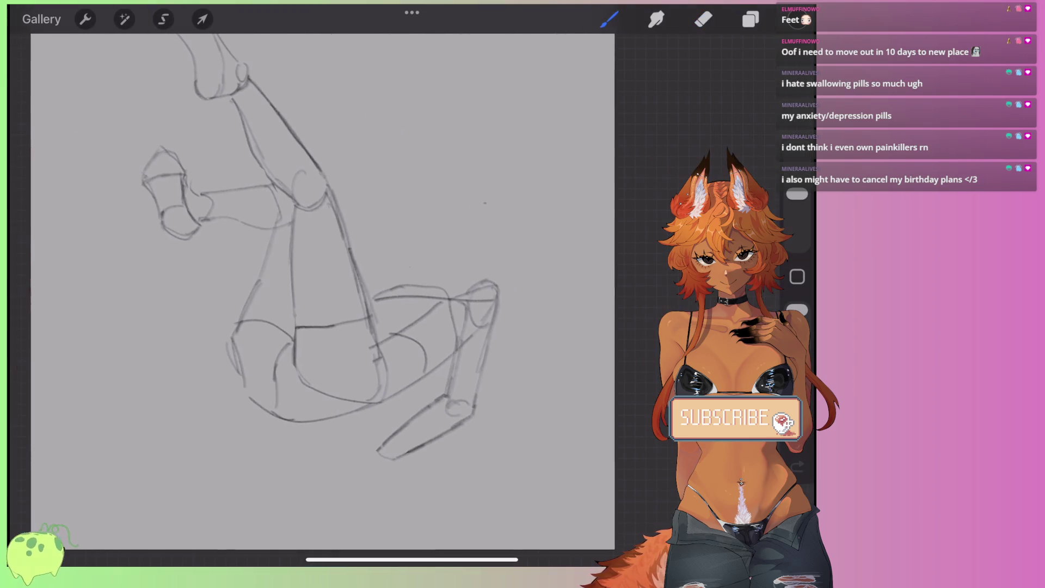
scroll(327, 245, up, 2)
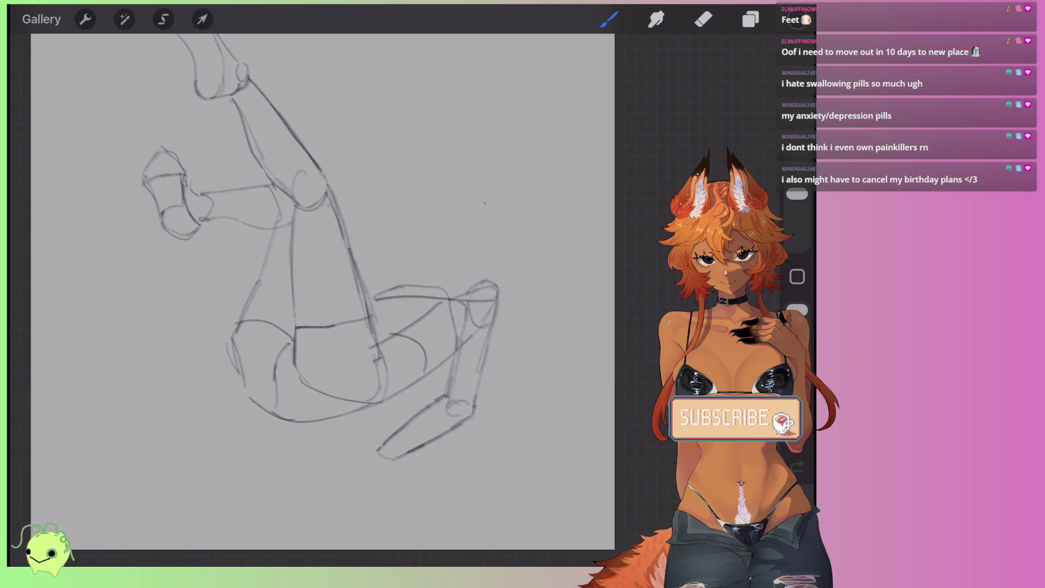
scroll(353, 272, up, 2)
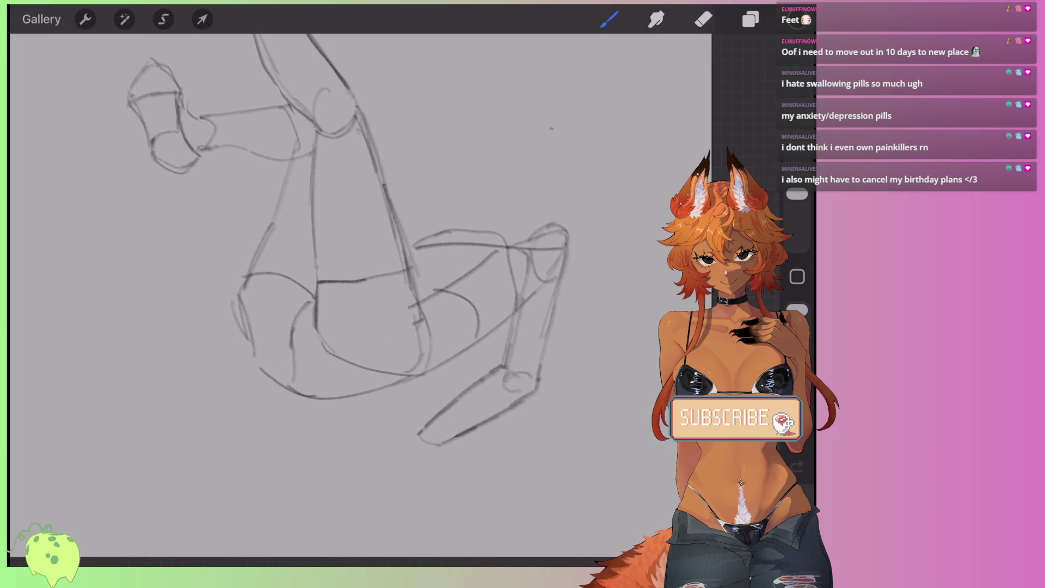
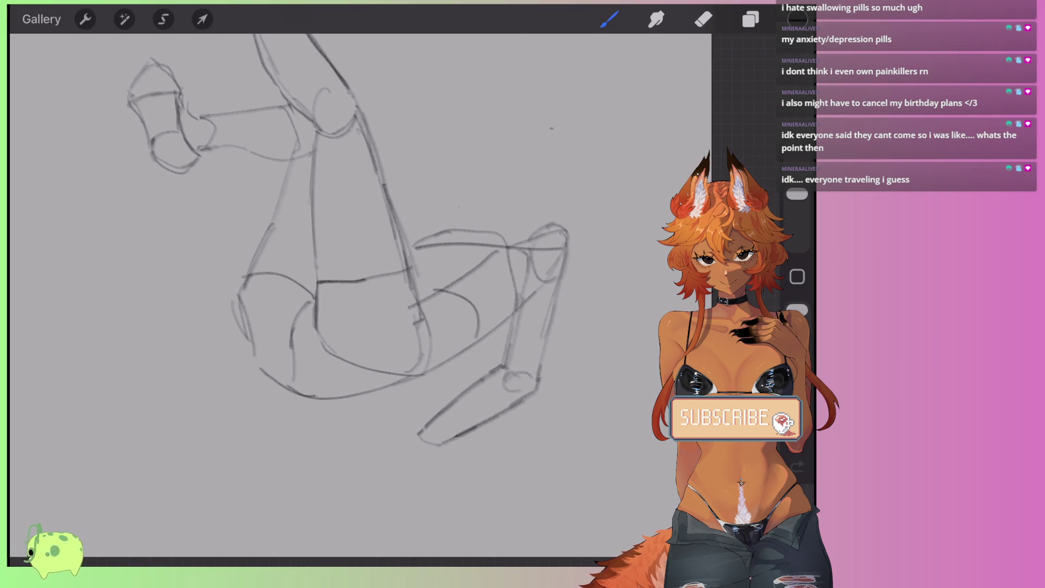
Step: Sketch a boxy, slab-like foot at the tip of the raised leg, drawing its top, underside and end edges
scroll(349, 294, up, 5)
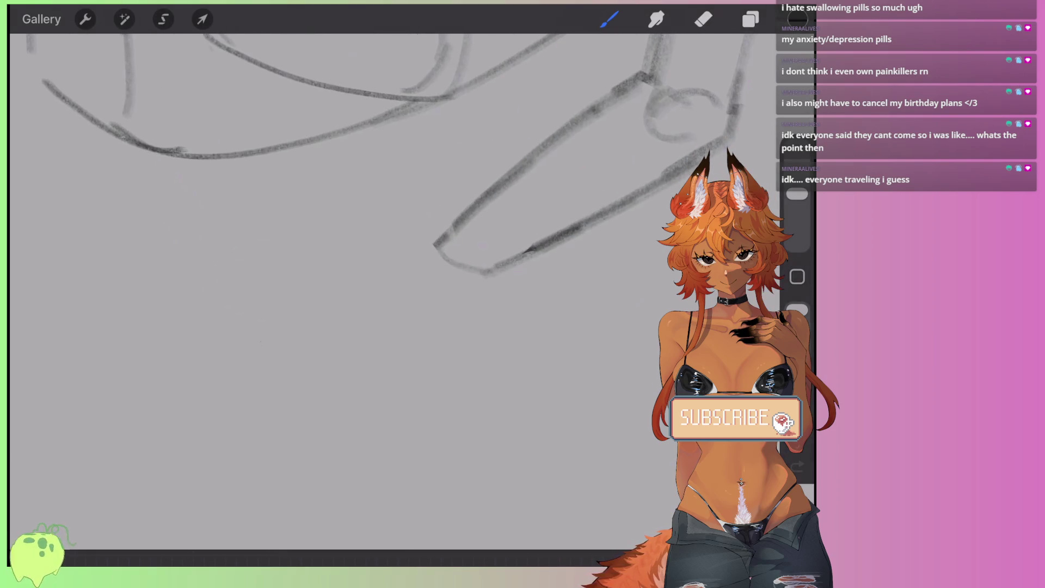
mouse_move(428, 240)
mouse_down()
mouse_move(311, 289)
mouse_move(384, 339)
mouse_move(469, 287)
mouse_up()
drag(411, 321, 494, 270)
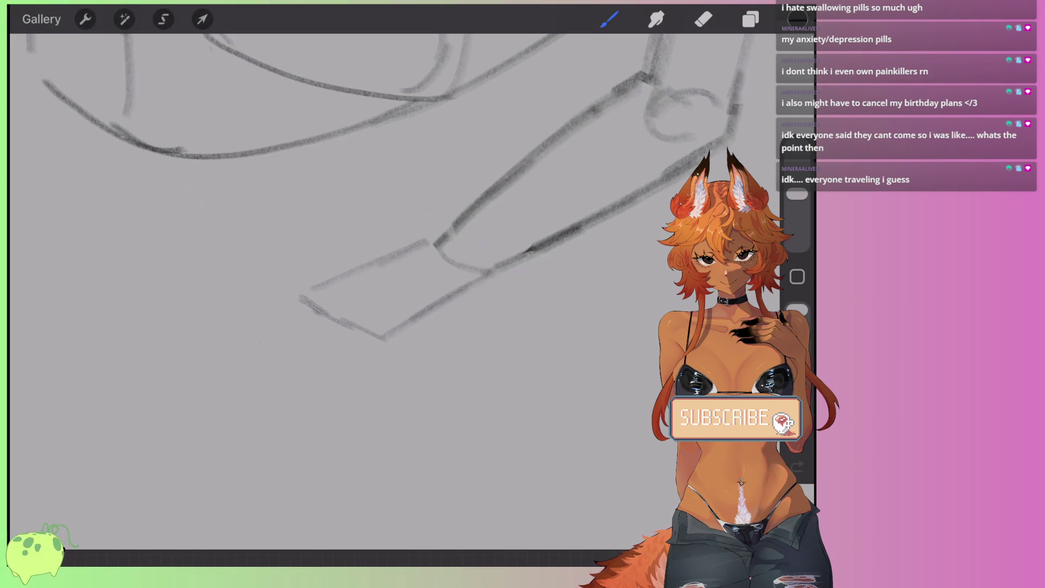
mouse_move(295, 299)
mouse_down()
mouse_move(297, 325)
mouse_move(376, 356)
mouse_move(484, 297)
mouse_up()
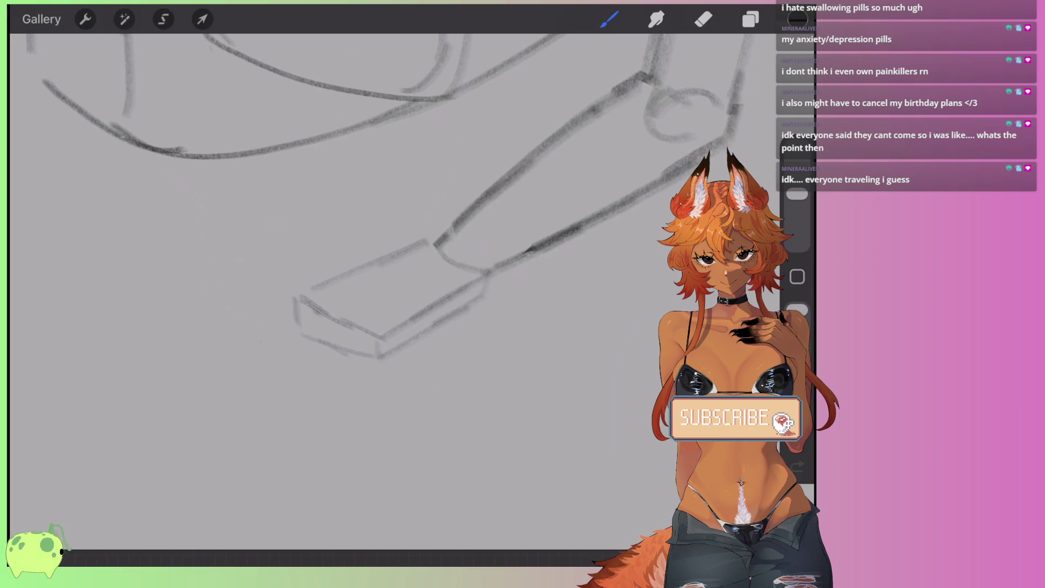
click(163, 19)
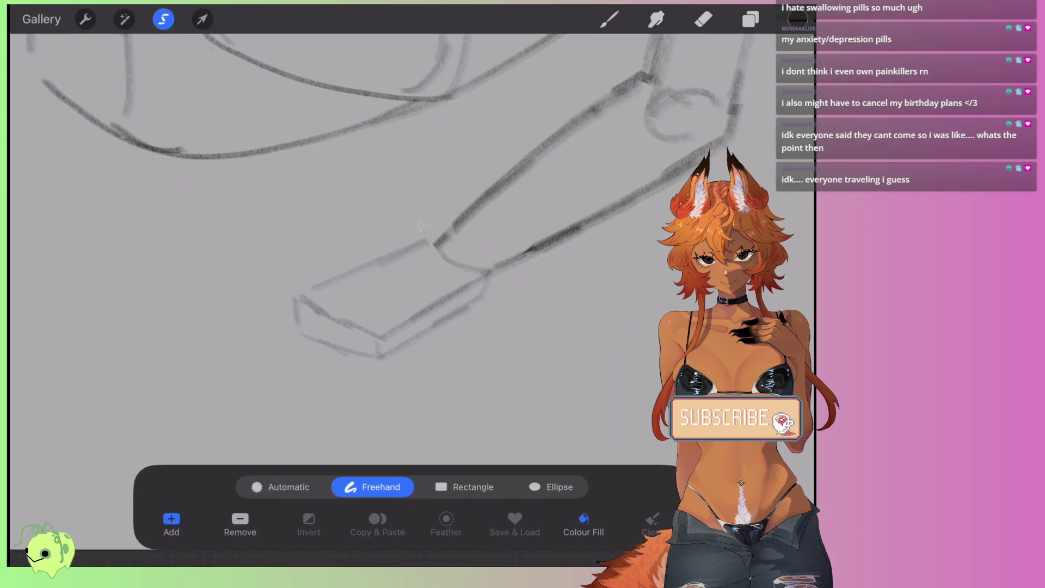
Step: Lasso the foot sketch and distort it, pulling its bottom-left corner up to skew it to a new angle
mouse_move(397, 229)
mouse_down()
mouse_move(381, 356)
mouse_move(490, 275)
mouse_move(398, 228)
mouse_up()
click(203, 19)
drag(274, 356, 308, 340)
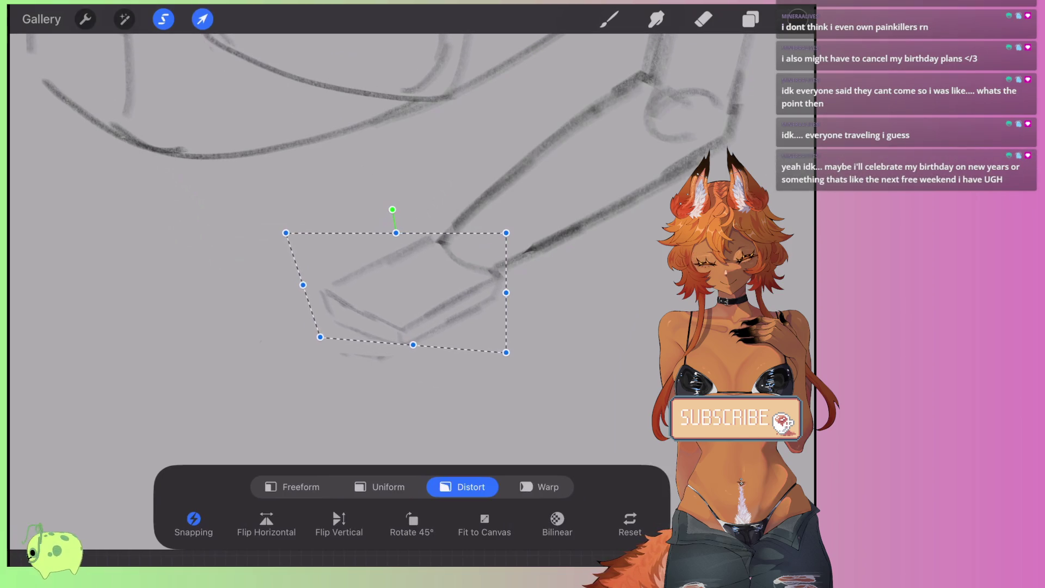
click(609, 19)
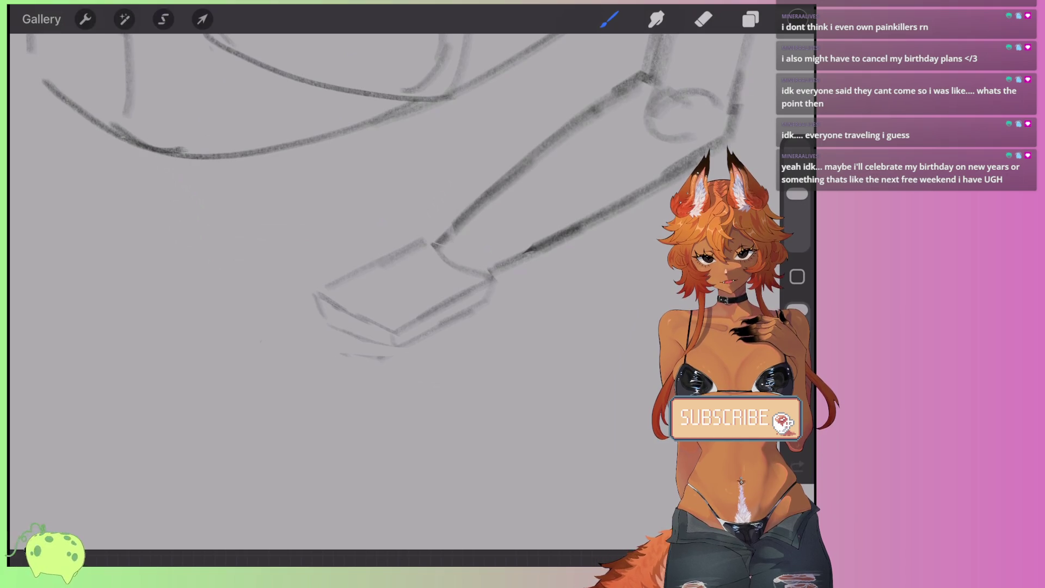
scroll(381, 245, down, 3)
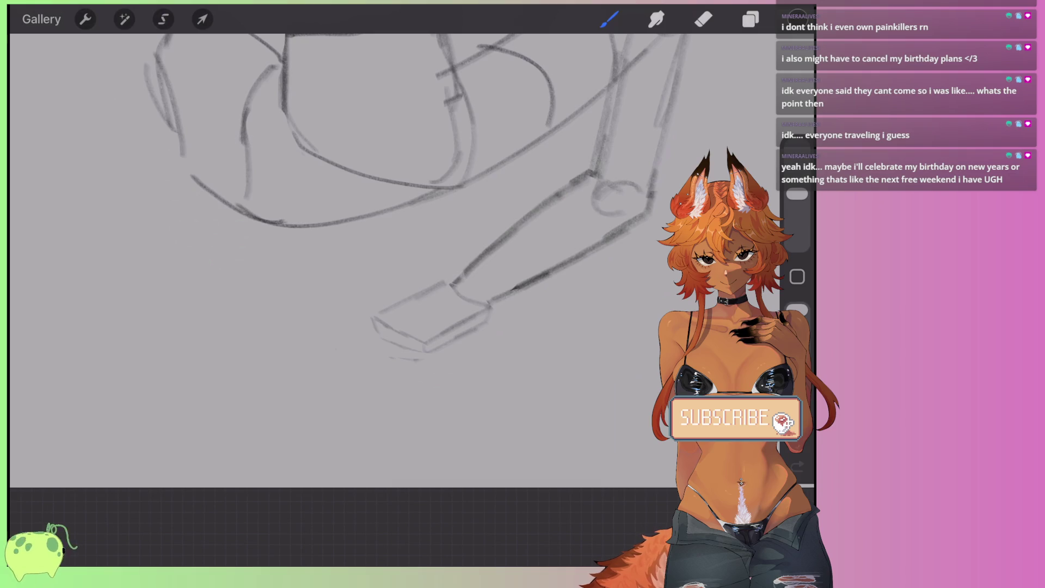
Step: Erase the old foot and the ends of the lower leg
scroll(473, 405, up, 5)
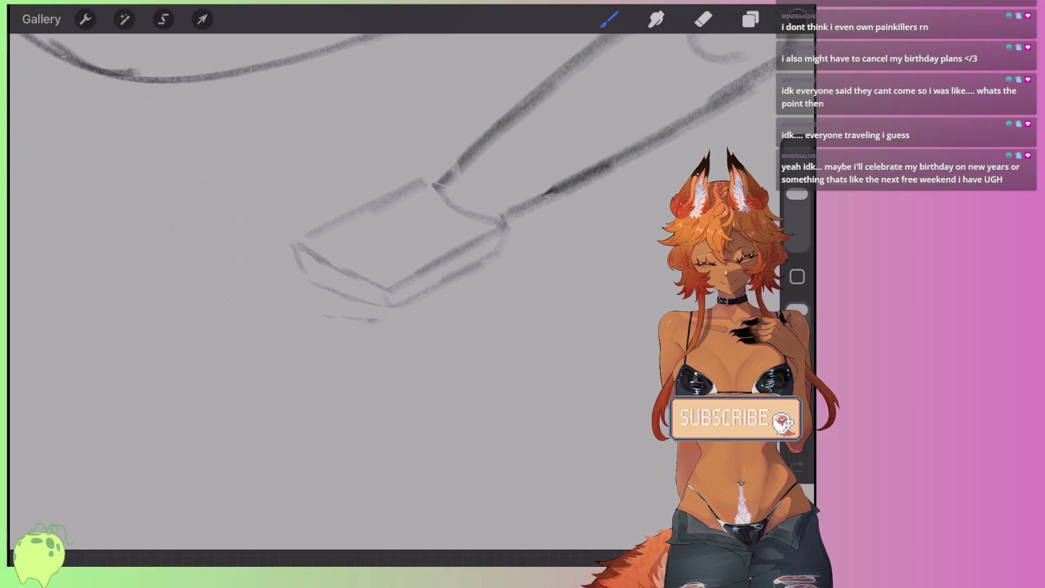
key(e)
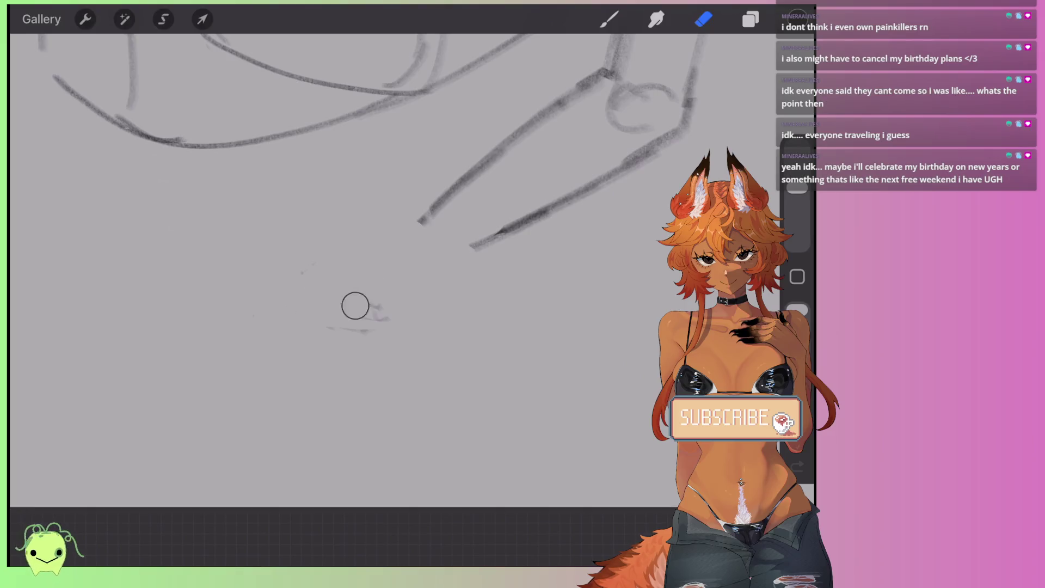
scroll(348, 272, down, 5)
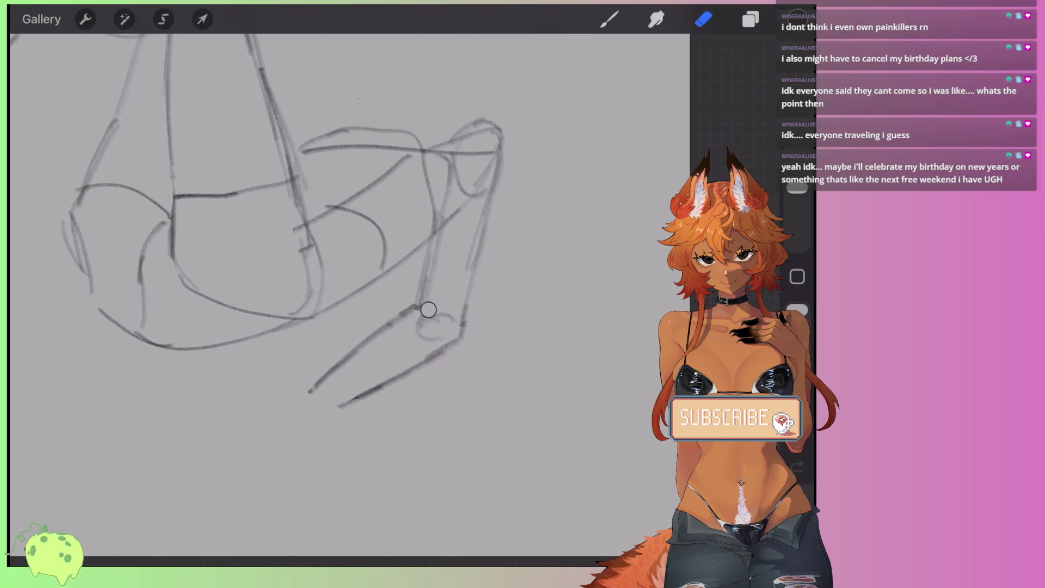
mouse_move(351, 417)
mouse_down()
mouse_move(431, 343)
mouse_move(450, 350)
mouse_move(408, 343)
mouse_move(419, 334)
mouse_up()
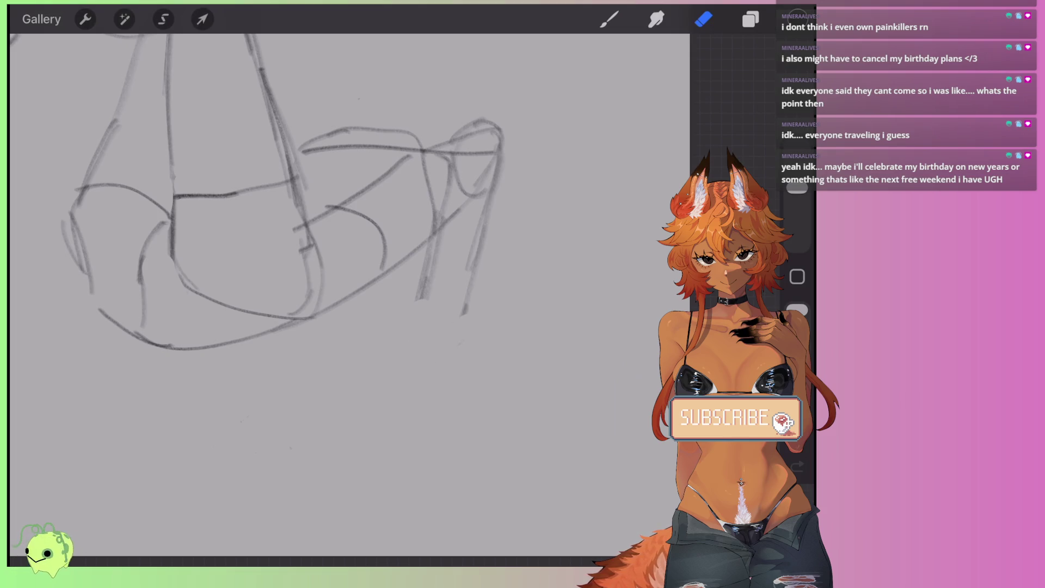
Step: Draw two lines for a lower leg hanging straight down from the knee
click(609, 20)
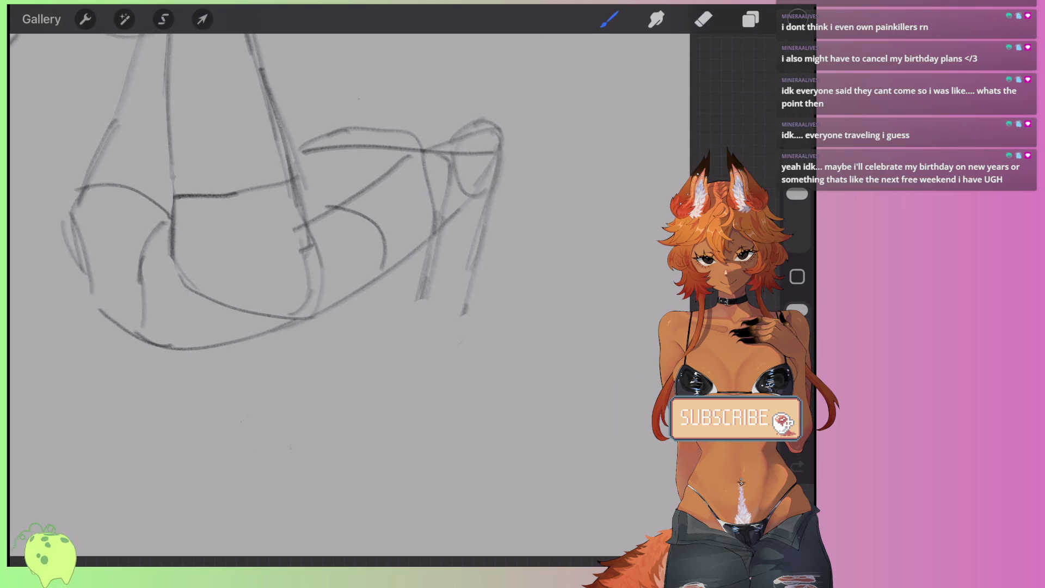
drag(426, 314, 460, 322)
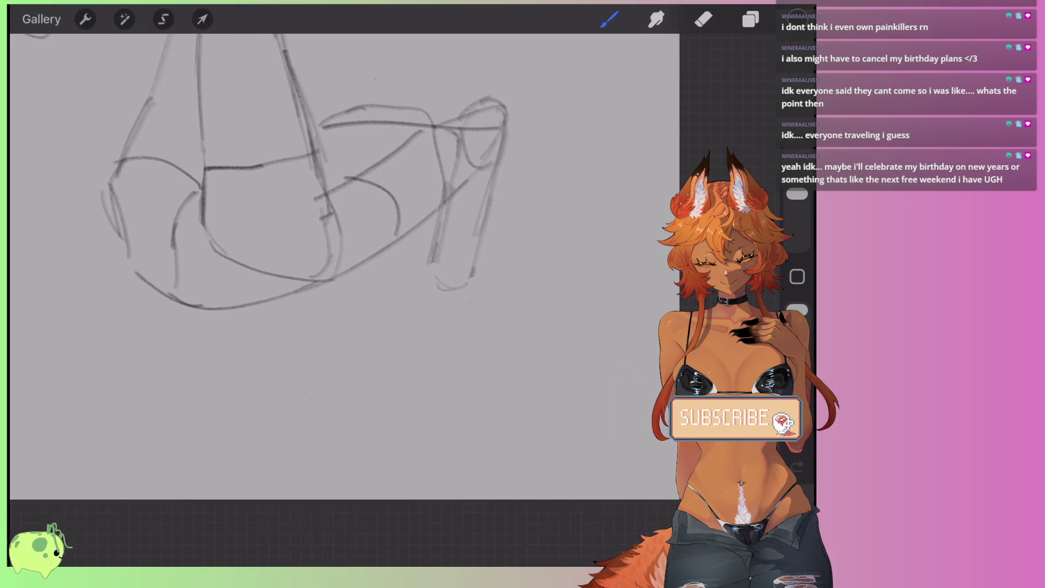
mouse_move(433, 278)
mouse_down()
mouse_move(413, 339)
mouse_move(420, 373)
mouse_up()
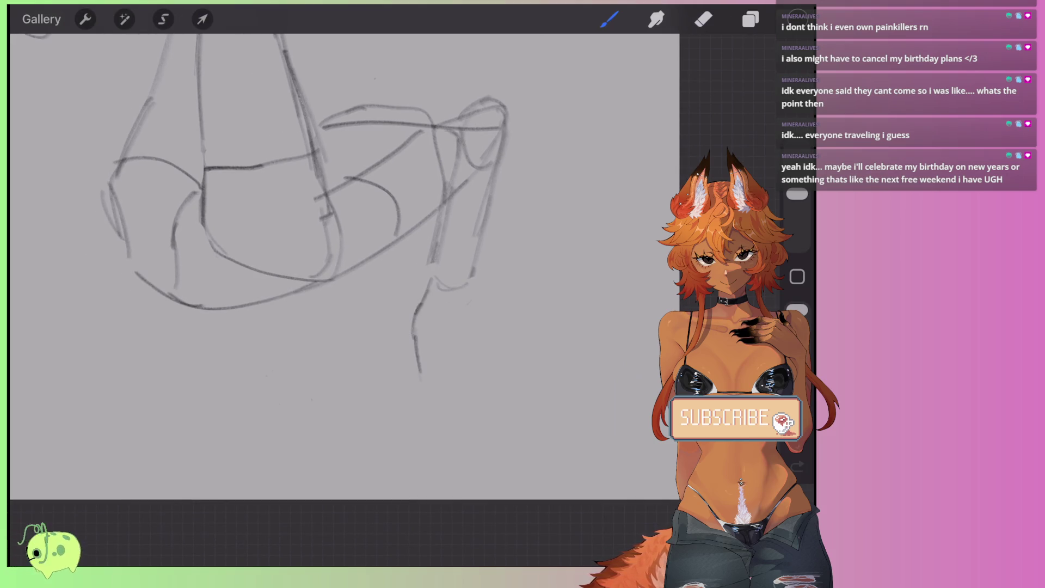
drag(468, 285, 453, 401)
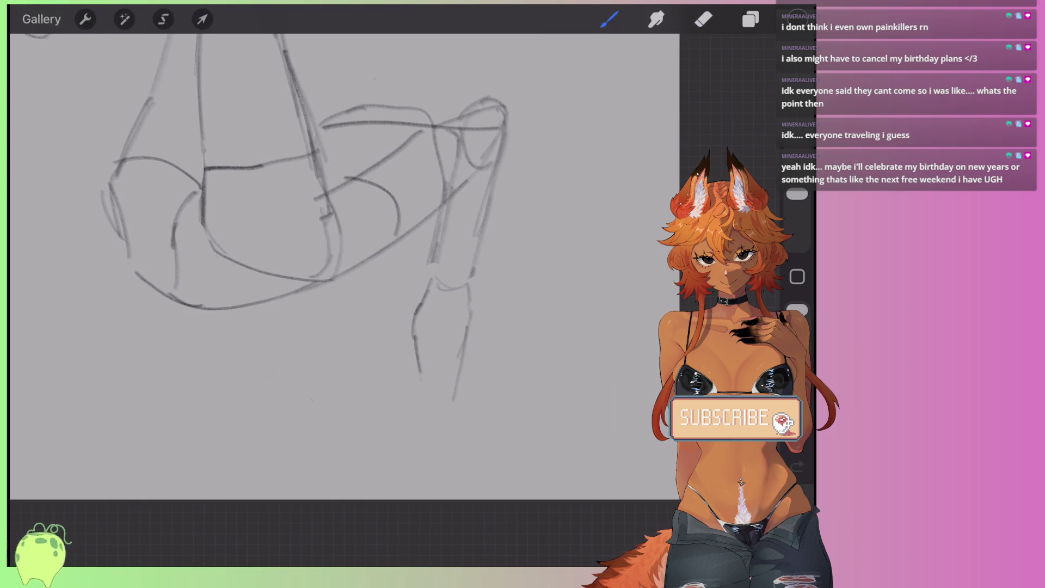
drag(475, 256, 471, 300)
drag(437, 248, 426, 376)
Step: Extend the left leg line downward and darken the right leg line
scroll(343, 240, down, 3)
scroll(343, 240, up, 2)
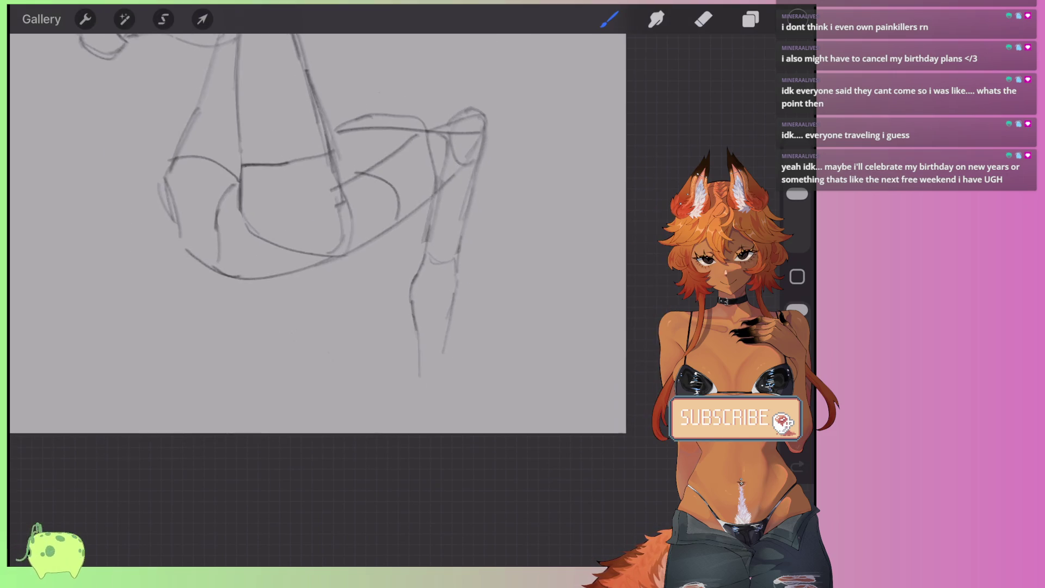
drag(423, 332, 431, 428)
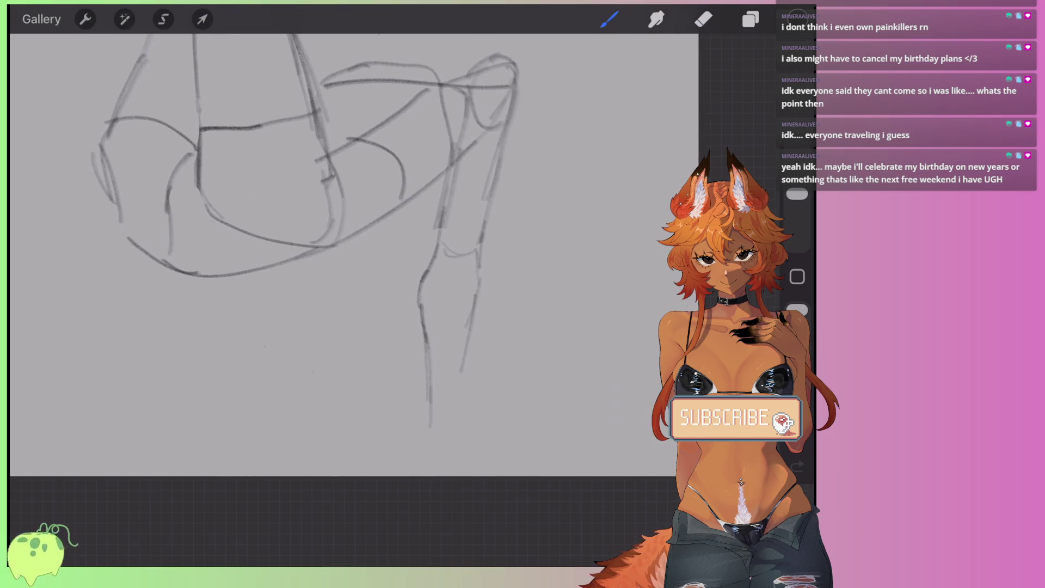
drag(468, 324, 457, 419)
drag(481, 251, 461, 381)
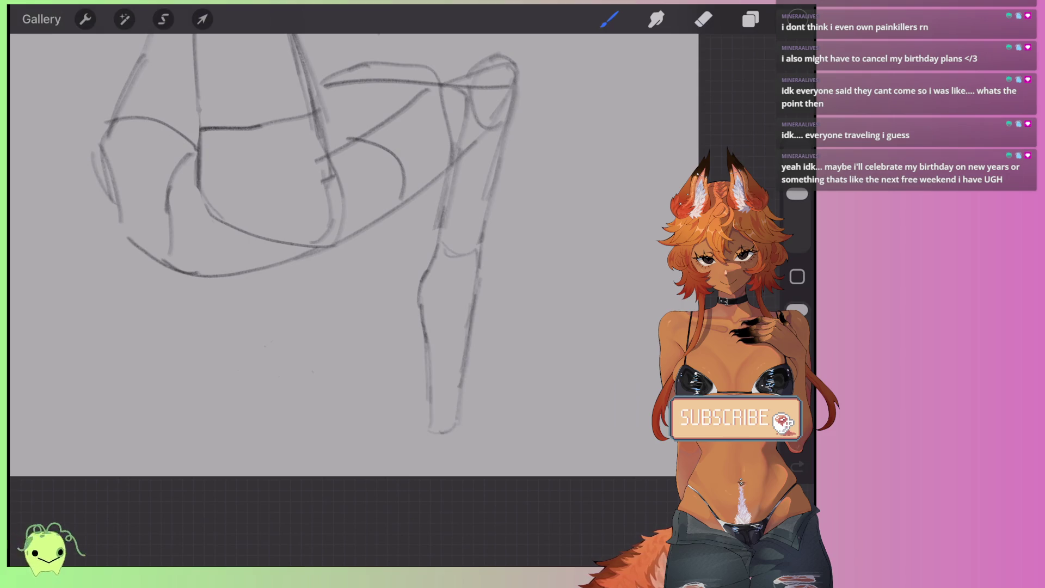
scroll(343, 240, down, 3)
scroll(321, 240, down, 3)
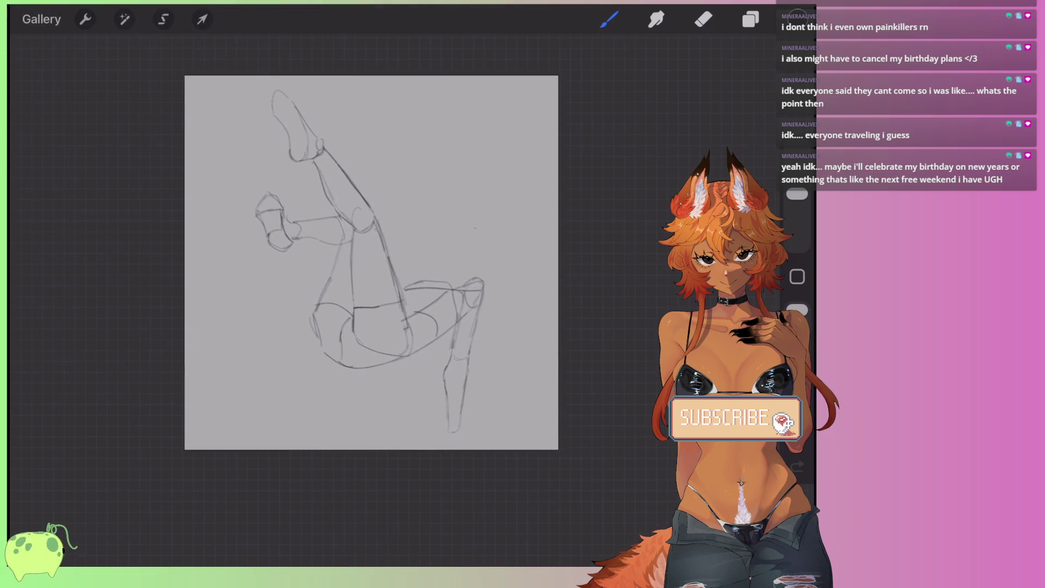
Step: Erase the crossline at the knee of the hanging leg
scroll(446, 381, up, 5)
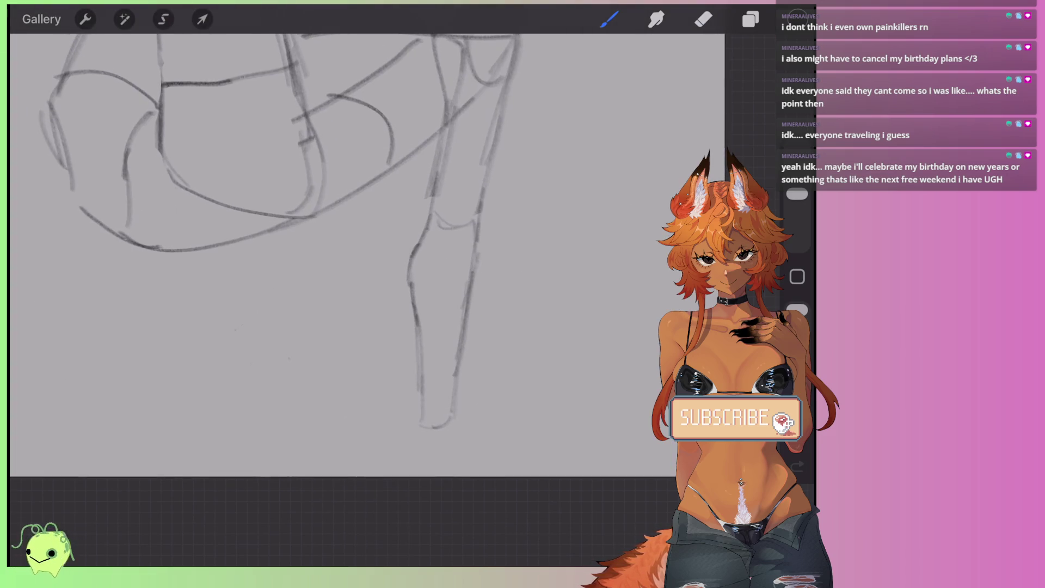
click(704, 19)
drag(434, 222, 468, 219)
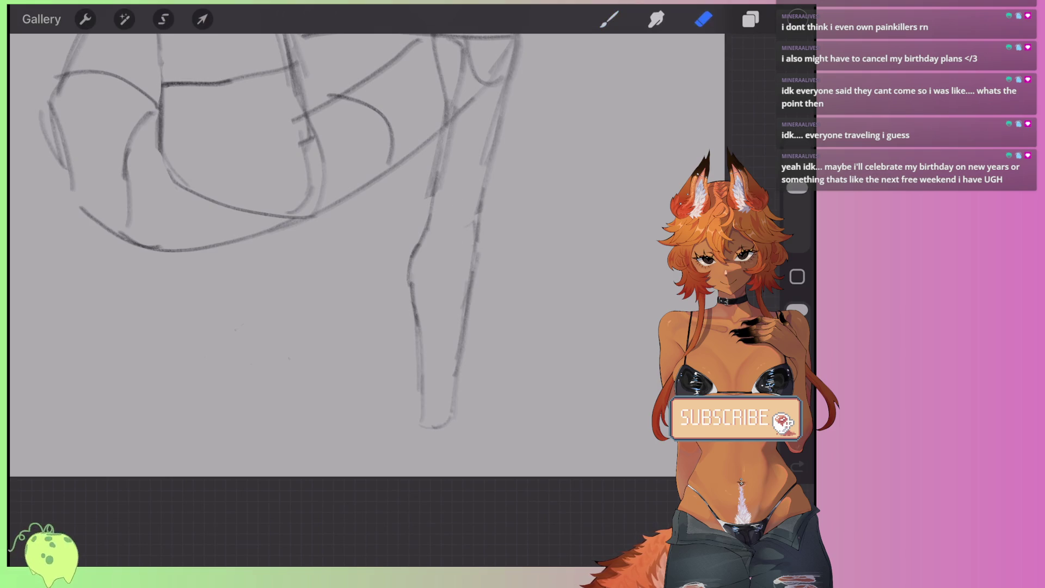
scroll(326, 245, down, 2)
Step: Re-stroke the front line of the leg near the knee, undoing one stray stroke
click(610, 19)
drag(440, 174, 423, 257)
drag(432, 214, 400, 327)
key(ctrl+z)
drag(426, 240, 407, 292)
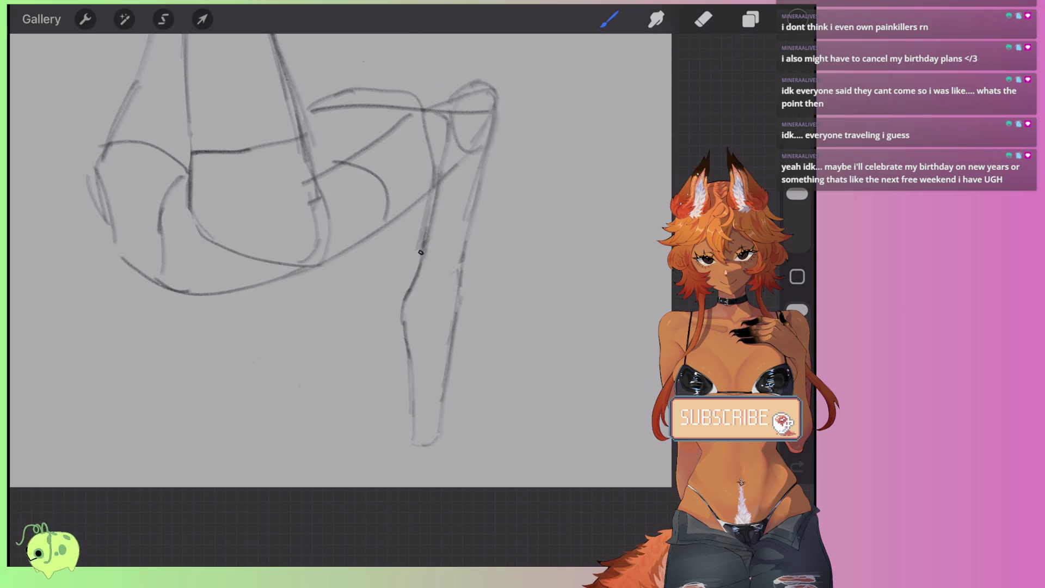
mouse_move(424, 249)
mouse_down()
mouse_move(407, 287)
mouse_move(406, 371)
mouse_up()
Step: Re-stroke the lower and back lines of the leg and sketch a knee line
mouse_move(404, 334)
mouse_down()
mouse_move(413, 439)
mouse_move(455, 343)
mouse_up()
drag(441, 416, 455, 330)
drag(447, 373, 469, 231)
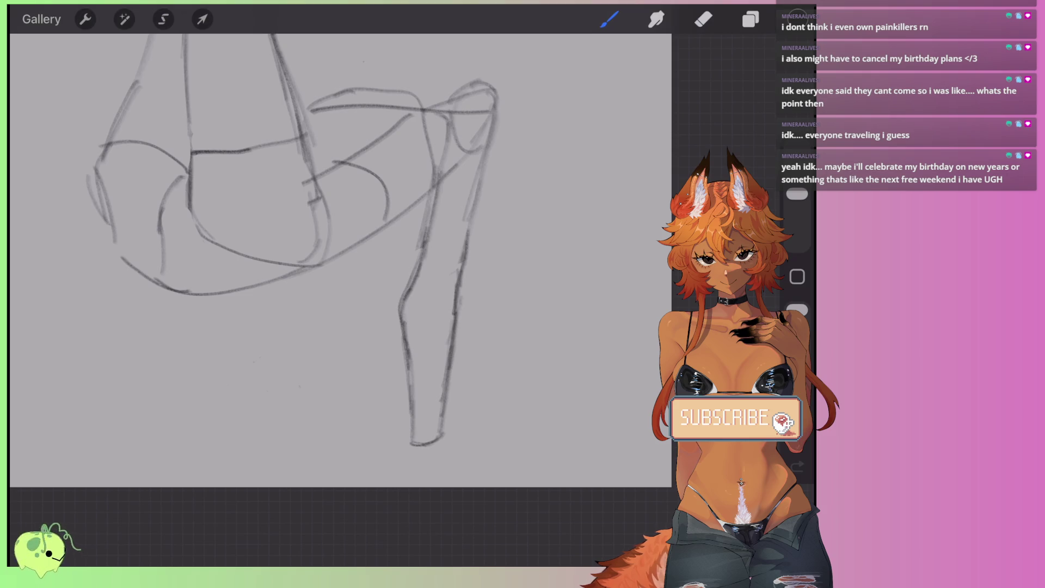
click(703, 19)
click(656, 19)
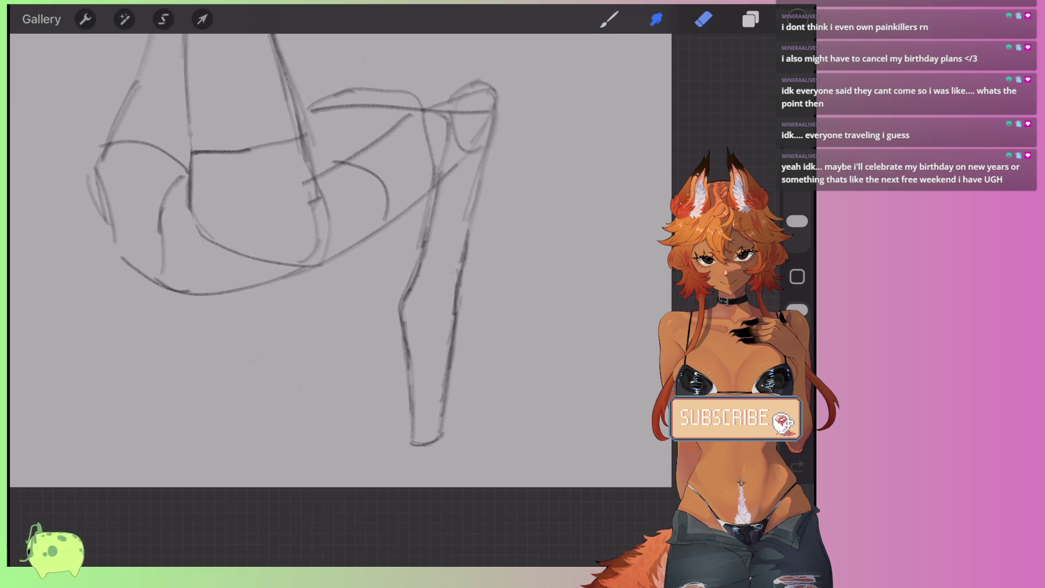
click(609, 19)
mouse_move(435, 283)
mouse_down()
mouse_move(423, 269)
mouse_move(456, 269)
mouse_up()
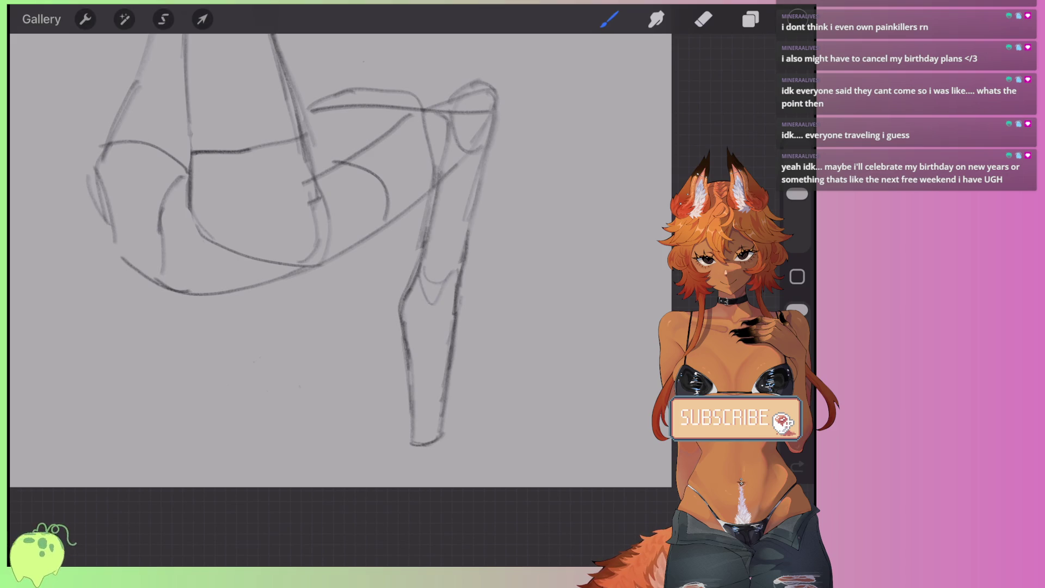
scroll(308, 225, down, 3)
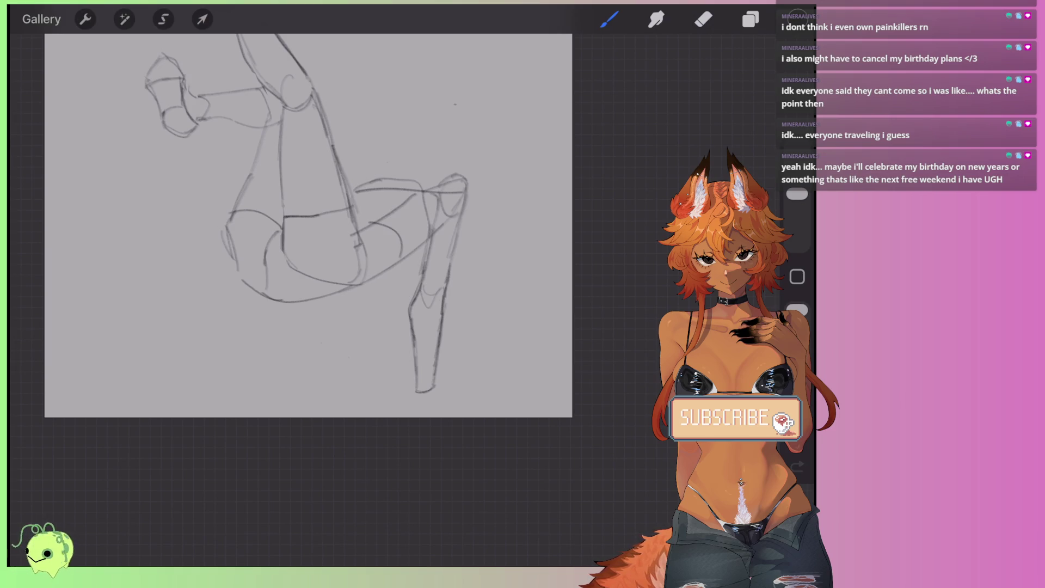
Step: With a larger eraser, erase the hanging lower leg so the limb ends at the knee
scroll(307, 245, up, 2)
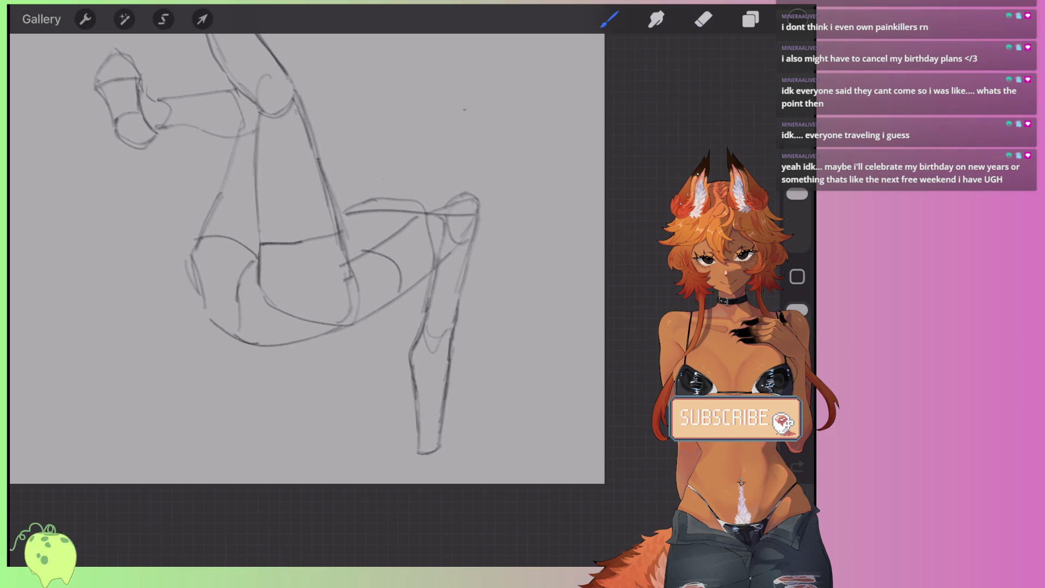
scroll(307, 245, up, 2)
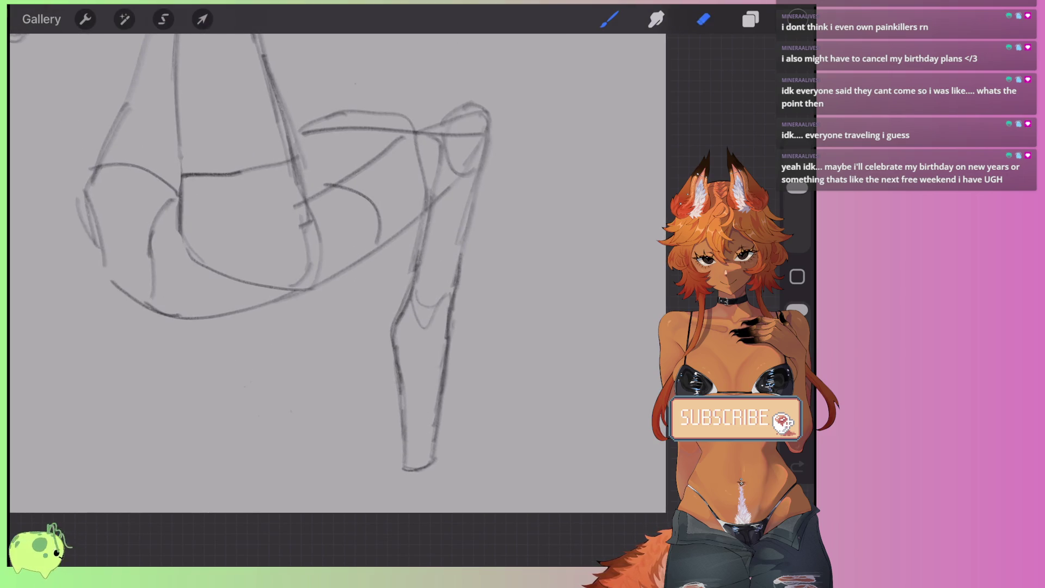
key(e)
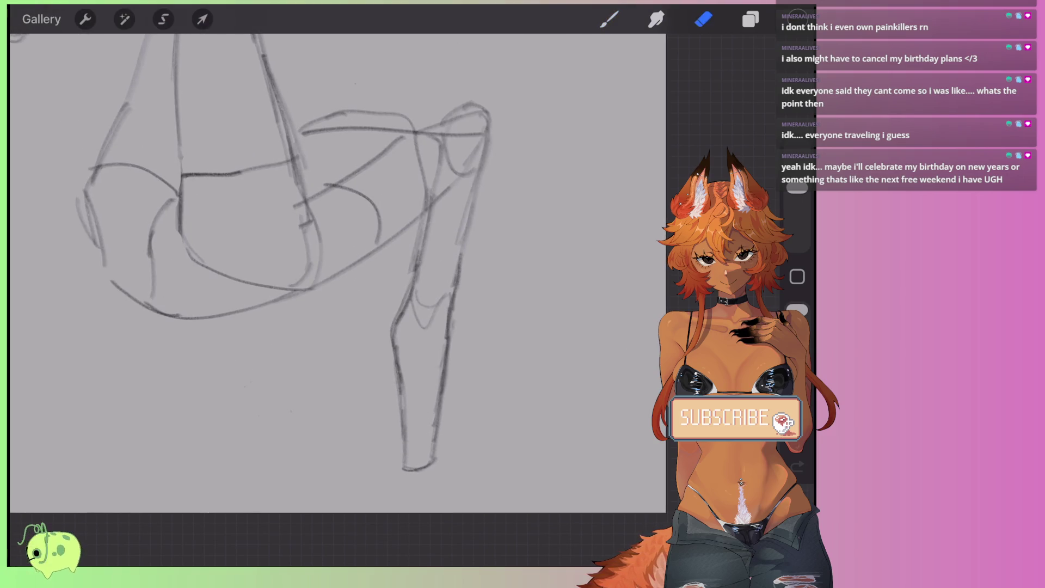
scroll(307, 245, down, 1)
mouse_move(430, 281)
mouse_down()
mouse_move(422, 291)
mouse_move(441, 292)
mouse_up()
drag(798, 187, 798, 180)
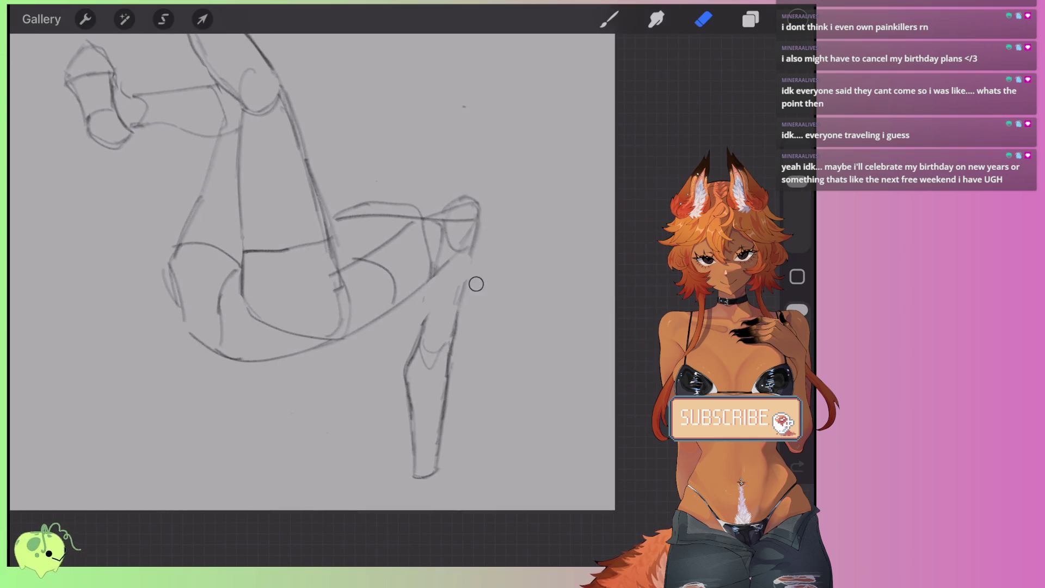
mouse_move(479, 282)
mouse_down()
mouse_move(419, 481)
mouse_move(408, 354)
mouse_move(415, 368)
mouse_up()
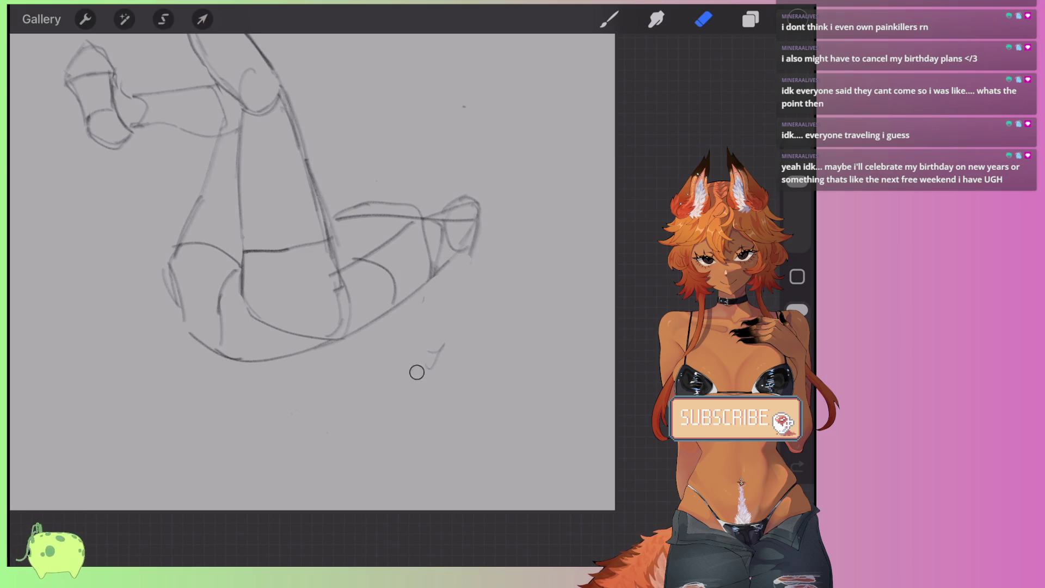
Step: Return from the Eraser to the pencil brush for sketching
scroll(313, 272, up, 2)
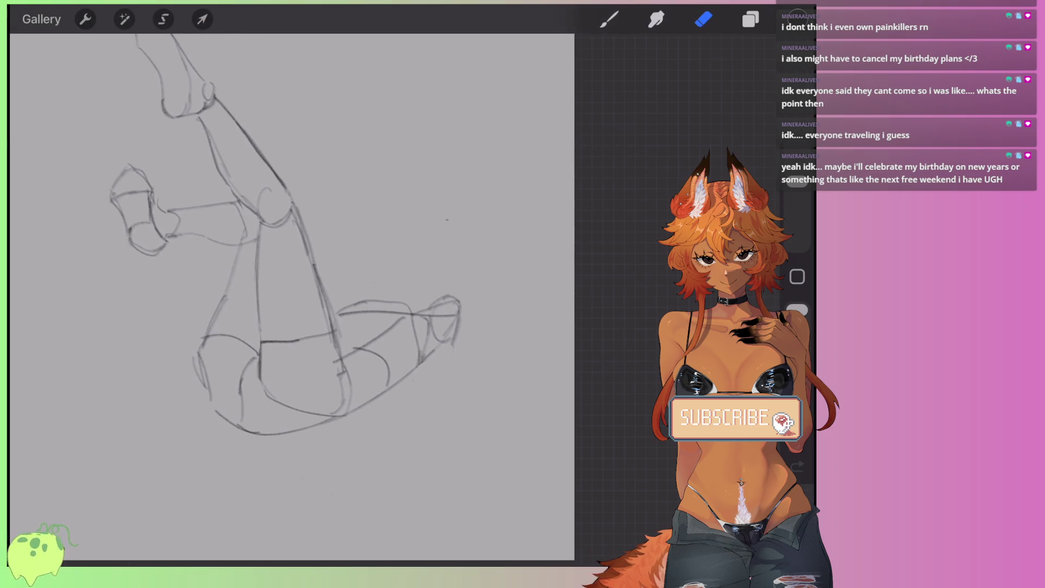
key(b)
scroll(313, 273, up, 2)
scroll(313, 272, up, 1)
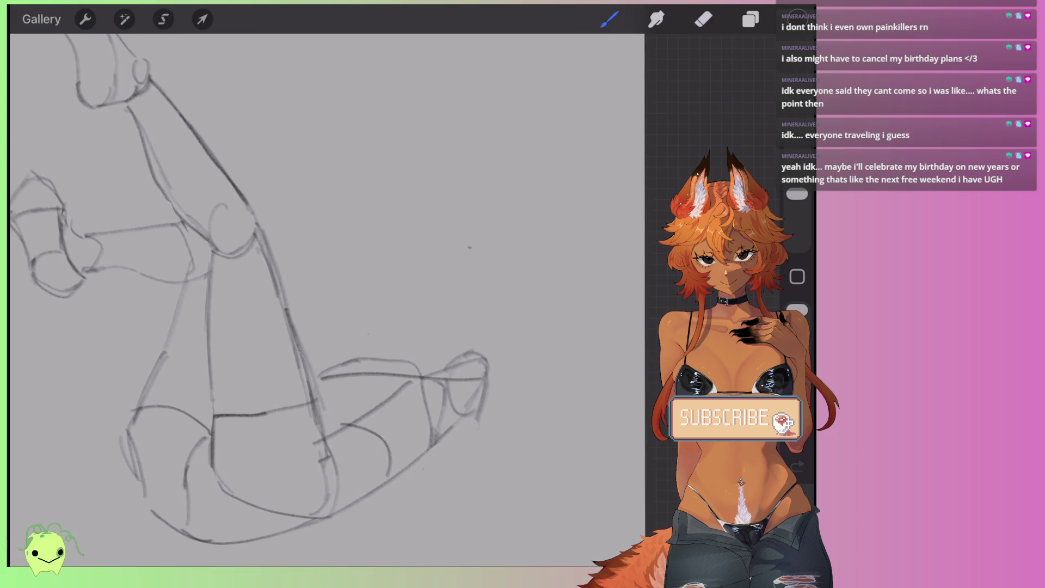
key(e)
key(b)
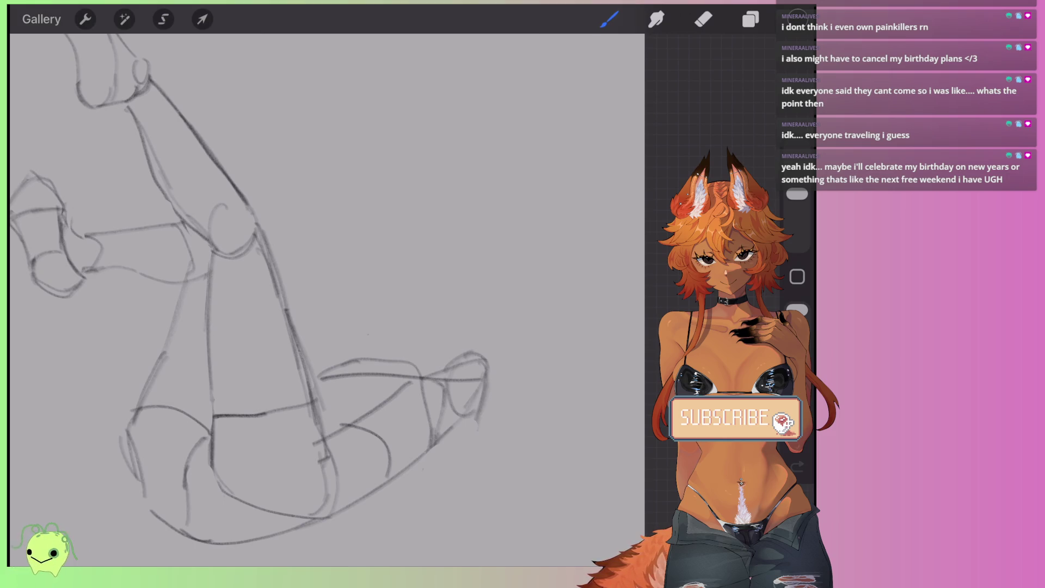
Step: Sketch a circle for the head above the legs
drag(359, 235, 408, 200)
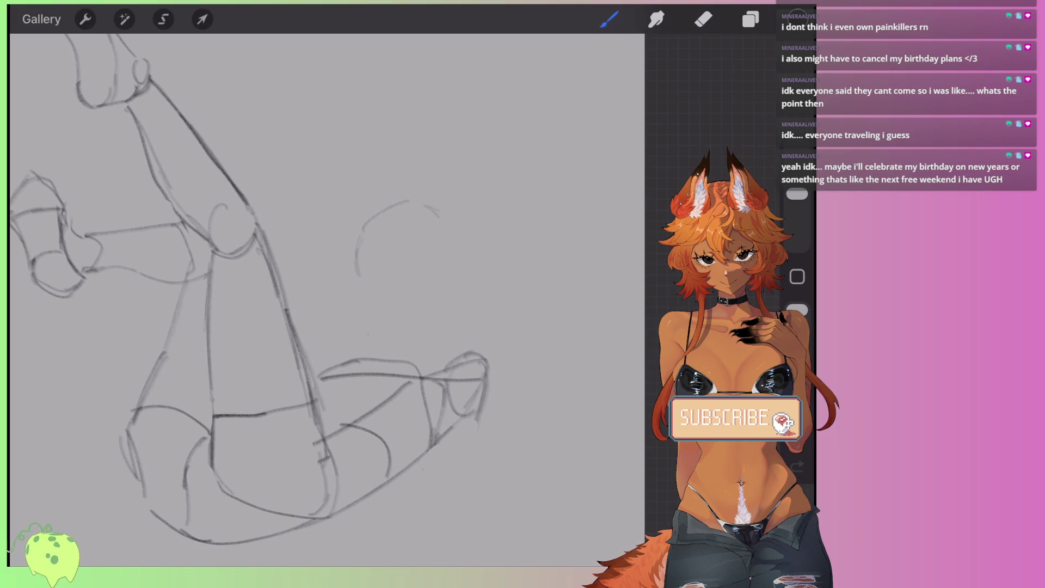
mouse_move(397, 309)
mouse_down()
mouse_move(450, 287)
mouse_move(453, 240)
mouse_up()
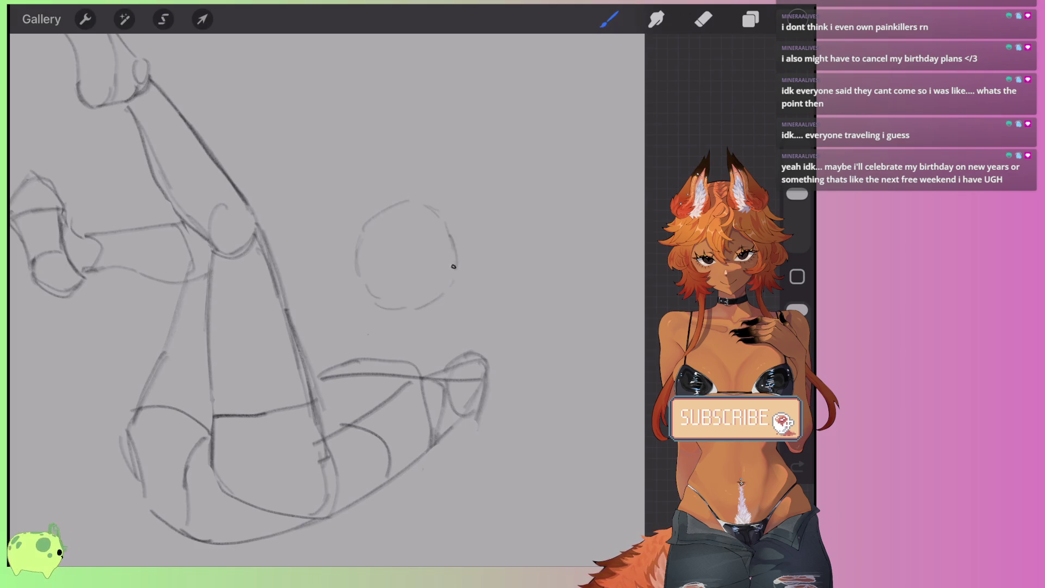
mouse_move(417, 201)
mouse_down()
mouse_move(356, 240)
mouse_move(362, 296)
mouse_up()
scroll(427, 396, up, 3)
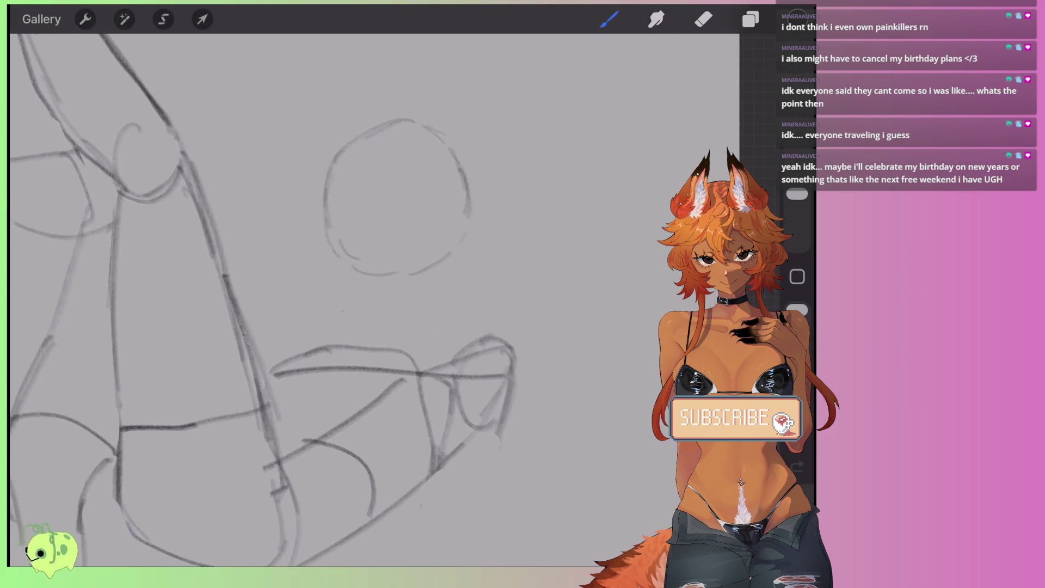
scroll(381, 299, up, 2)
Step: Add a vertical centre line through the head, undo a chin mark, and draw the left jaw line
drag(362, 155, 401, 334)
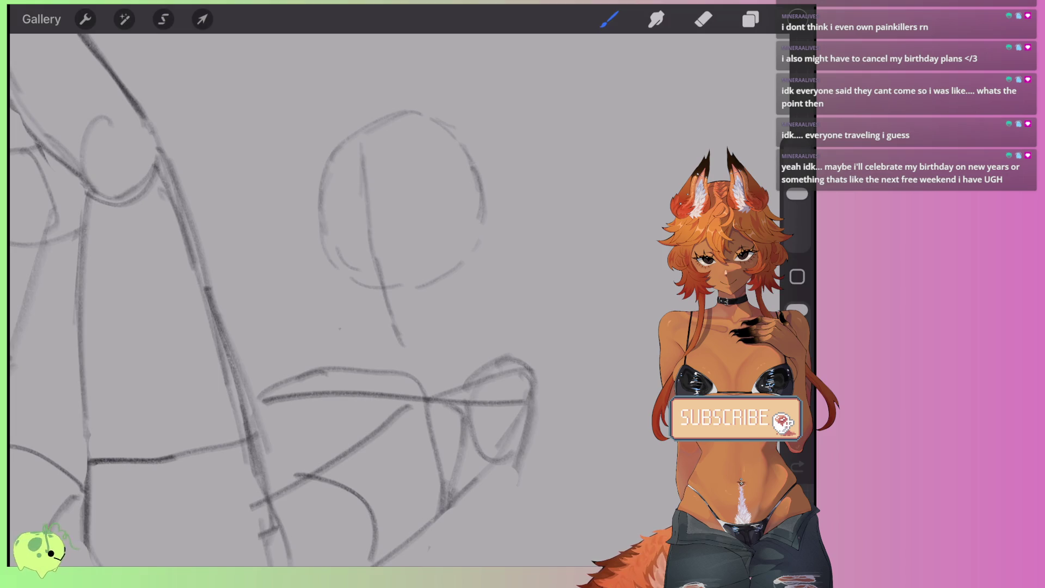
mouse_move(388, 298)
mouse_down()
mouse_move(399, 330)
mouse_move(424, 337)
mouse_up()
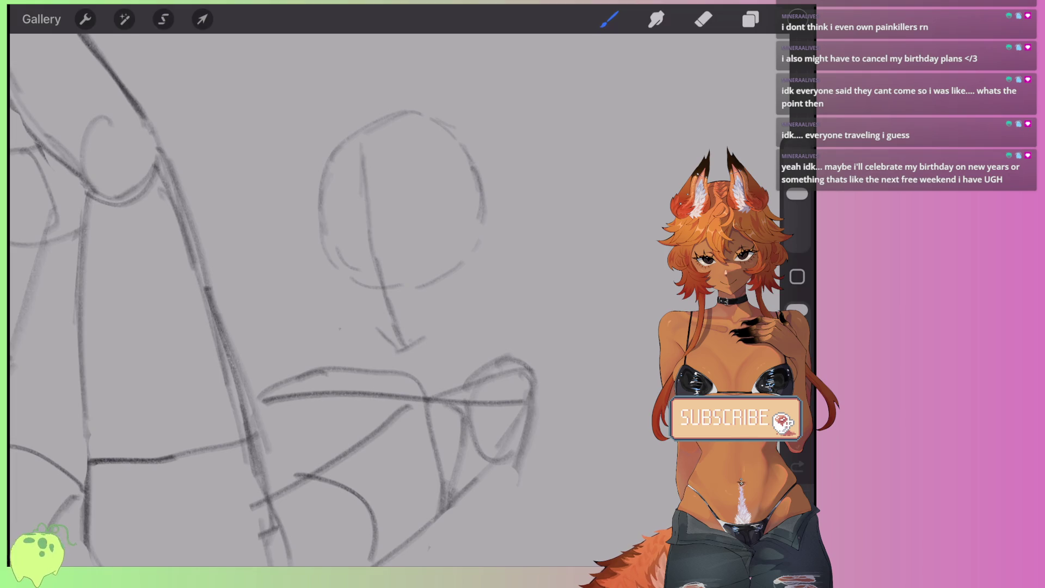
key(ctrl+z)
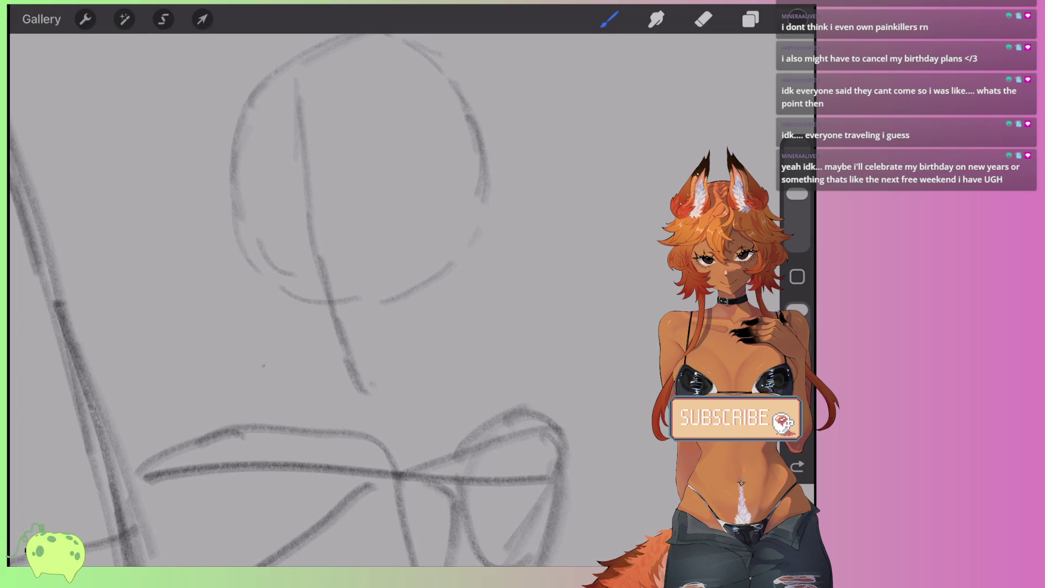
mouse_move(219, 240)
mouse_down()
mouse_move(270, 285)
mouse_move(278, 337)
mouse_move(367, 400)
mouse_move(447, 326)
mouse_move(468, 275)
mouse_up()
Step: Draw the right side of the head and a curved eye line across the face
mouse_move(447, 327)
mouse_down()
mouse_move(479, 267)
mouse_move(484, 174)
mouse_up()
scroll(326, 300, down, 3)
scroll(327, 300, down, 2)
scroll(381, 245, up, 4)
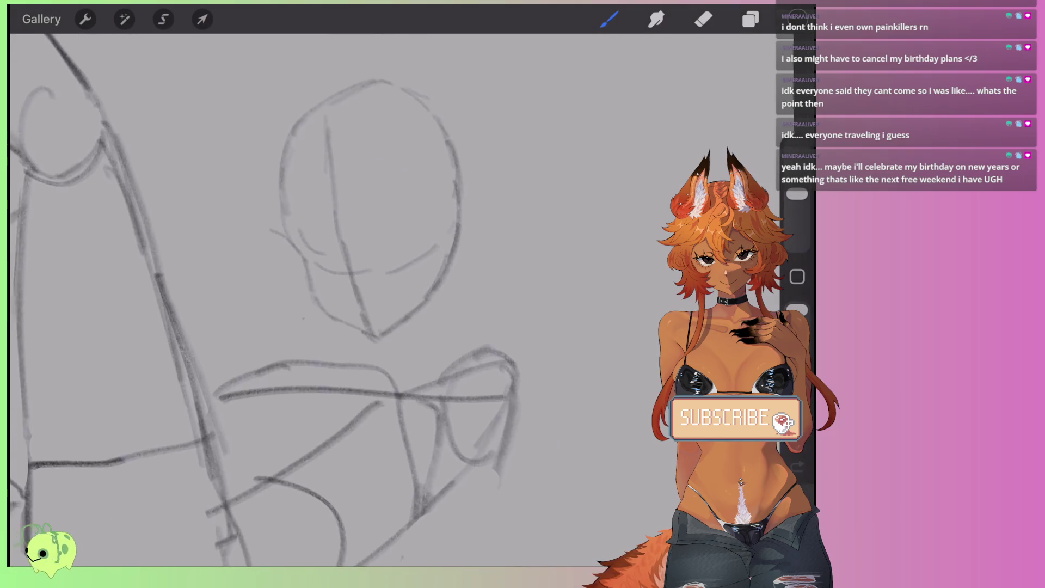
drag(284, 260, 436, 223)
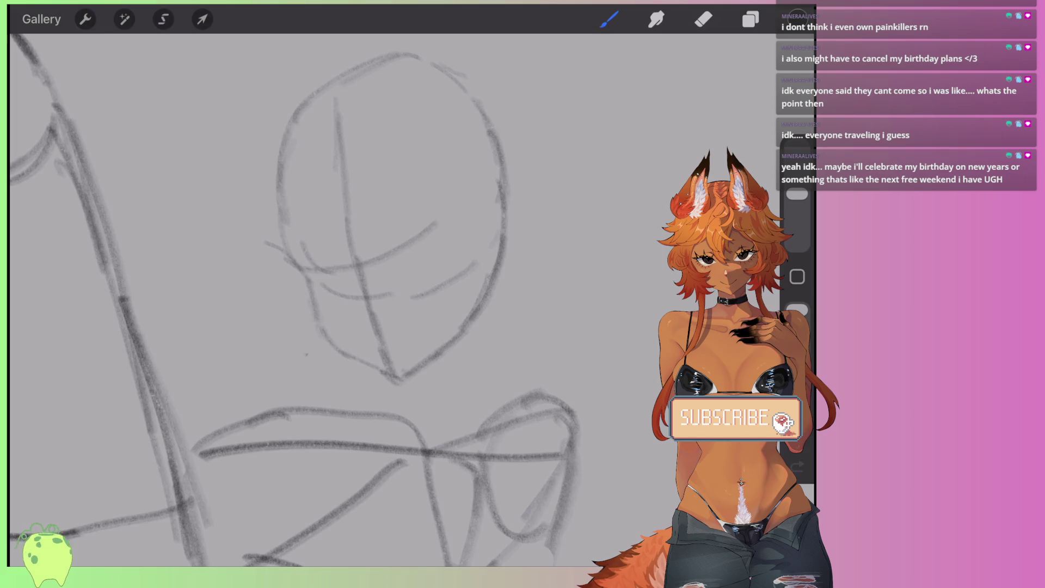
key(ctrl+z)
mouse_move(294, 256)
mouse_down()
mouse_move(456, 240)
mouse_move(493, 207)
mouse_up()
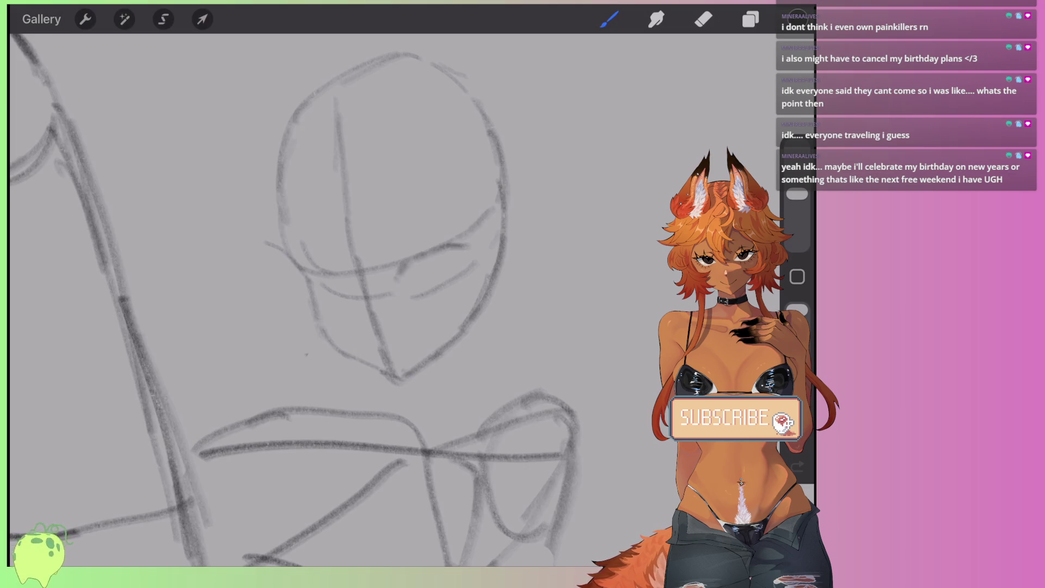
key(ctrl+z)
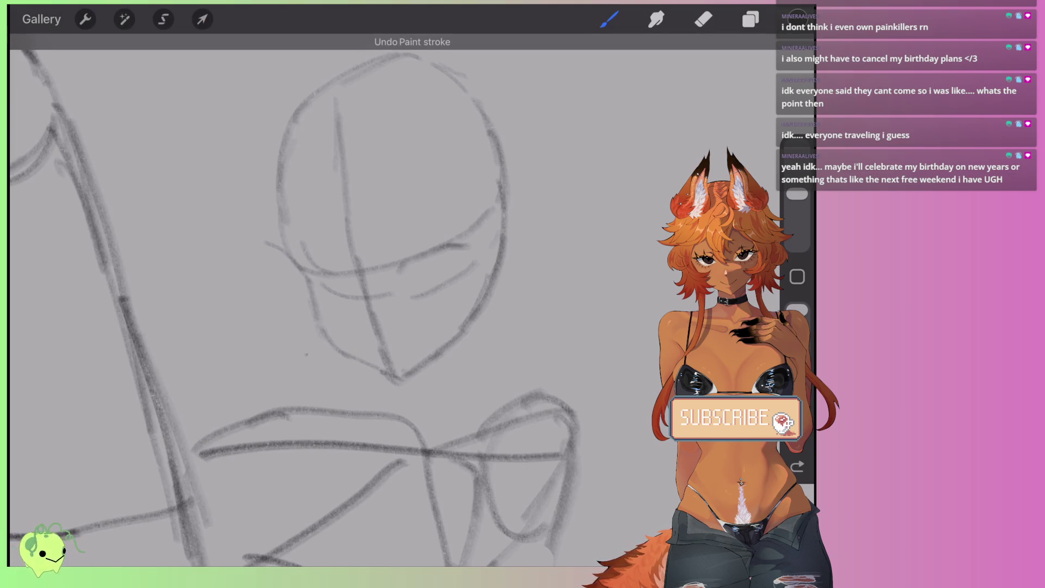
Step: Mark both eyes, erase part of the chin centre line, and add a small nose dot
drag(464, 246, 471, 259)
drag(336, 273, 346, 283)
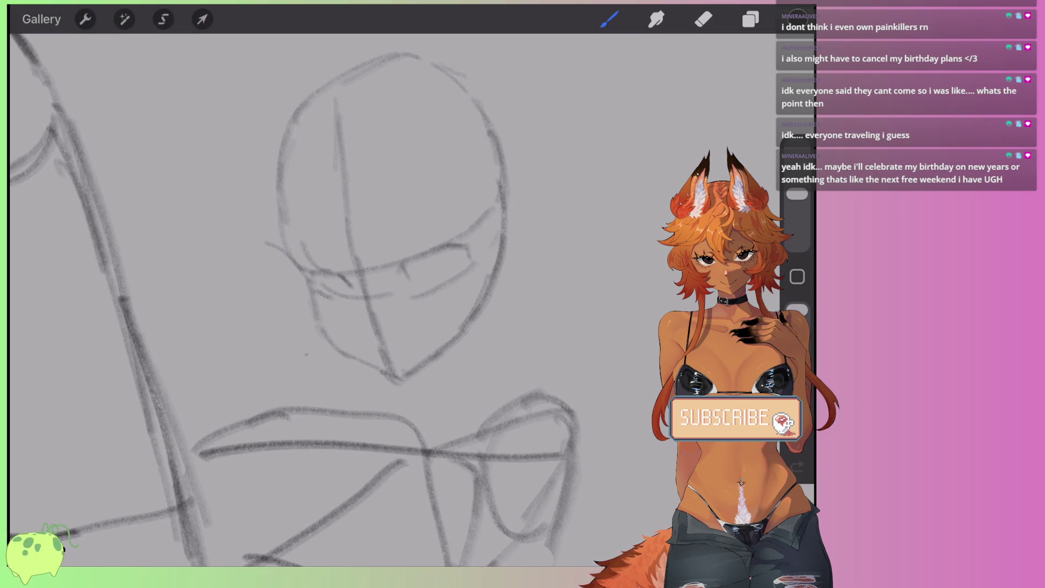
click(703, 19)
mouse_move(384, 335)
mouse_down()
mouse_move(397, 345)
mouse_move(387, 362)
mouse_move(348, 219)
mouse_move(334, 101)
mouse_up()
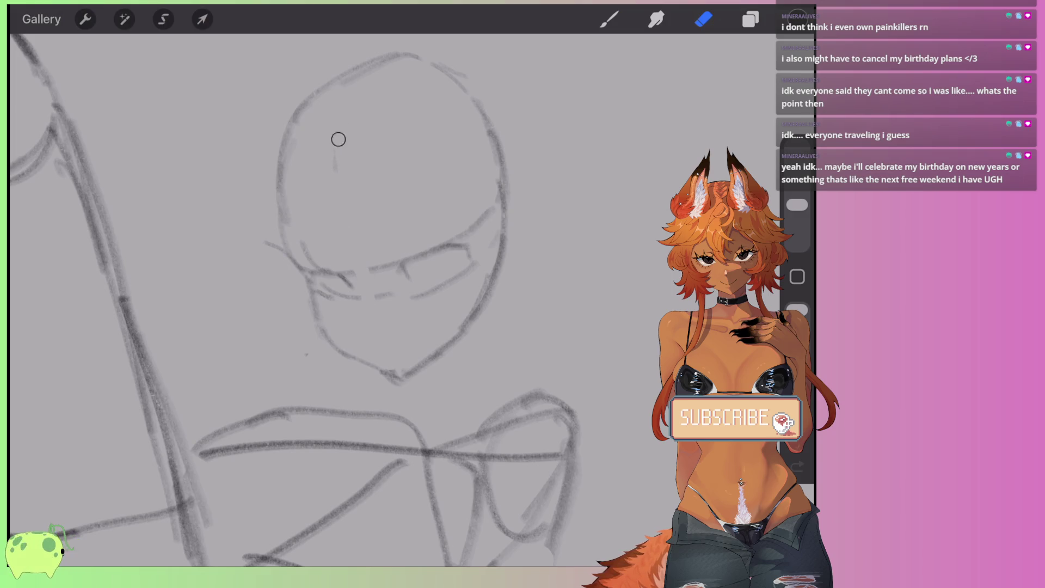
click(610, 19)
click(366, 319)
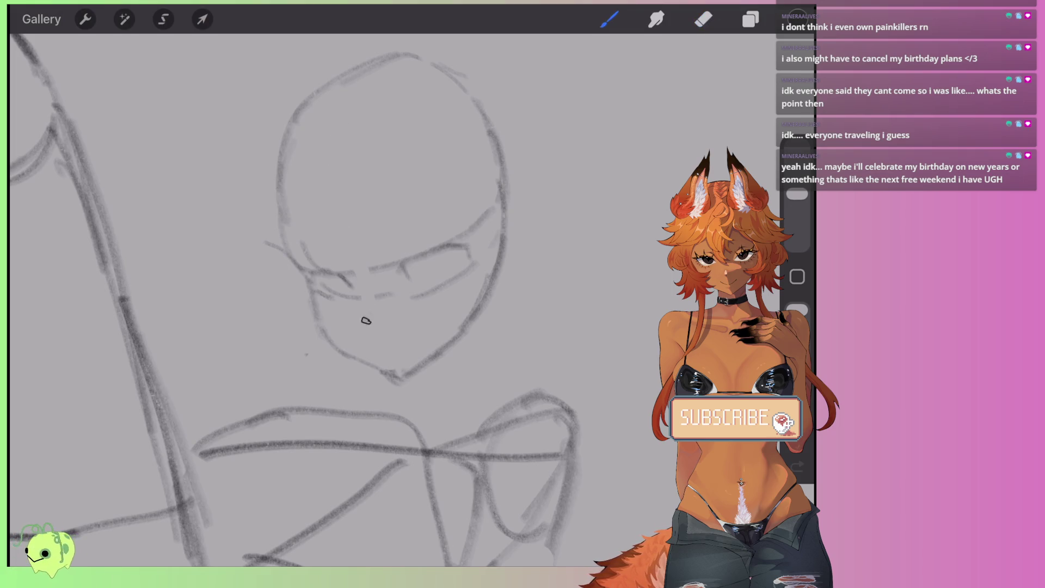
Step: Trim the right eye's upper and lower lines and darken its upper lid
click(703, 19)
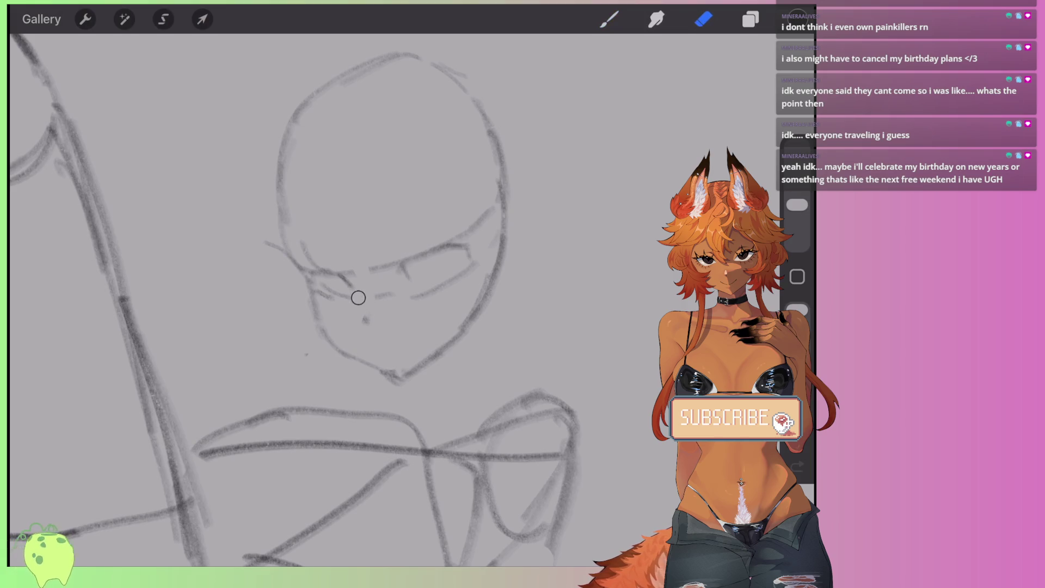
mouse_move(365, 265)
mouse_down()
mouse_move(400, 265)
mouse_move(391, 294)
mouse_move(404, 262)
mouse_up()
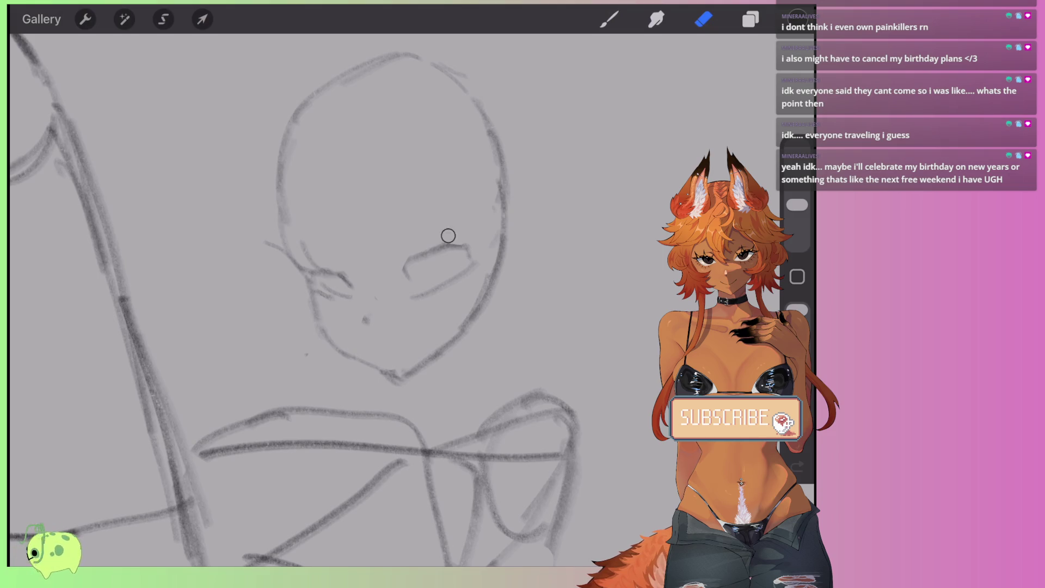
drag(412, 297, 433, 292)
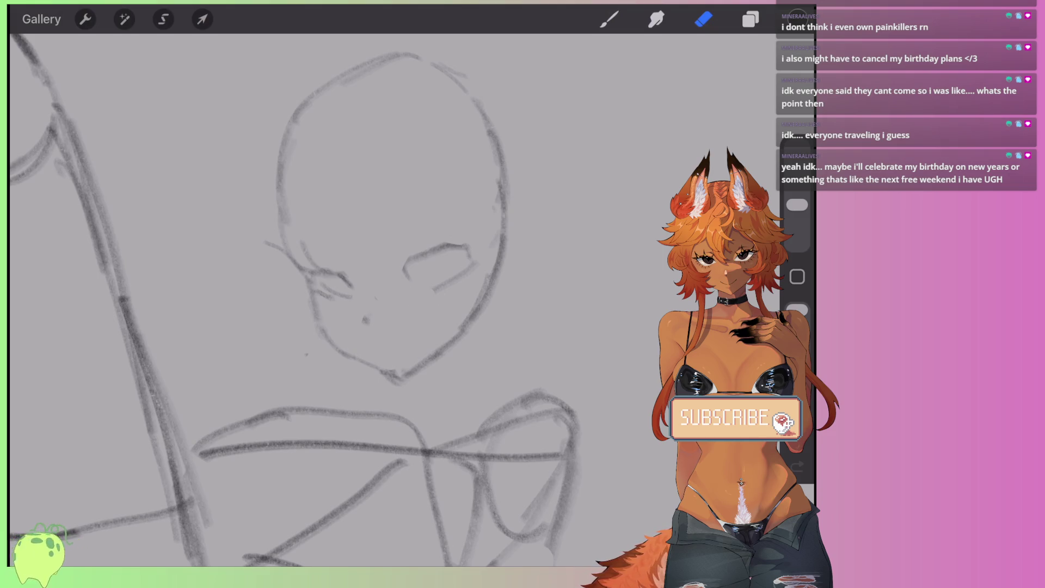
key(b)
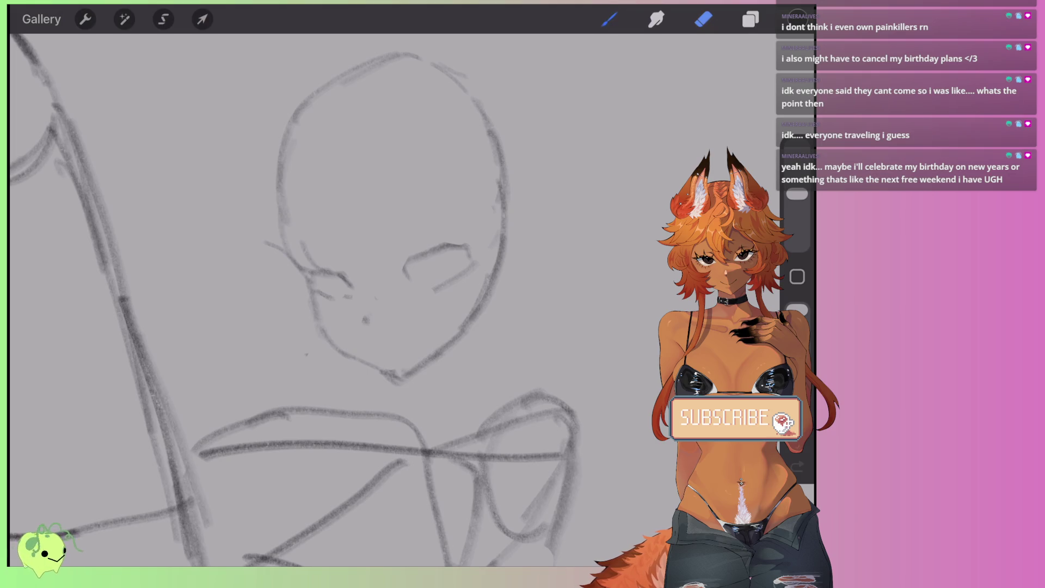
mouse_move(412, 260)
mouse_down()
mouse_move(404, 282)
mouse_move(422, 254)
mouse_move(460, 246)
mouse_up()
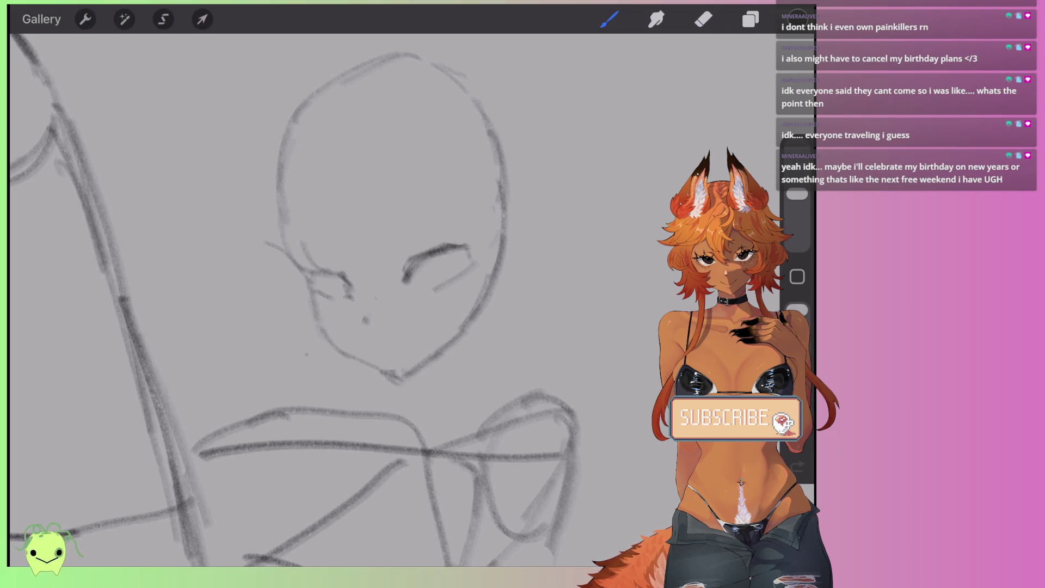
scroll(327, 299, up, 3)
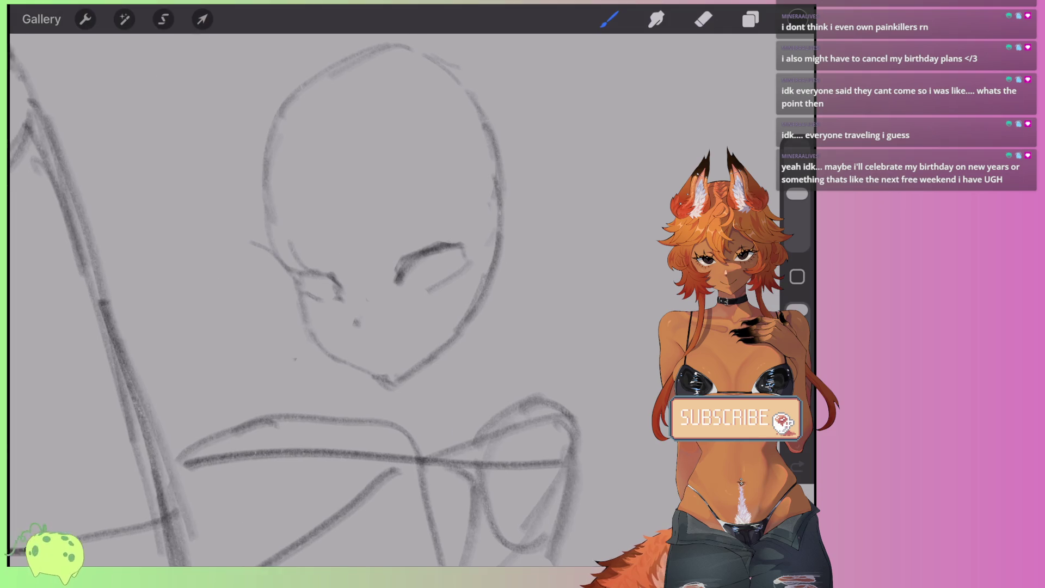
Step: Darken the eyelid lines and remove the stray hatch strokes beneath them
mouse_move(312, 332)
mouse_down()
mouse_move(308, 308)
mouse_move(338, 270)
mouse_move(414, 237)
mouse_move(422, 221)
mouse_move(313, 291)
mouse_move(409, 227)
mouse_move(395, 277)
mouse_up()
drag(390, 287, 340, 329)
click(704, 19)
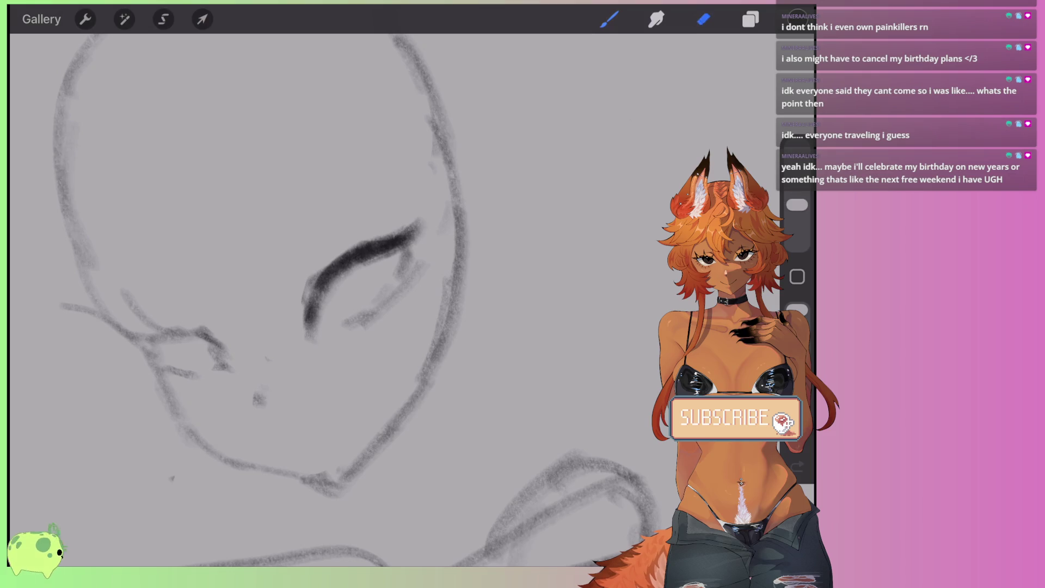
mouse_move(422, 264)
mouse_down()
mouse_move(397, 303)
mouse_move(345, 324)
mouse_up()
click(610, 19)
mouse_move(299, 275)
mouse_down()
mouse_move(343, 322)
mouse_move(237, 270)
mouse_move(309, 280)
mouse_move(343, 324)
mouse_up()
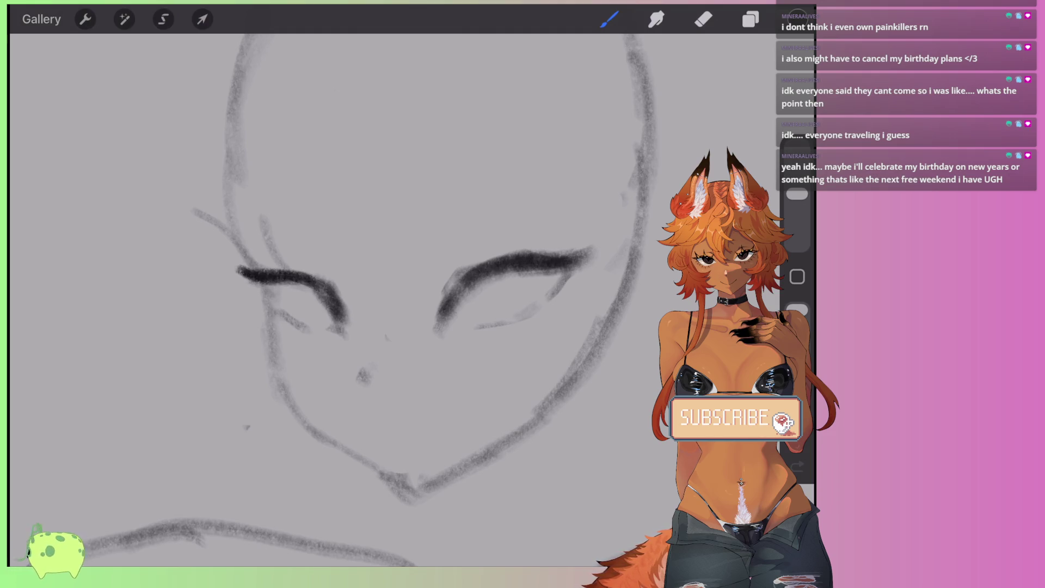
Step: Lighten the left eyelid's outer curve and the nose, then draw two mouth strokes
click(703, 19)
drag(319, 277, 345, 318)
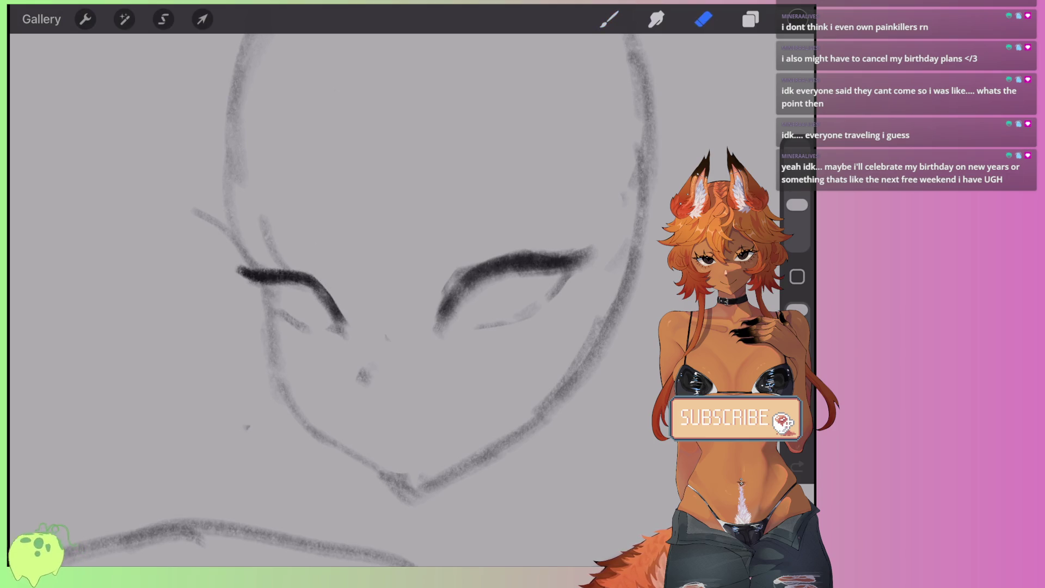
click(373, 380)
click(610, 19)
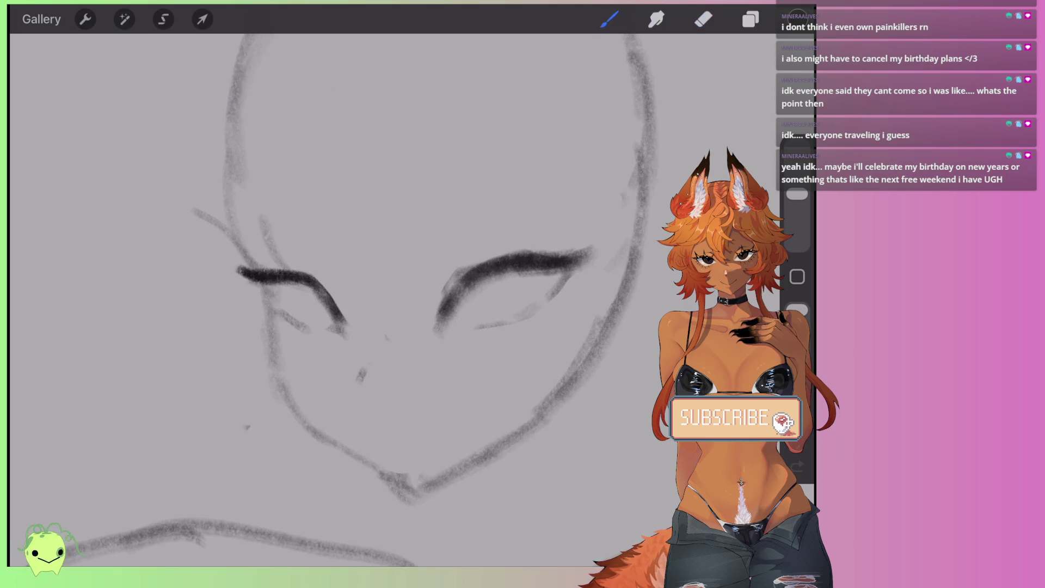
drag(337, 406, 379, 427)
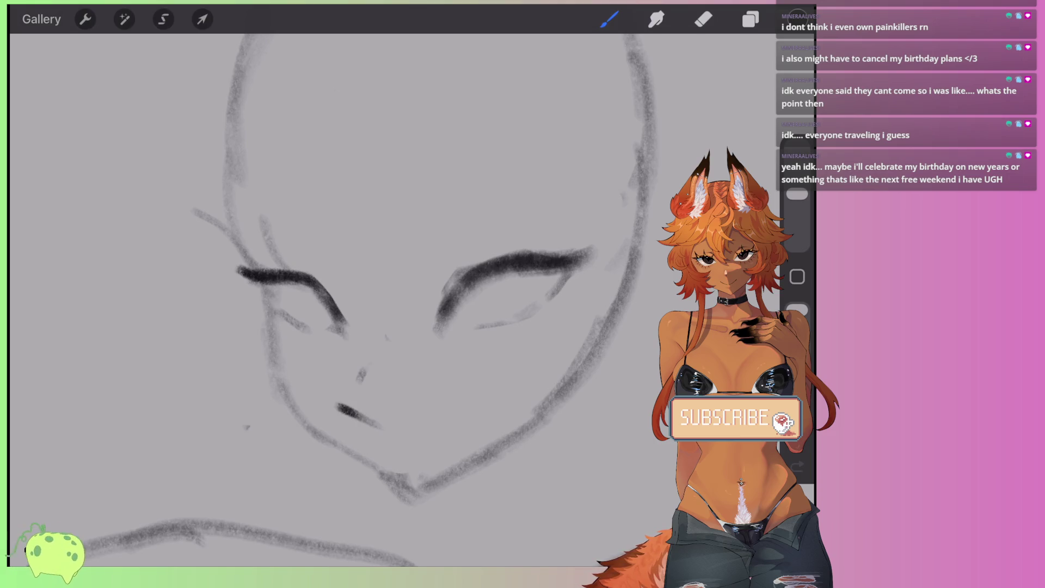
drag(446, 404, 390, 426)
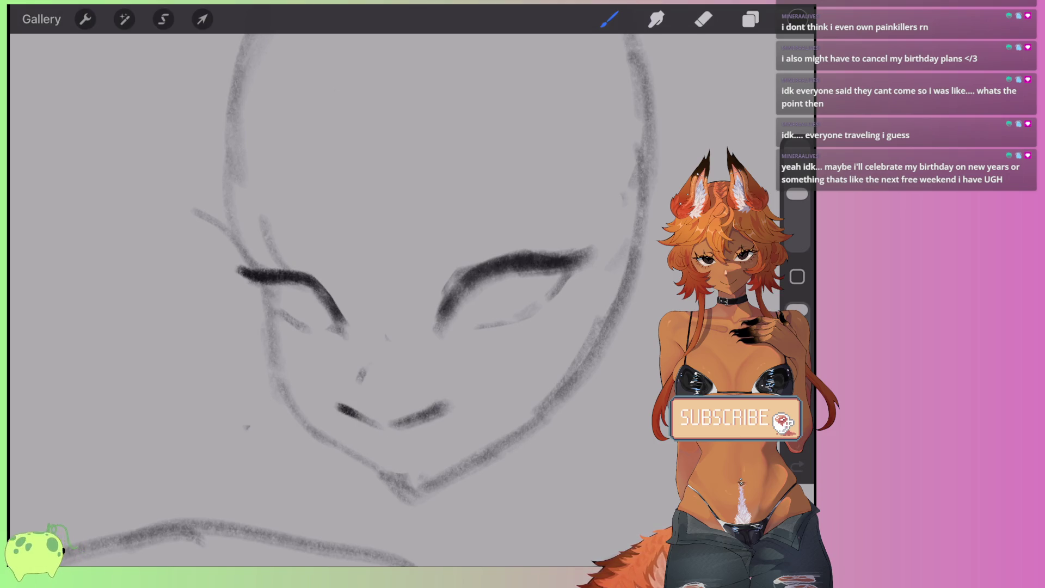
Step: Restore the nose mark, draw a lower-eyelid curve under the left eye, and set the eraser to 10%
click(703, 19)
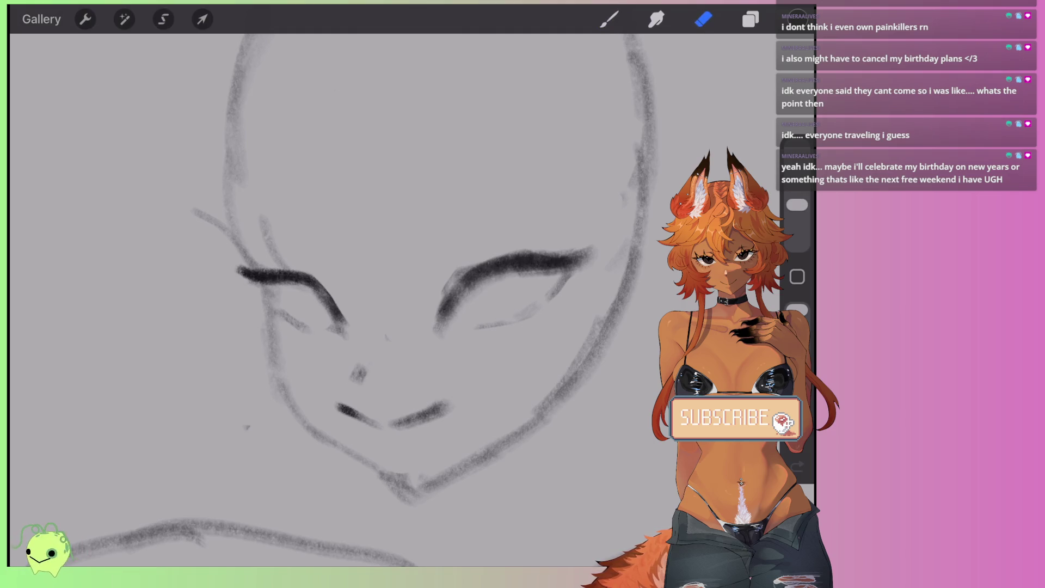
key(ctrl+z)
key(ctrl+z)
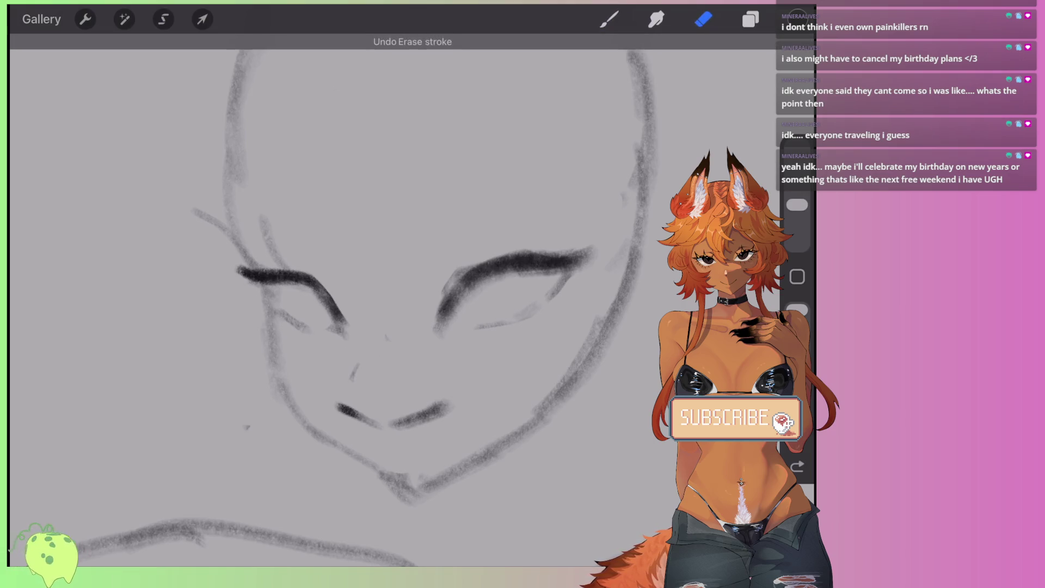
key(ctrl+z)
key(ctrl+z)
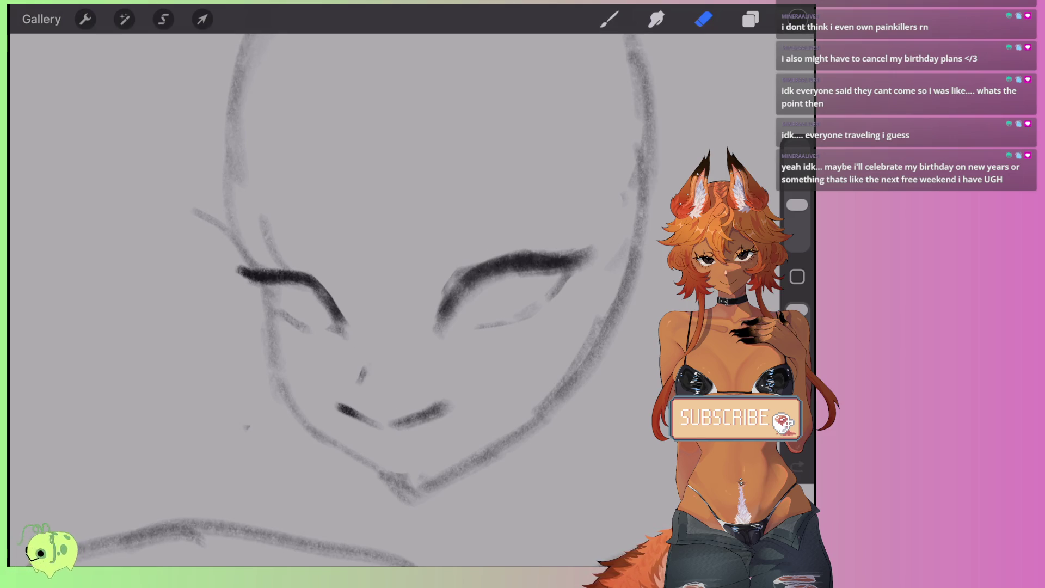
key(b)
mouse_move(260, 284)
mouse_down()
mouse_move(308, 328)
mouse_move(343, 327)
mouse_up()
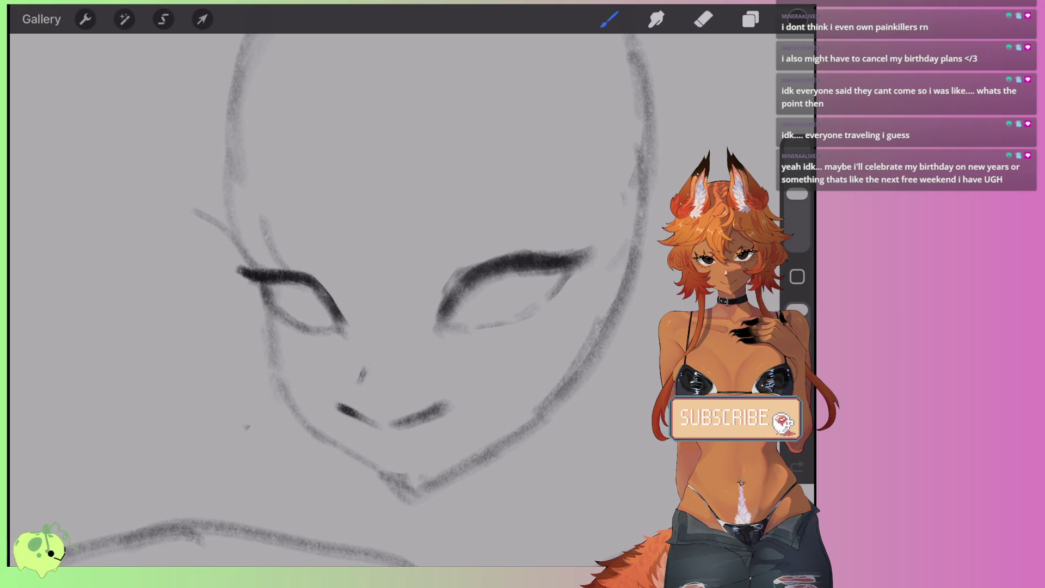
key(e)
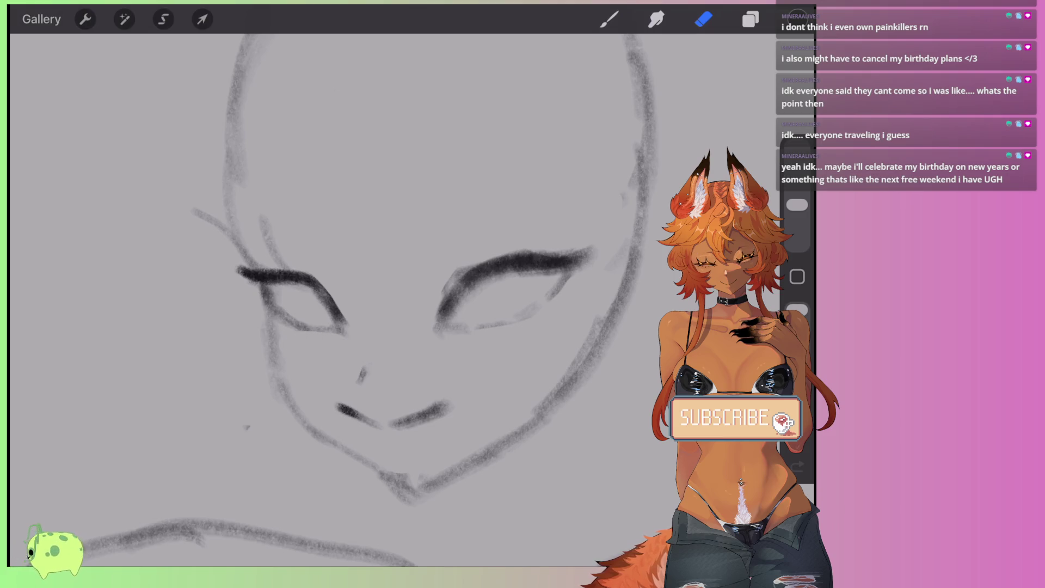
drag(797, 205, 797, 224)
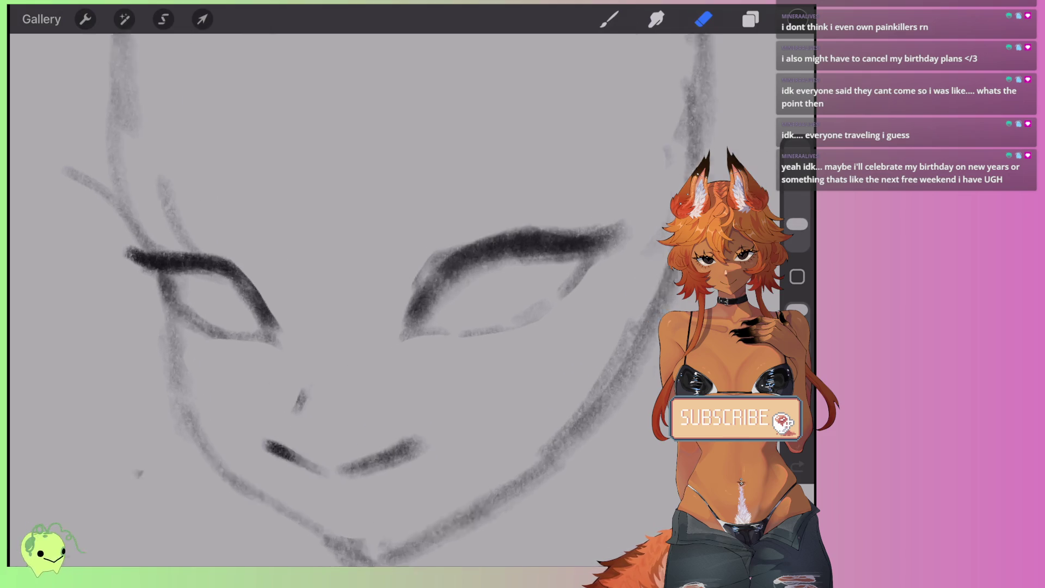
Step: Erase to thin the right eye's upper lid and loop, clearing grey shading inside and below it
scroll(348, 272, up, 3)
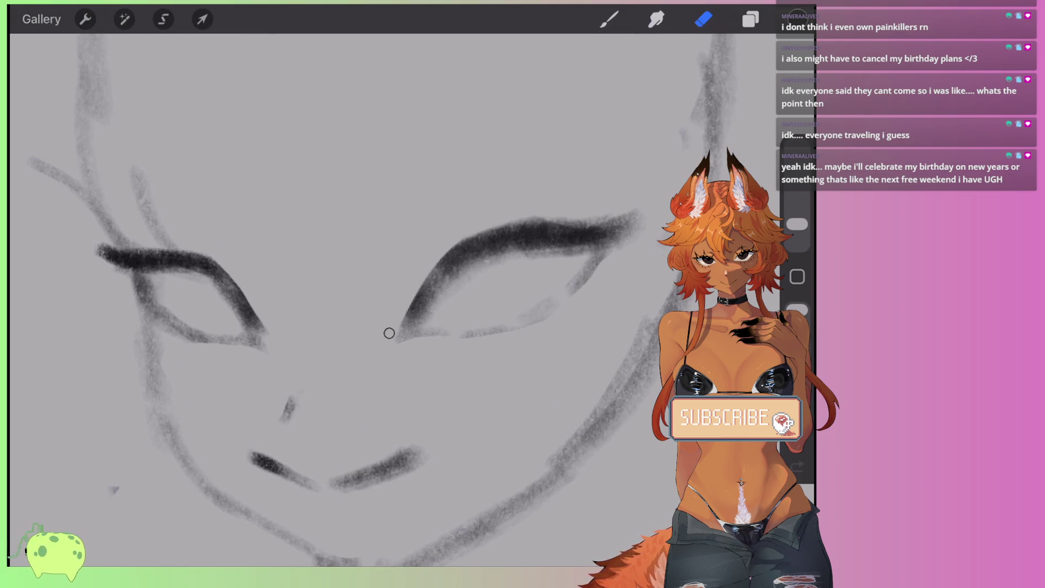
mouse_move(389, 333)
mouse_down()
mouse_move(513, 221)
mouse_move(636, 216)
mouse_move(590, 279)
mouse_up()
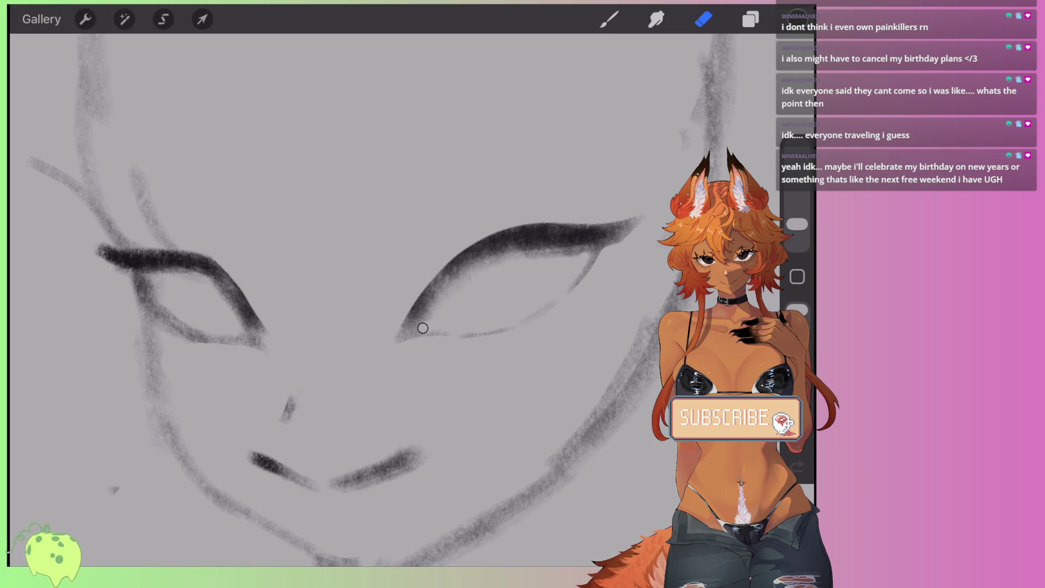
drag(520, 260, 577, 256)
scroll(381, 272, up, 3)
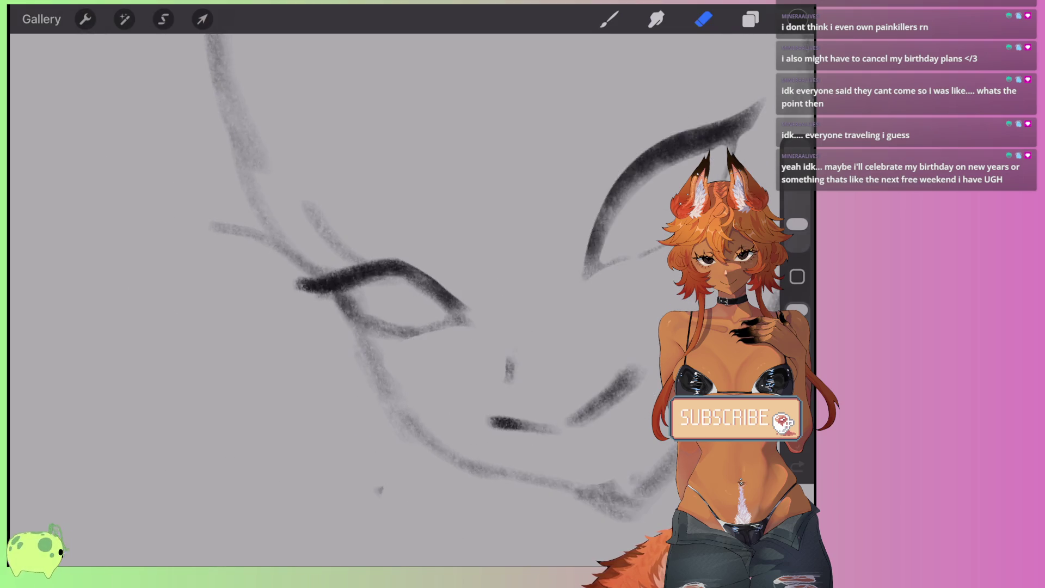
scroll(381, 272, up, 3)
mouse_move(364, 293)
mouse_down()
mouse_move(479, 242)
mouse_move(539, 234)
mouse_up()
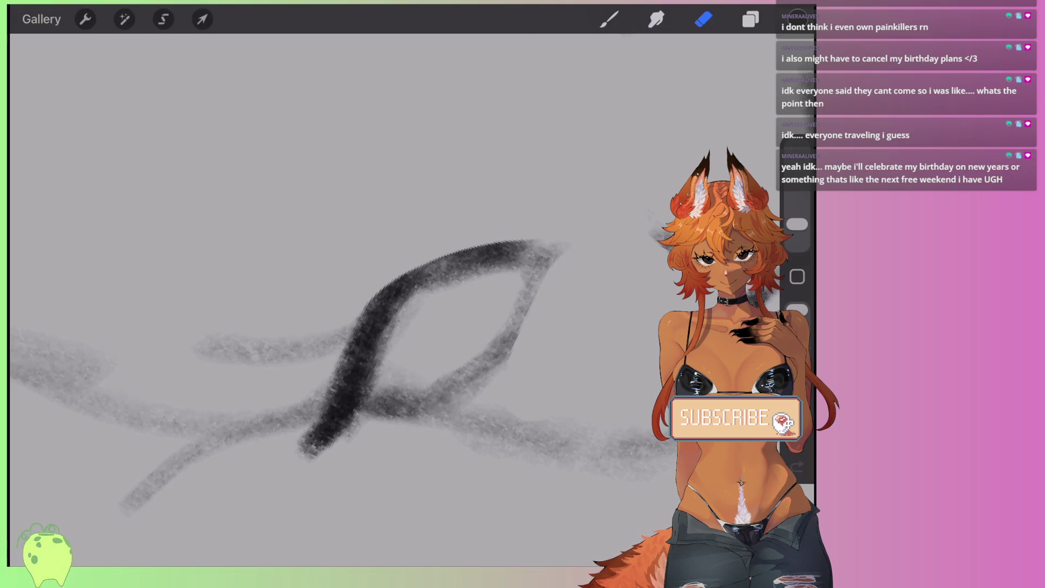
mouse_move(520, 275)
mouse_down()
mouse_move(455, 285)
mouse_move(382, 380)
mouse_move(444, 375)
mouse_move(513, 287)
mouse_up()
drag(492, 392, 500, 377)
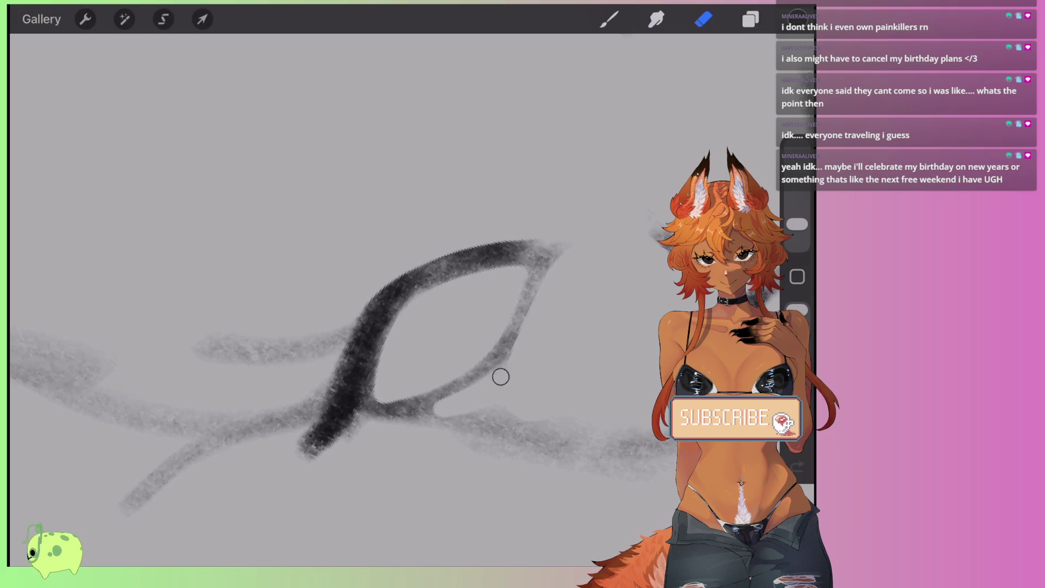
mouse_move(517, 343)
mouse_down()
mouse_move(558, 261)
mouse_move(511, 348)
mouse_move(453, 404)
mouse_move(542, 421)
mouse_up()
scroll(381, 300, down, 5)
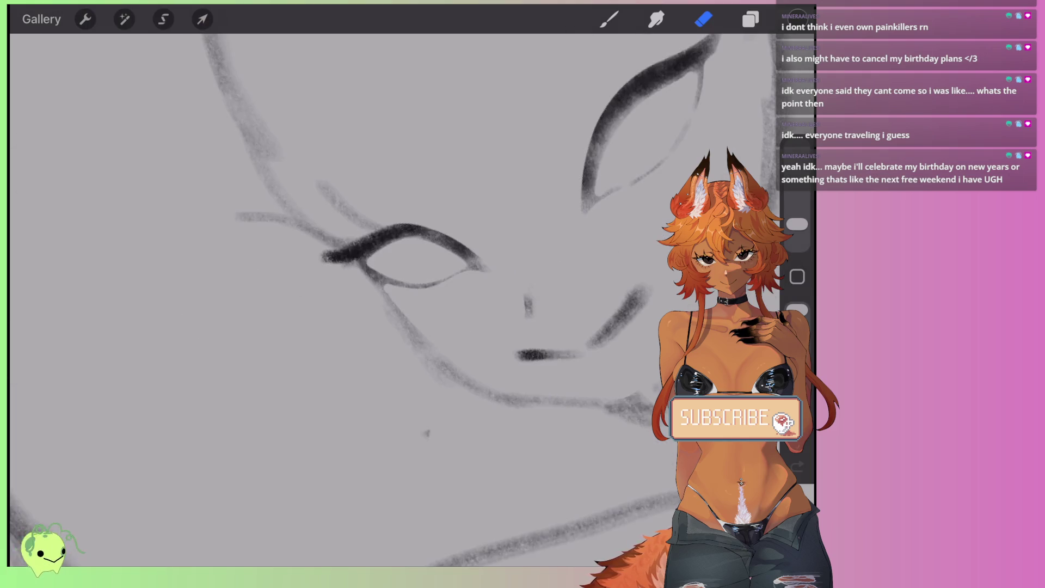
scroll(313, 281, up, 5)
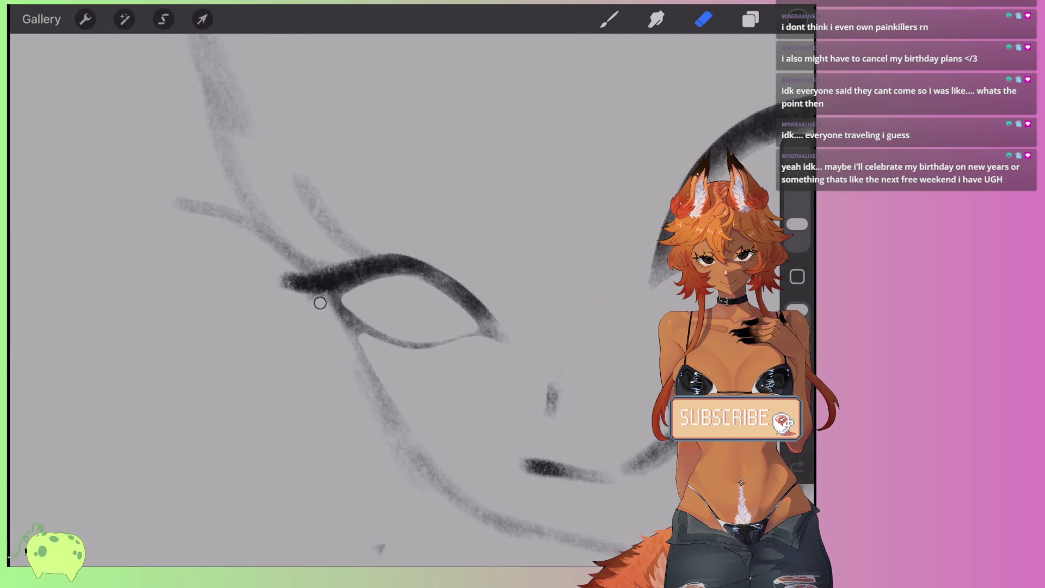
scroll(327, 272, down, 5)
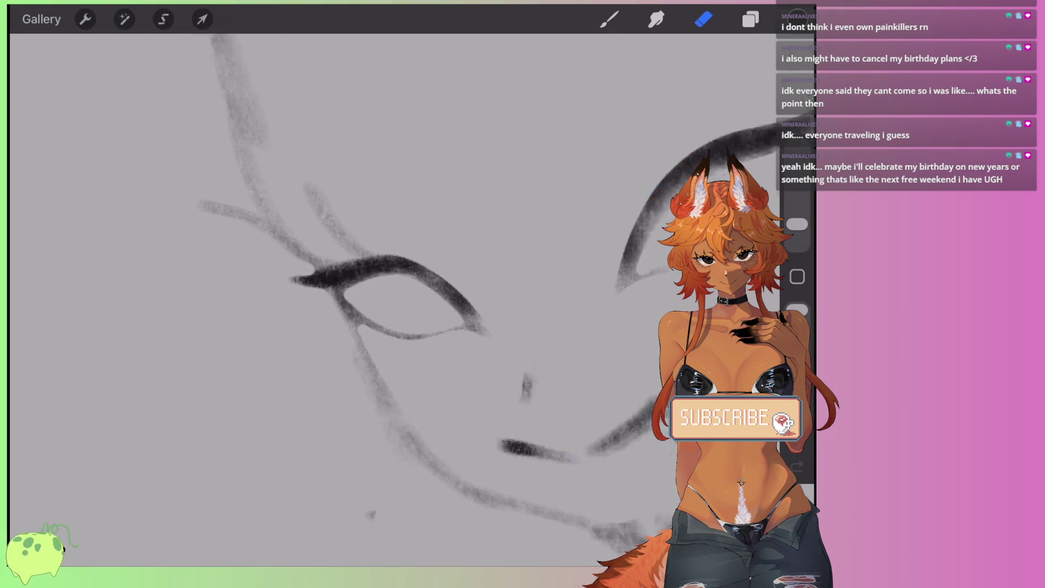
Step: Try two faint pencil strokes above the right eye, then undo both
click(609, 19)
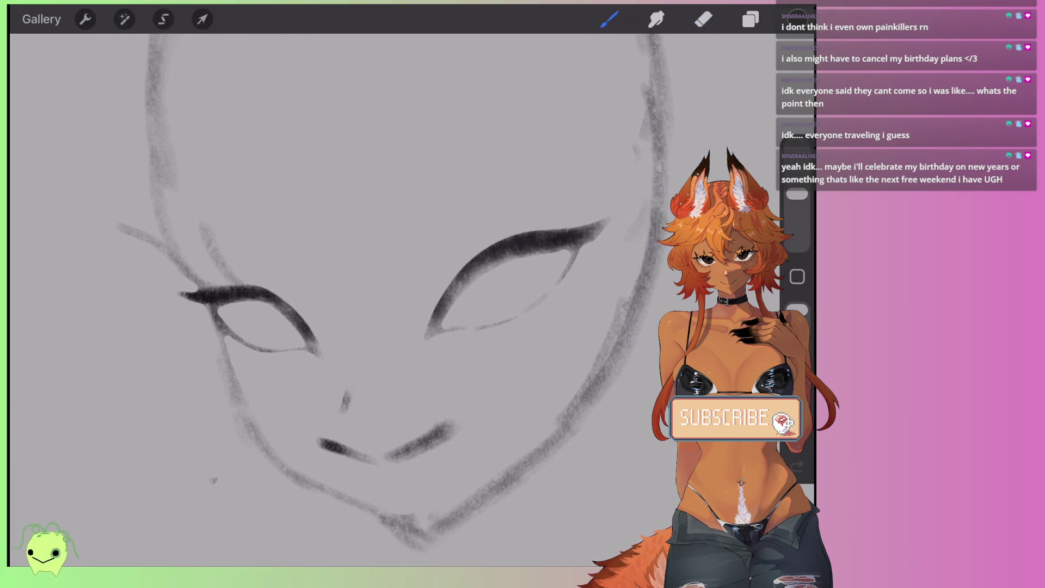
drag(446, 221, 427, 264)
drag(461, 196, 492, 203)
key(ctrl+z)
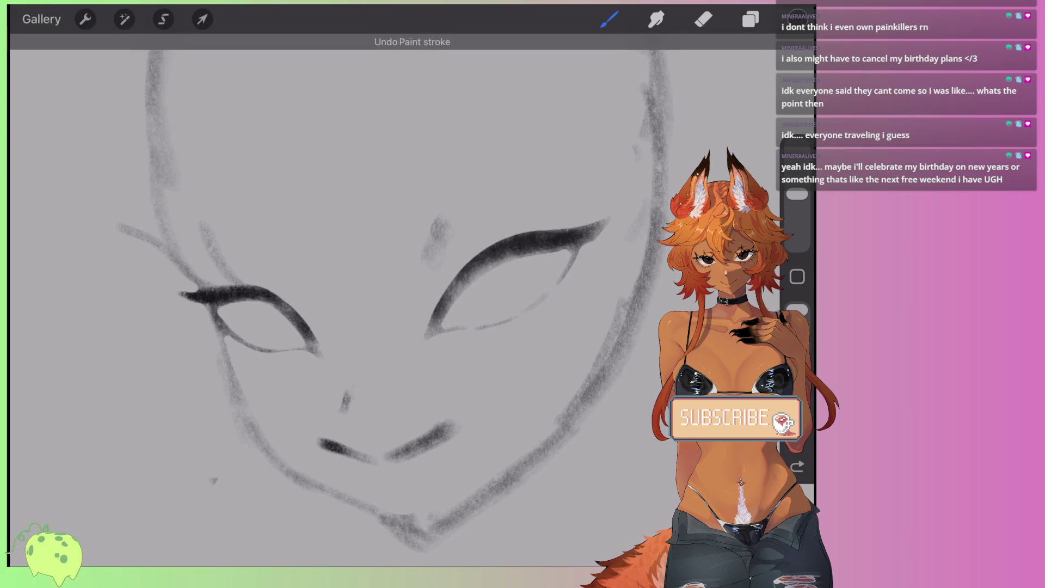
scroll(381, 299, down, 1)
key(ctrl+z)
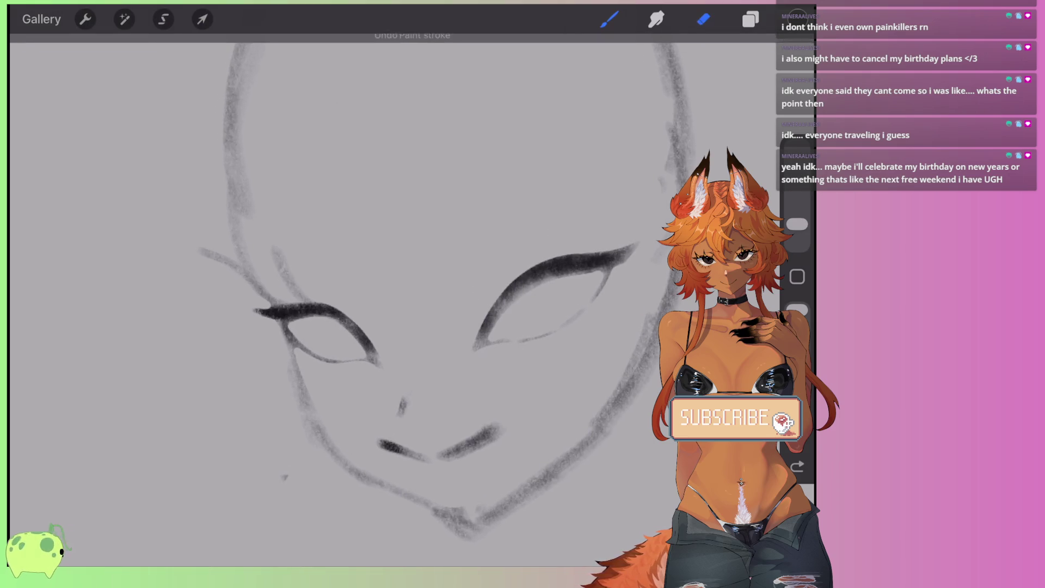
Step: Enlarge the eraser and reposition the view across the face sketch
key(e)
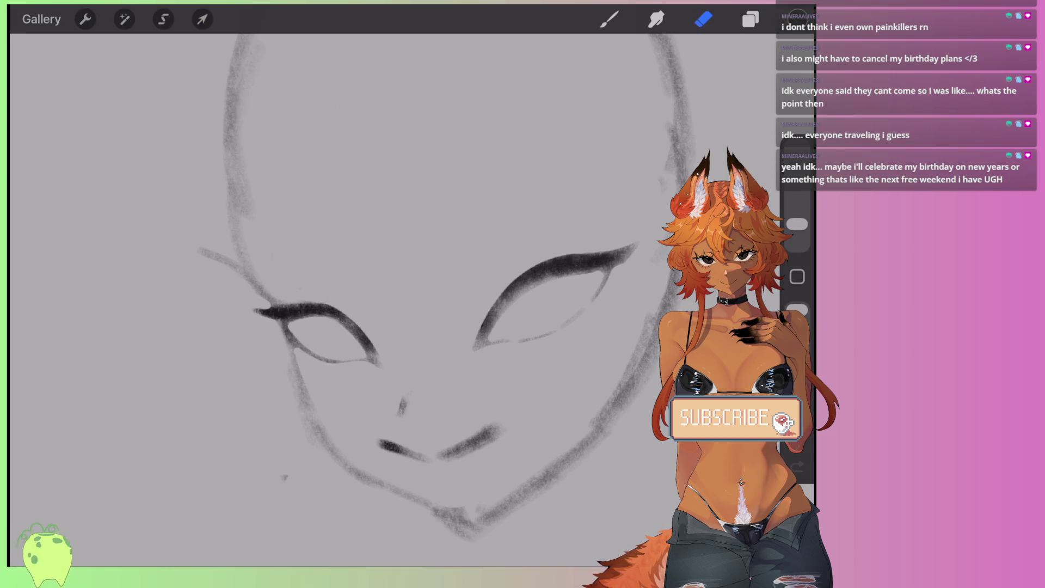
scroll(348, 300, down, 2)
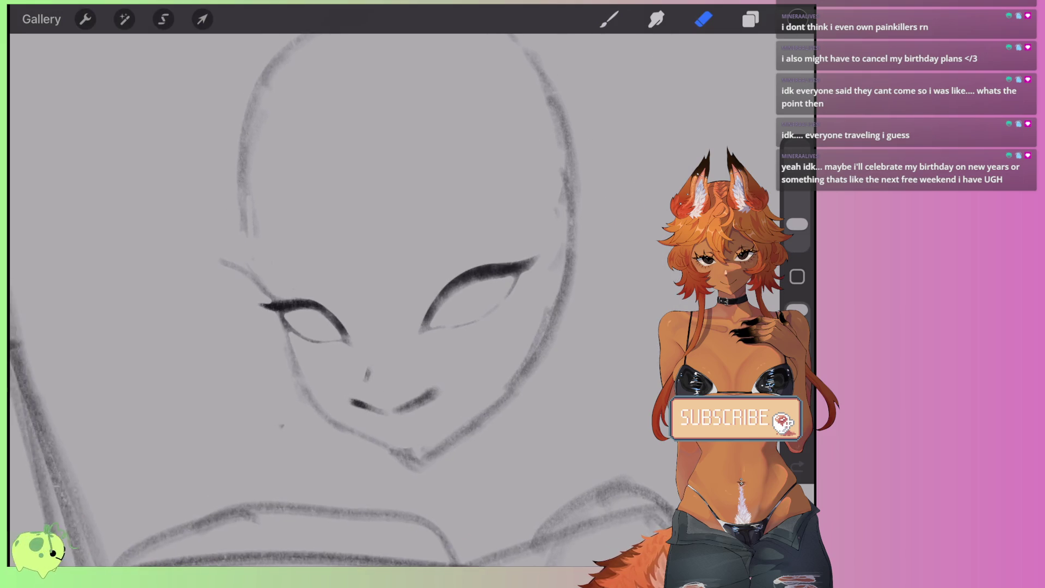
scroll(348, 299, up, 2)
drag(798, 224, 798, 209)
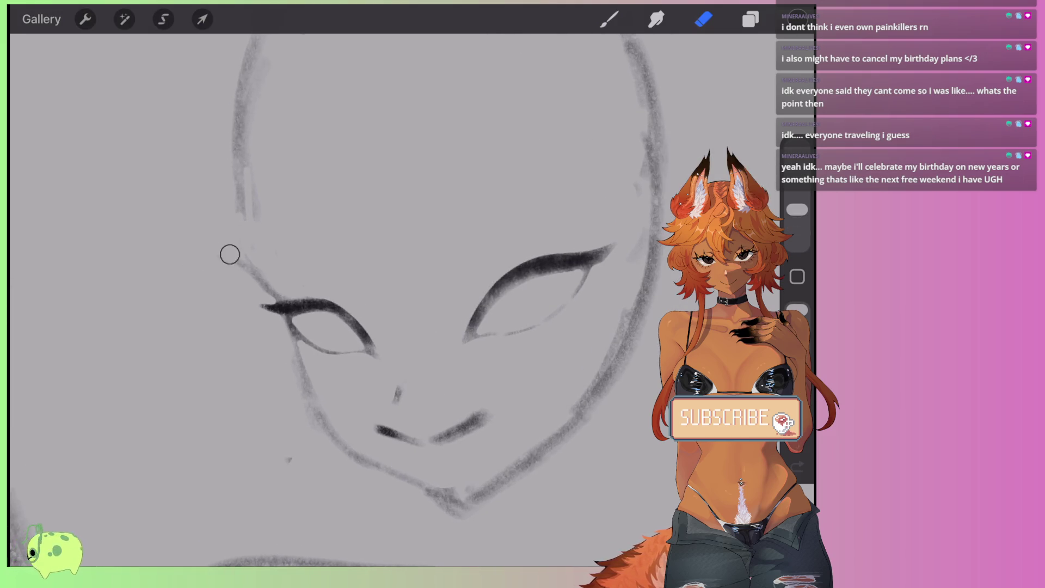
scroll(349, 300, down, 2)
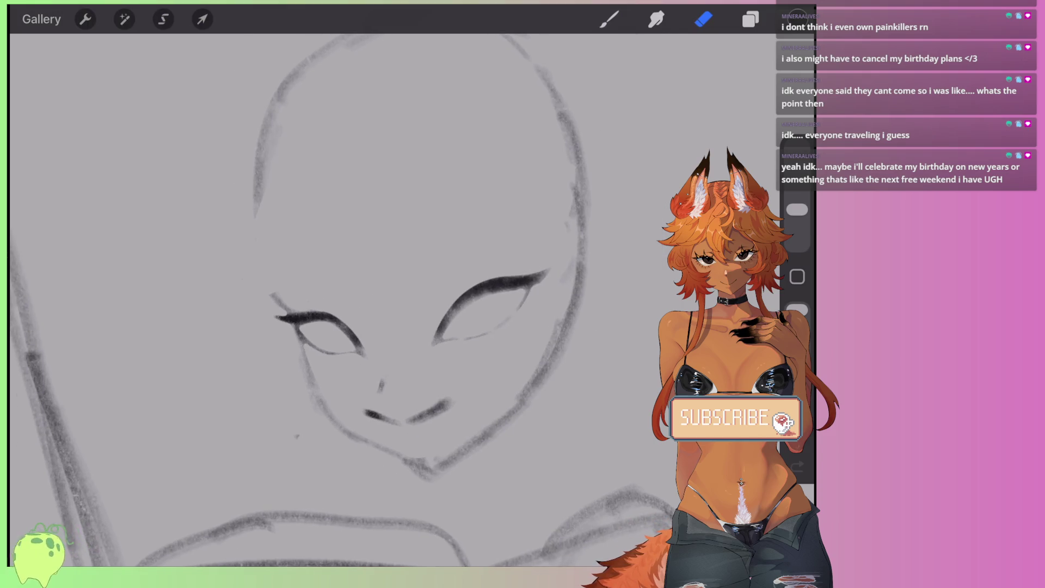
click(610, 20)
click(609, 20)
click(257, 265)
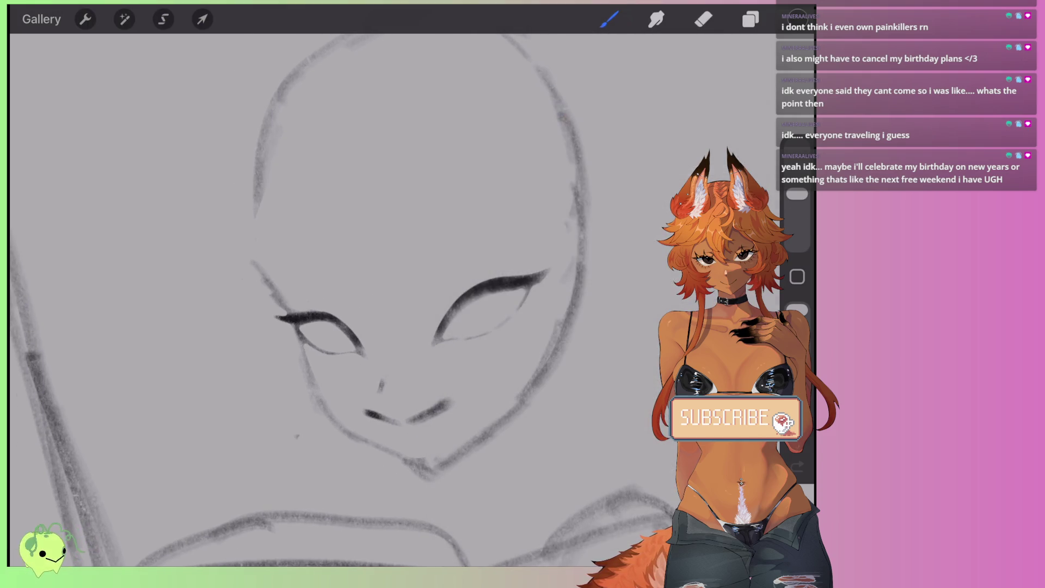
scroll(457, 473, up, 2)
click(703, 19)
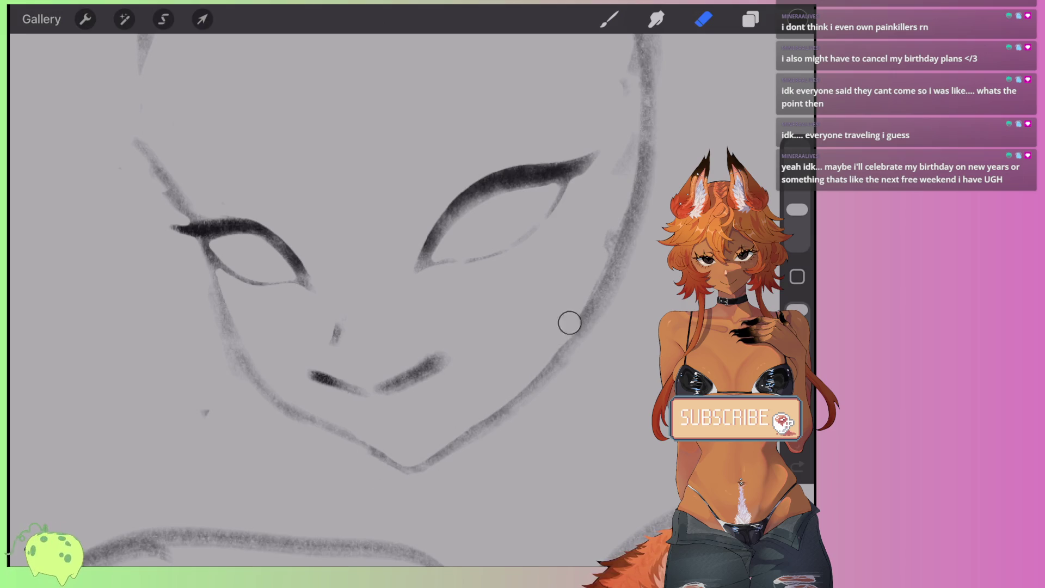
drag(552, 353, 621, 345)
Step: Redraw the left cheek line with the pencil, then erase it thinner and lighter
key(b)
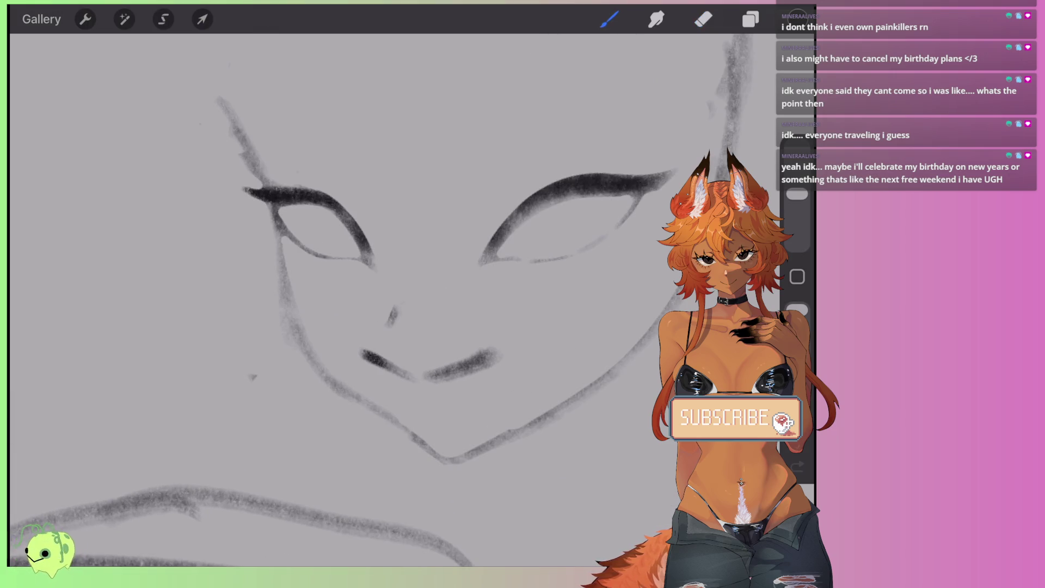
mouse_move(276, 231)
mouse_down()
mouse_move(267, 303)
mouse_move(283, 356)
mouse_up()
key(ctrl+z)
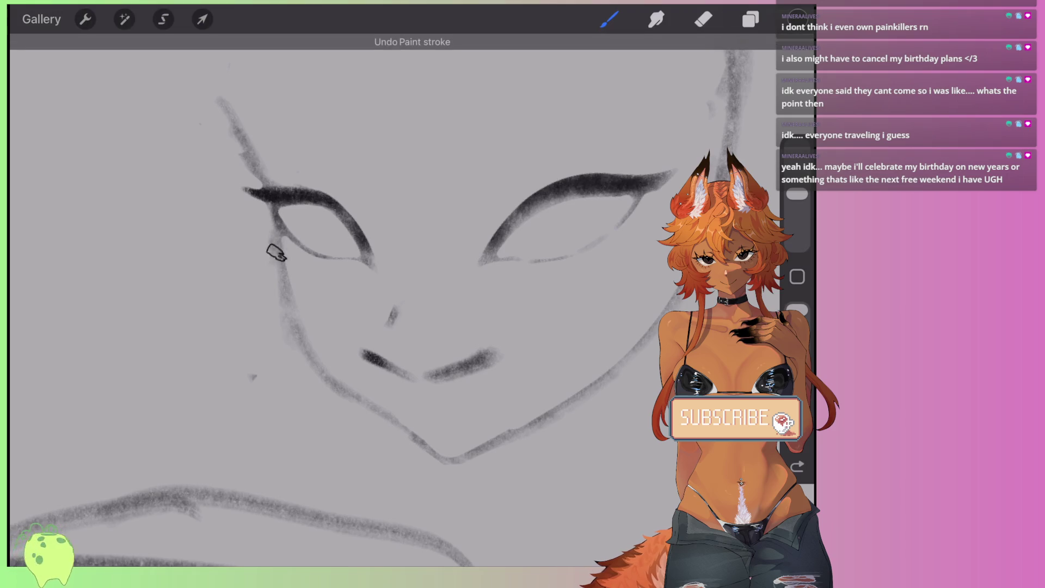
mouse_move(276, 251)
mouse_down()
mouse_move(321, 376)
mouse_move(275, 244)
mouse_move(272, 266)
mouse_move(261, 256)
mouse_up()
key(e)
key(ctrl+z)
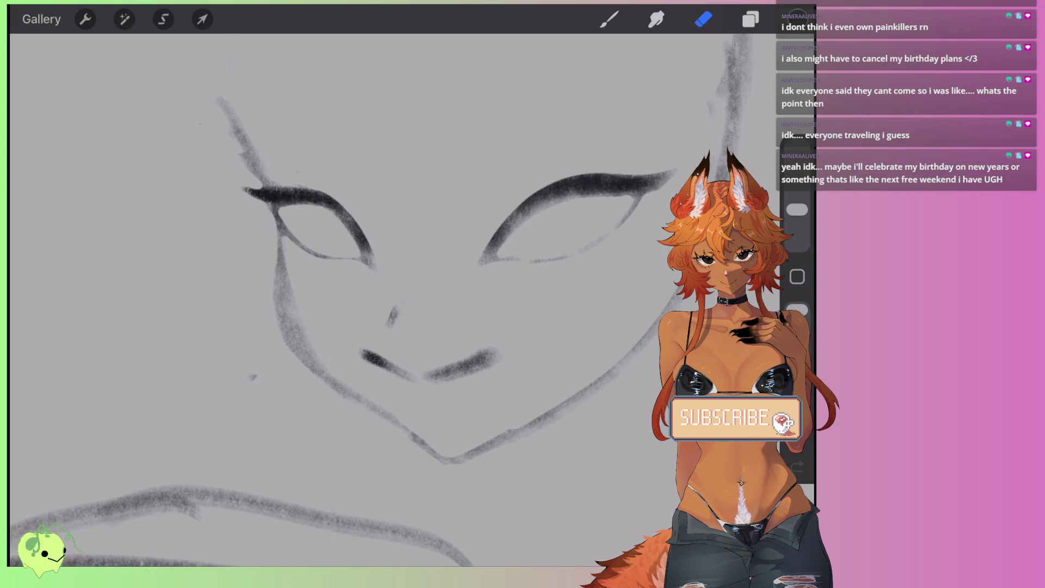
drag(343, 373, 281, 252)
Step: Erase over the right mouth stroke to lighten and soften it
mouse_move(392, 313)
mouse_down()
mouse_move(303, 338)
mouse_move(286, 280)
mouse_up()
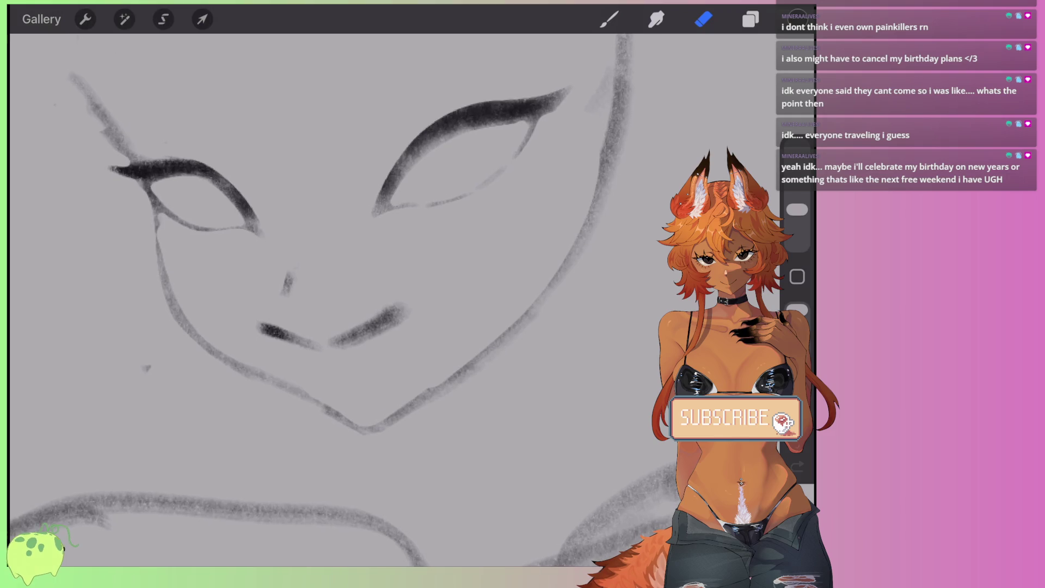
drag(311, 320, 339, 330)
mouse_move(409, 279)
mouse_down()
mouse_move(340, 327)
mouse_move(275, 326)
mouse_move(428, 315)
mouse_up()
mouse_move(367, 355)
mouse_down()
mouse_move(385, 348)
mouse_move(299, 327)
mouse_move(338, 359)
mouse_move(313, 327)
mouse_up()
Step: Freehand-select the mouth strokes and distort them inward from both sides to narrow the mouth
scroll(326, 273, down, 3)
click(164, 19)
click(202, 19)
scroll(302, 335, up, 3)
drag(215, 336, 242, 335)
drag(373, 335, 357, 336)
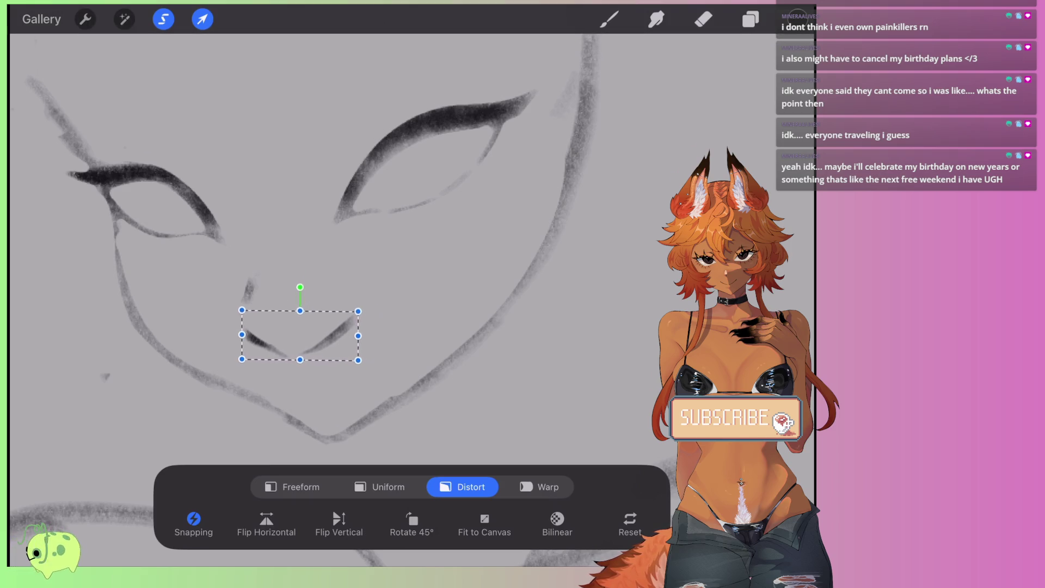
click(202, 19)
click(202, 19)
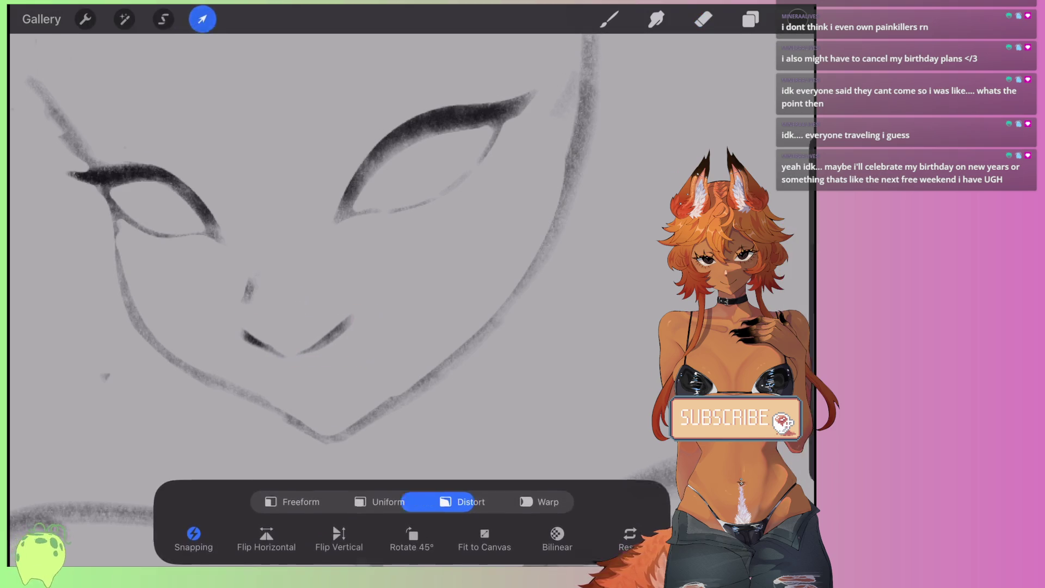
click(703, 19)
scroll(327, 272, down, 2)
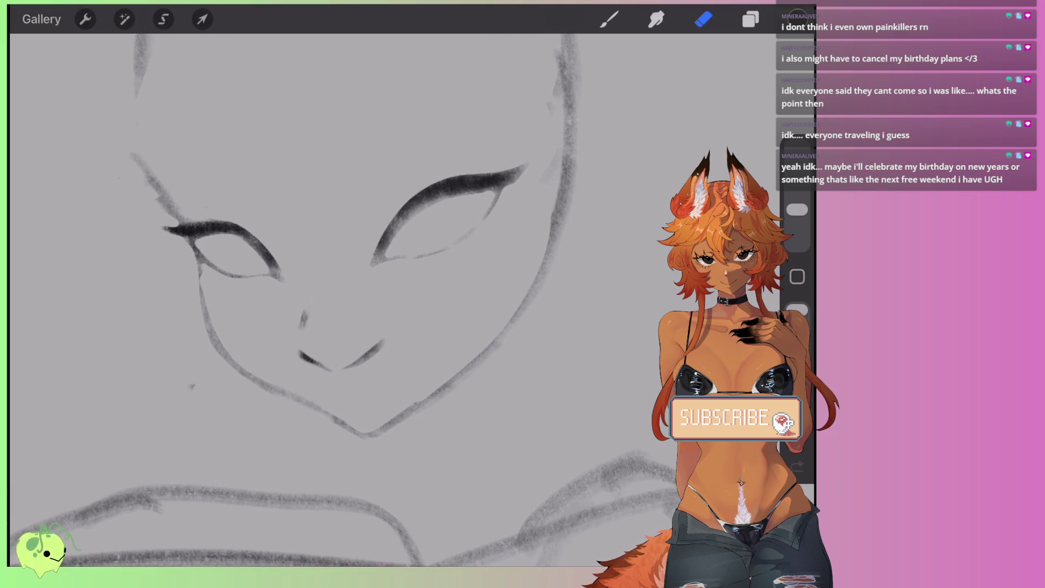
Step: Freehand-select the nose stroke and start transforming it
click(164, 19)
mouse_move(299, 301)
mouse_down()
mouse_move(318, 330)
mouse_move(314, 312)
mouse_up()
click(202, 20)
Step: Commit the nose move, then draw the iris outline inside the right eye
click(704, 19)
scroll(327, 273, down, 5)
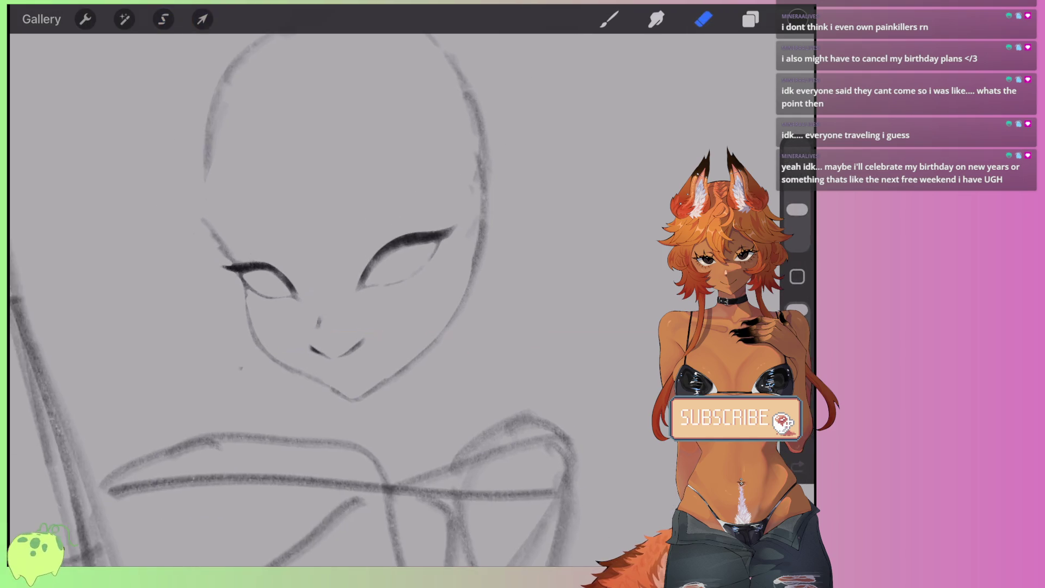
scroll(367, 207, up, 3)
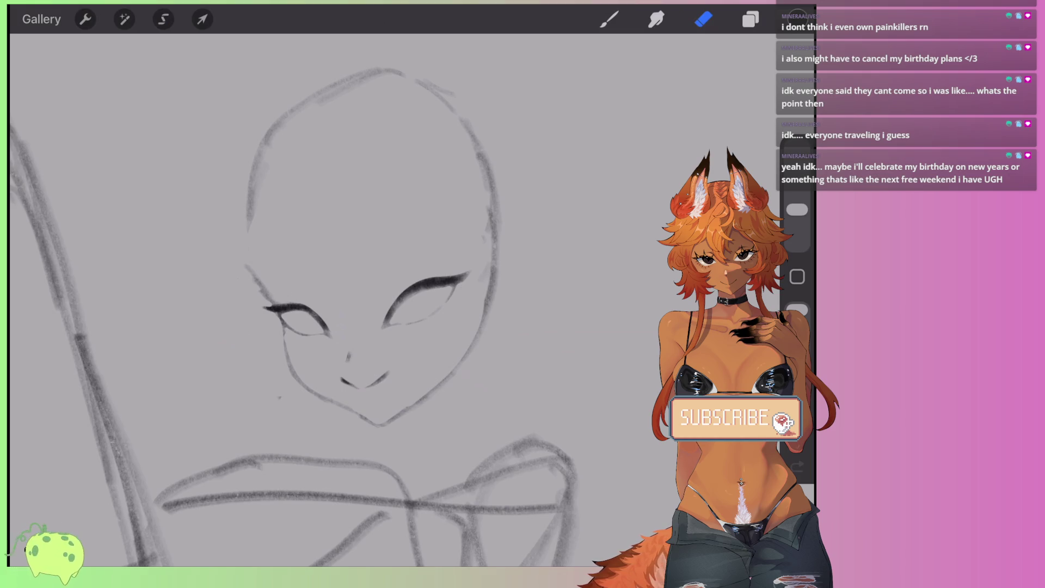
click(610, 19)
scroll(327, 272, up, 5)
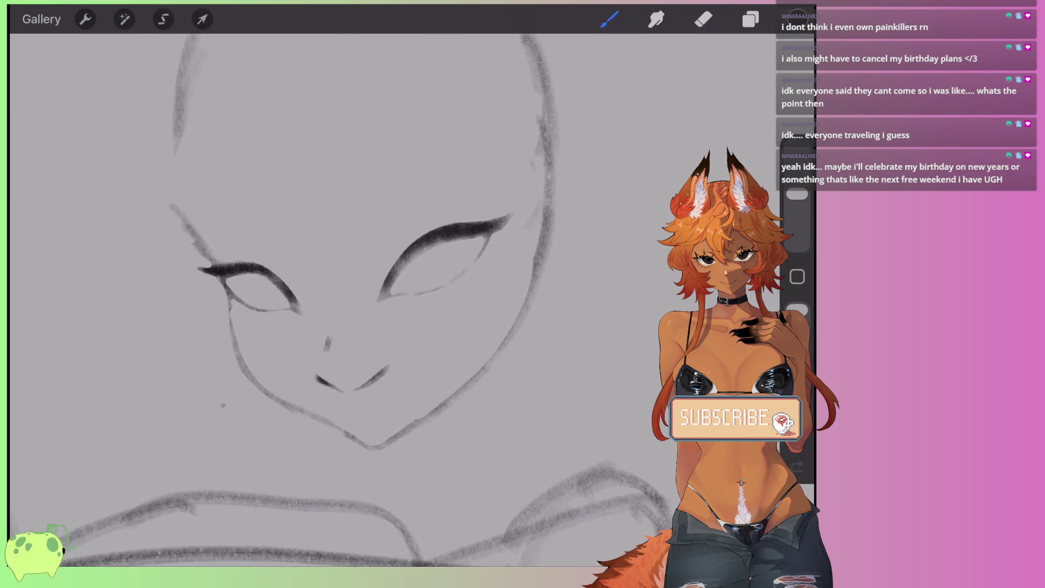
mouse_move(384, 289)
mouse_down()
mouse_move(422, 313)
mouse_move(457, 278)
mouse_up()
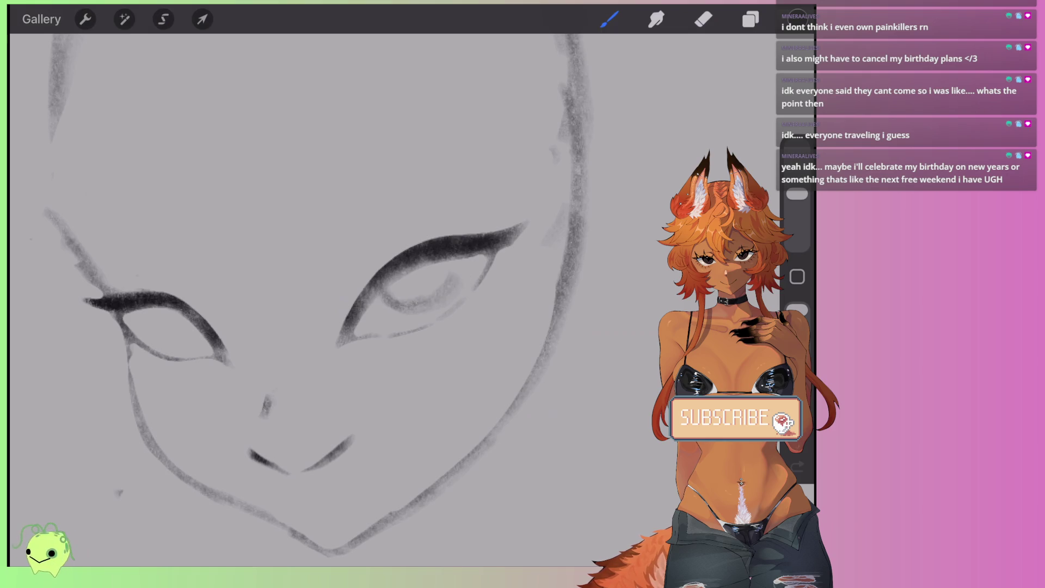
Step: Shade the left and right irises with dark grey pencil strokes
mouse_move(391, 290)
mouse_down()
mouse_move(436, 275)
mouse_move(443, 287)
mouse_move(430, 294)
mouse_move(409, 275)
mouse_move(446, 297)
mouse_move(454, 272)
mouse_up()
mouse_move(161, 305)
mouse_down()
mouse_move(174, 346)
mouse_move(210, 349)
mouse_move(196, 335)
mouse_move(191, 346)
mouse_move(183, 320)
mouse_move(201, 337)
mouse_move(190, 343)
mouse_move(202, 338)
mouse_up()
mouse_move(384, 289)
mouse_down()
mouse_move(428, 264)
mouse_move(457, 311)
mouse_up()
mouse_move(387, 313)
mouse_down()
mouse_move(376, 283)
mouse_move(454, 256)
mouse_move(419, 305)
mouse_move(438, 297)
mouse_up()
scroll(305, 299, down, 5)
scroll(374, 267, up, 10)
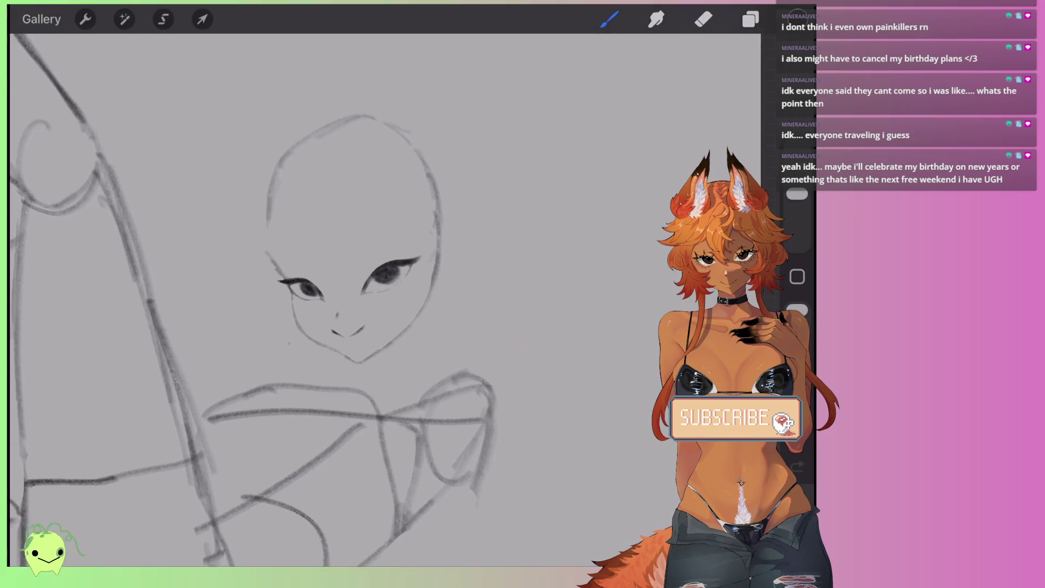
mouse_move(381, 294)
mouse_down()
mouse_move(457, 316)
mouse_move(473, 250)
mouse_move(403, 294)
mouse_move(381, 289)
mouse_up()
Step: Brush heavier dark shading into the left iris and around the right iris's edges
scroll(338, 299, down, 1)
scroll(337, 326, up, 2)
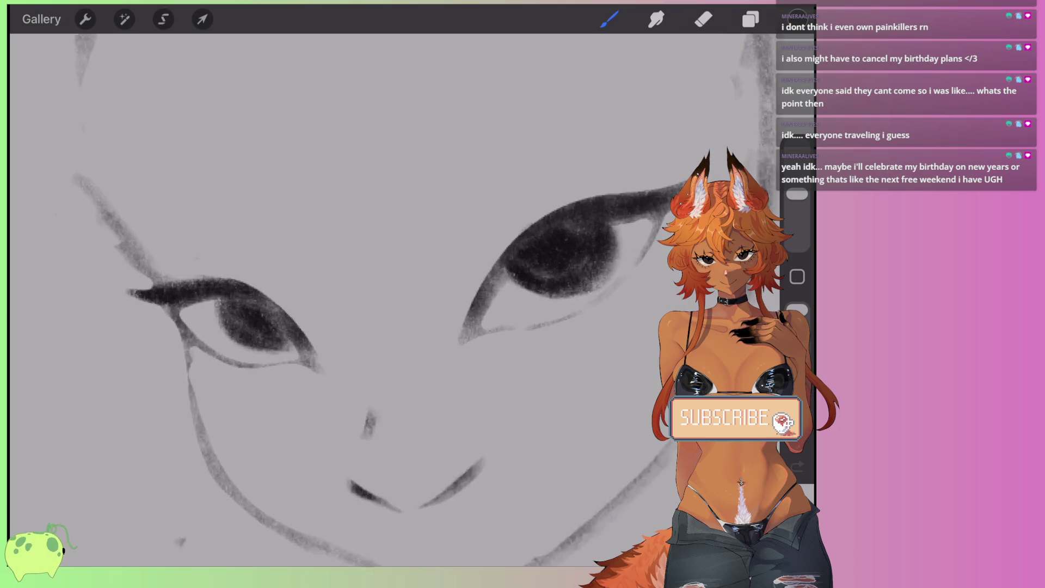
mouse_move(217, 299)
mouse_down()
mouse_move(299, 359)
mouse_move(283, 305)
mouse_move(305, 356)
mouse_up()
drag(542, 261, 520, 294)
drag(604, 232, 515, 296)
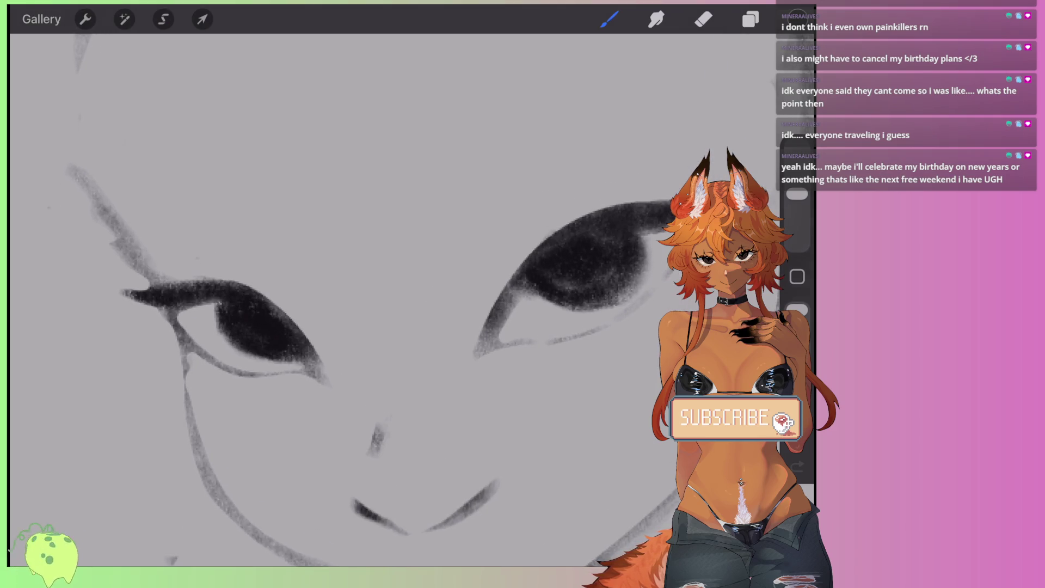
drag(667, 215, 501, 319)
Step: Shrink the brush to about 11% and undo a stray small stroke
scroll(338, 299, down, 3)
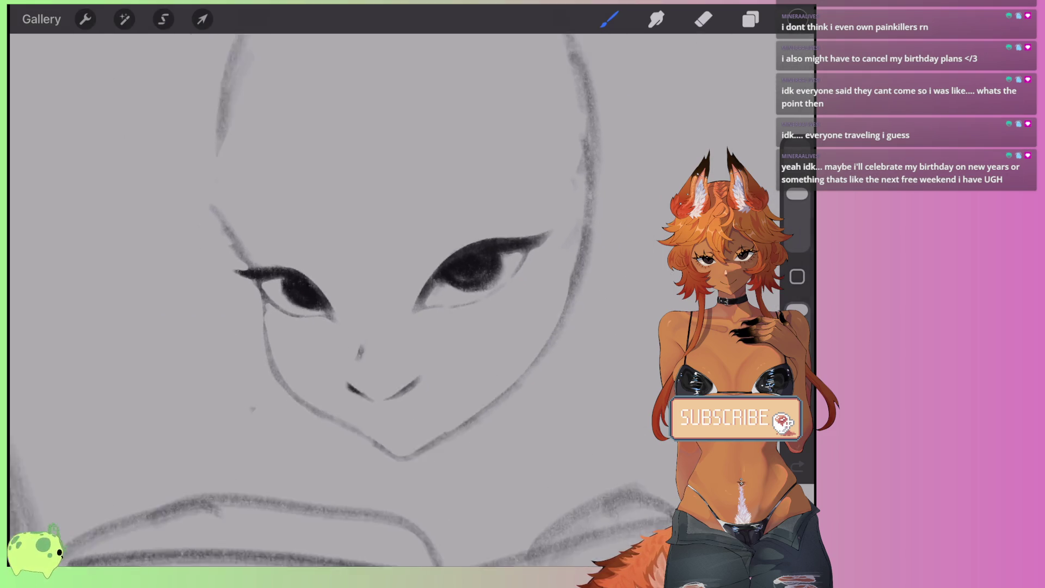
scroll(337, 299, up, 1)
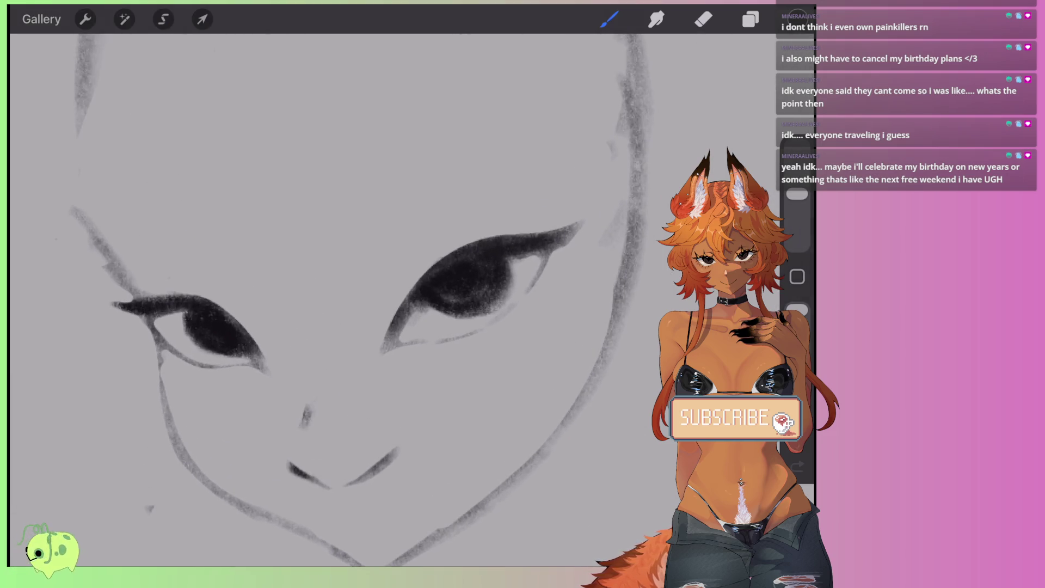
drag(797, 194, 797, 218)
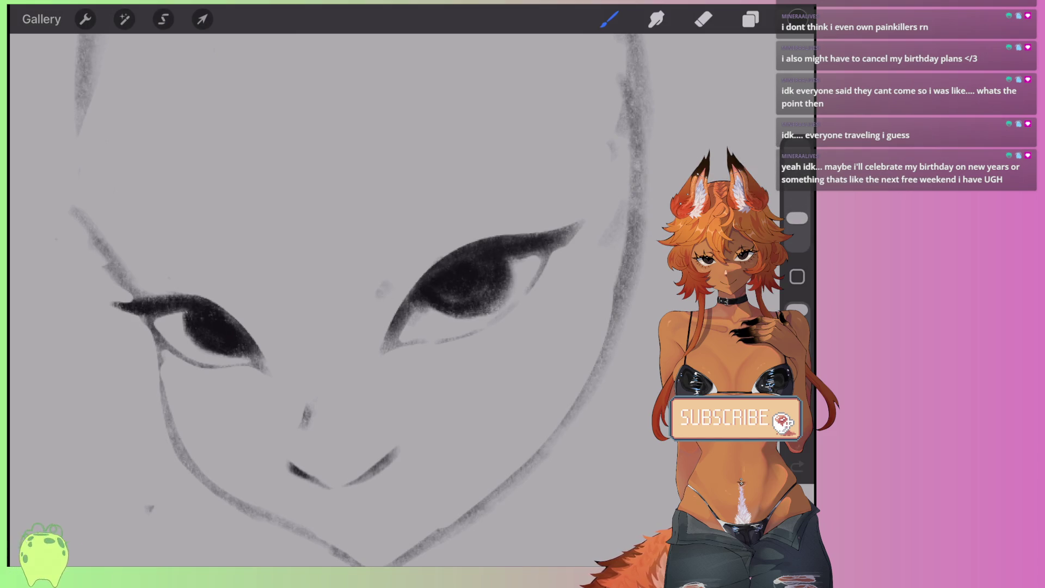
key(ctrl+z)
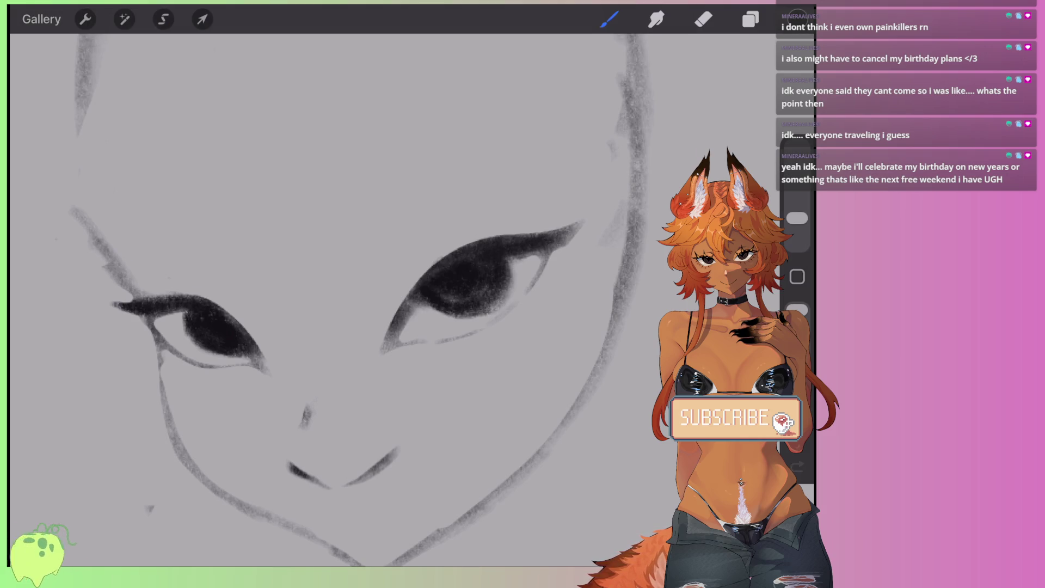
Step: Draw thin brow lines above the right and left eyes
mouse_move(371, 298)
mouse_down()
mouse_move(419, 231)
mouse_move(523, 216)
mouse_up()
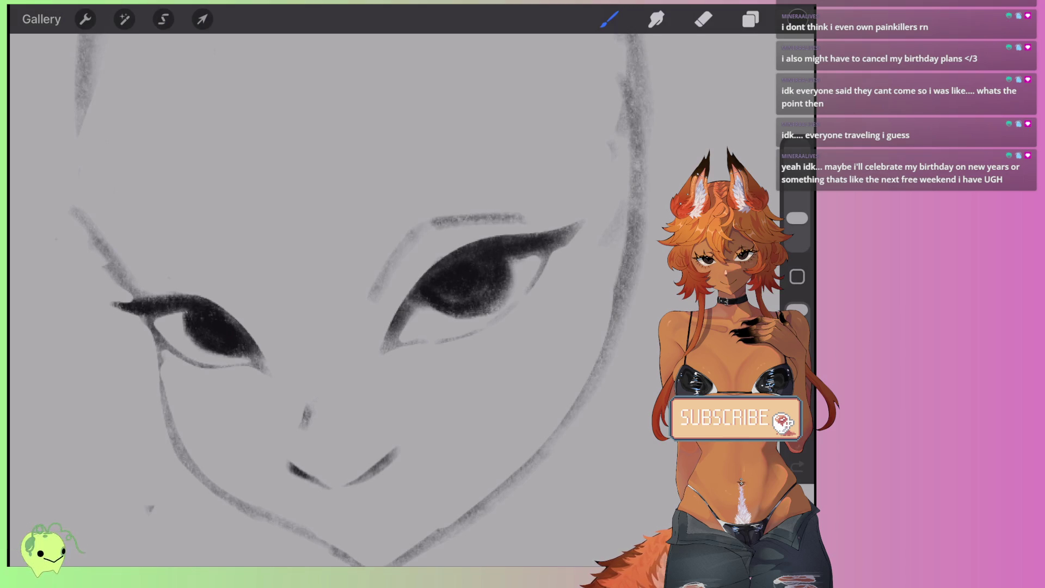
drag(249, 297, 197, 256)
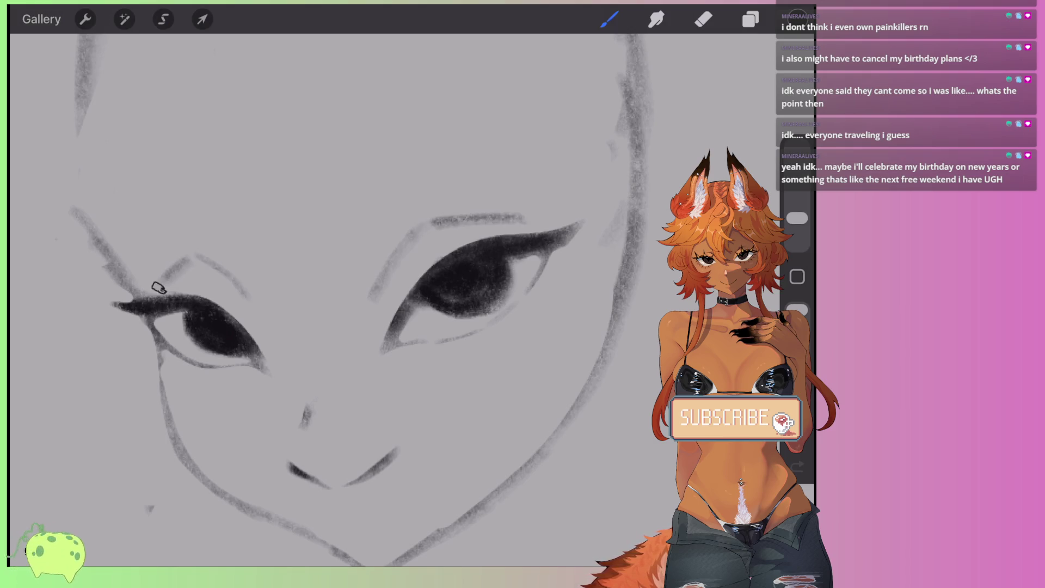
drag(234, 289, 185, 254)
mouse_move(363, 303)
mouse_down()
mouse_move(418, 227)
mouse_move(544, 220)
mouse_up()
Step: Lighten the inner right brow and the area beneath it with the eraser at 1%
click(703, 19)
drag(401, 221, 366, 298)
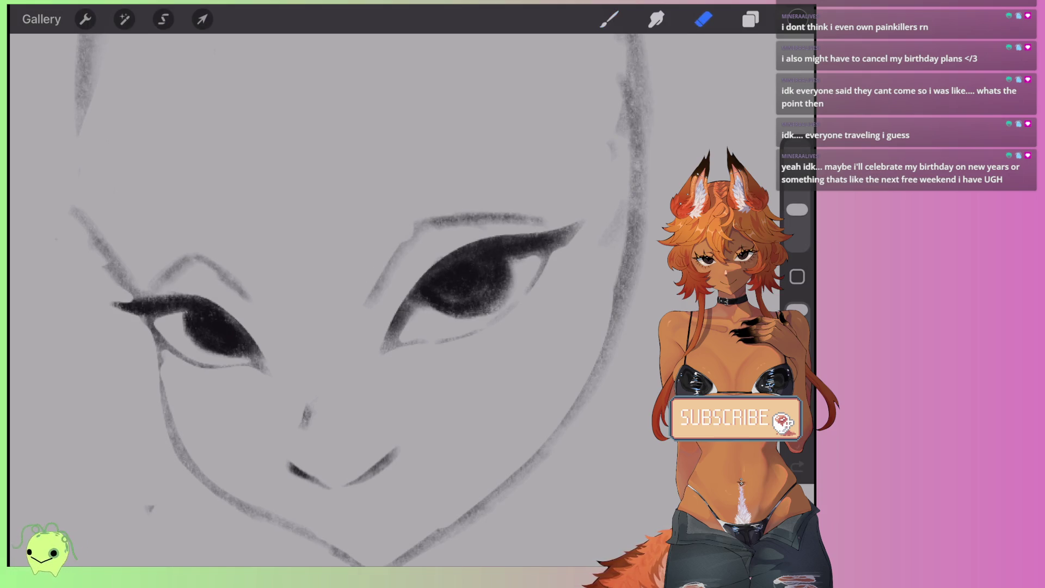
key(ctrl+z)
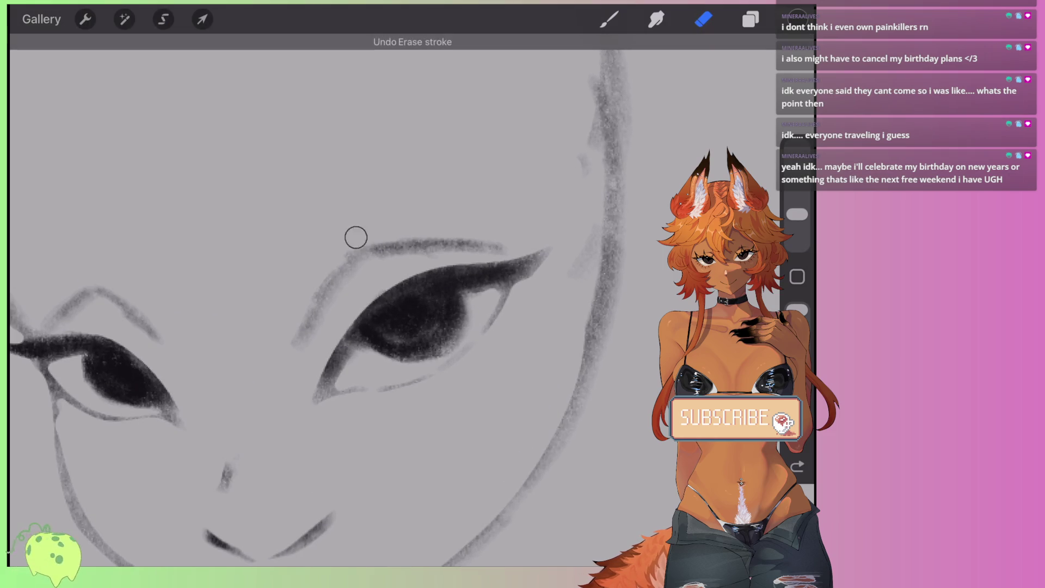
drag(312, 280, 296, 343)
drag(797, 214, 797, 220)
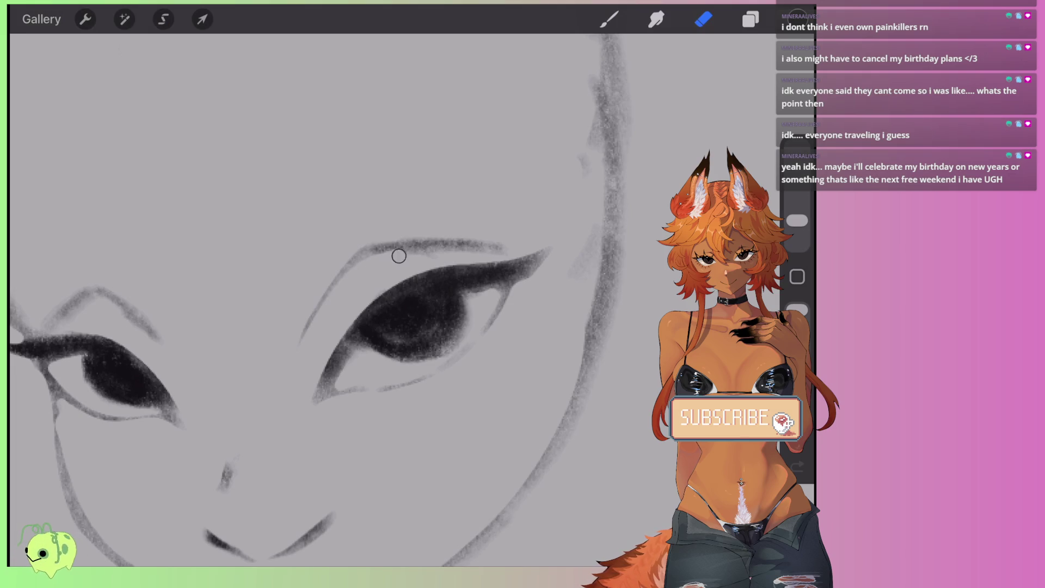
drag(400, 256, 501, 251)
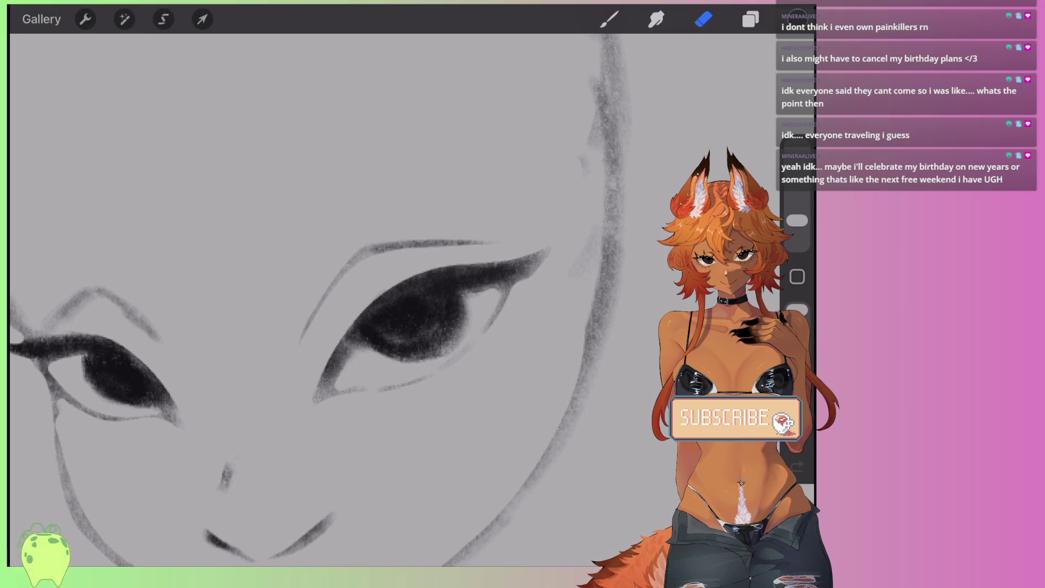
scroll(381, 300, up, 5)
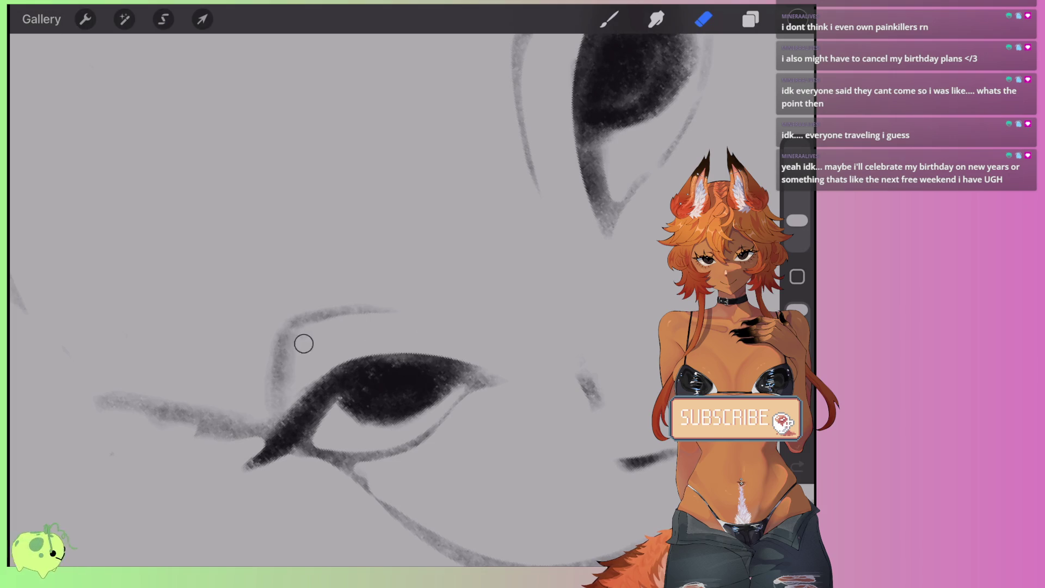
mouse_move(303, 343)
mouse_down()
mouse_move(280, 395)
mouse_move(280, 319)
mouse_move(380, 309)
mouse_up()
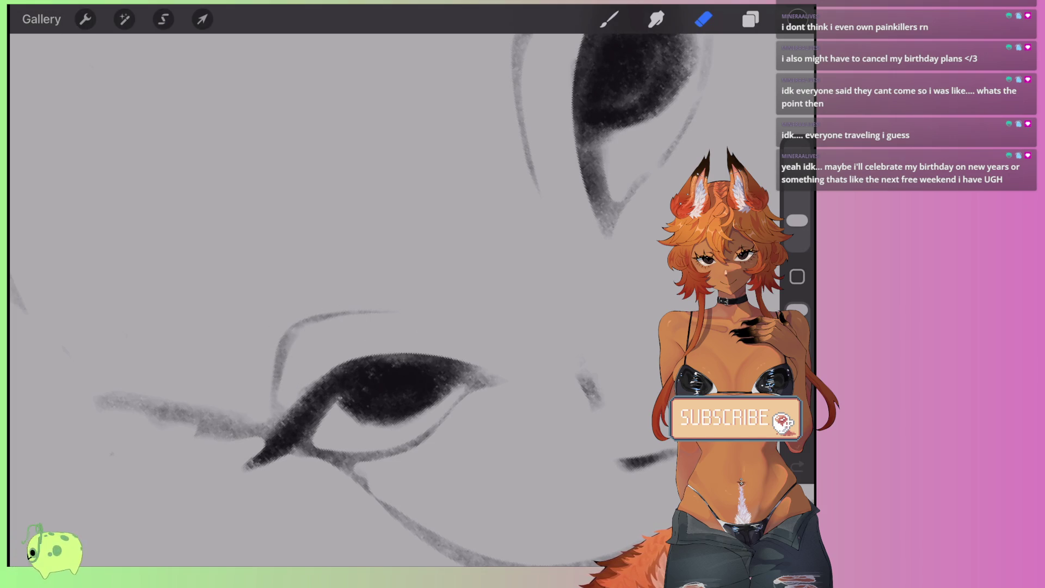
scroll(343, 299, down, 5)
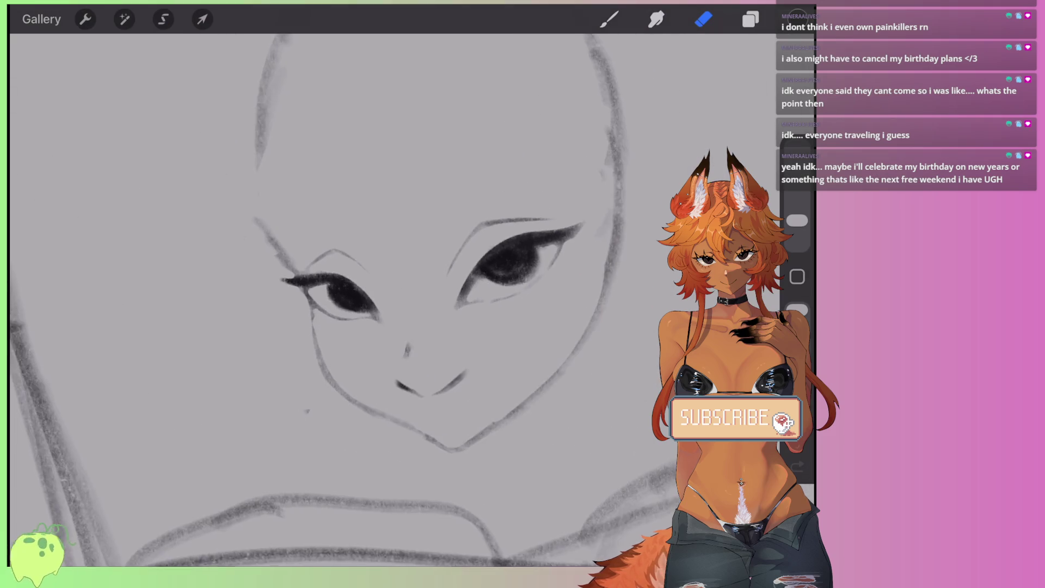
Step: Sketch faint lower-lid lines under the right and left eyes
key(b)
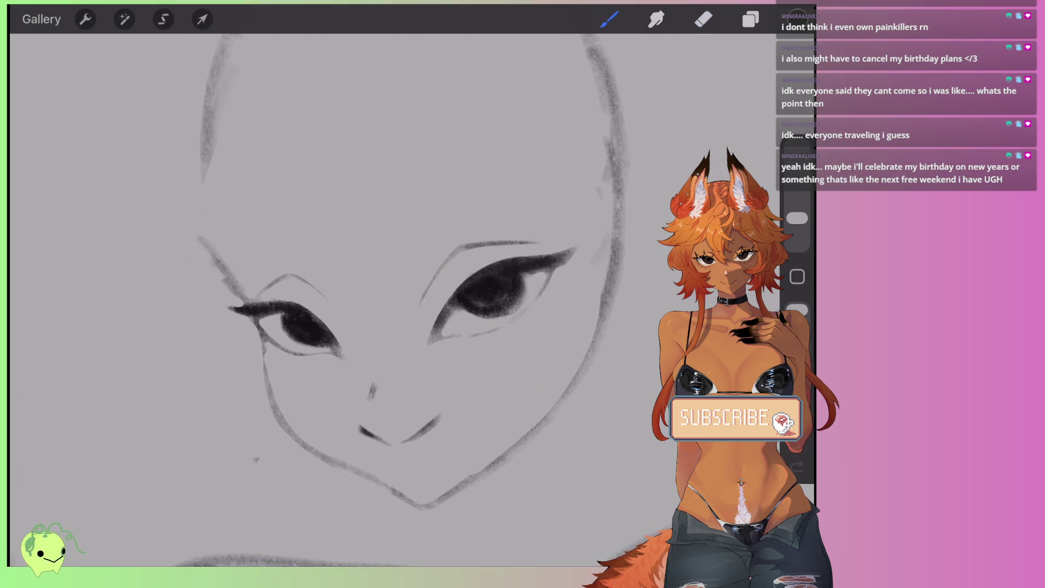
scroll(626, 284, up, 3)
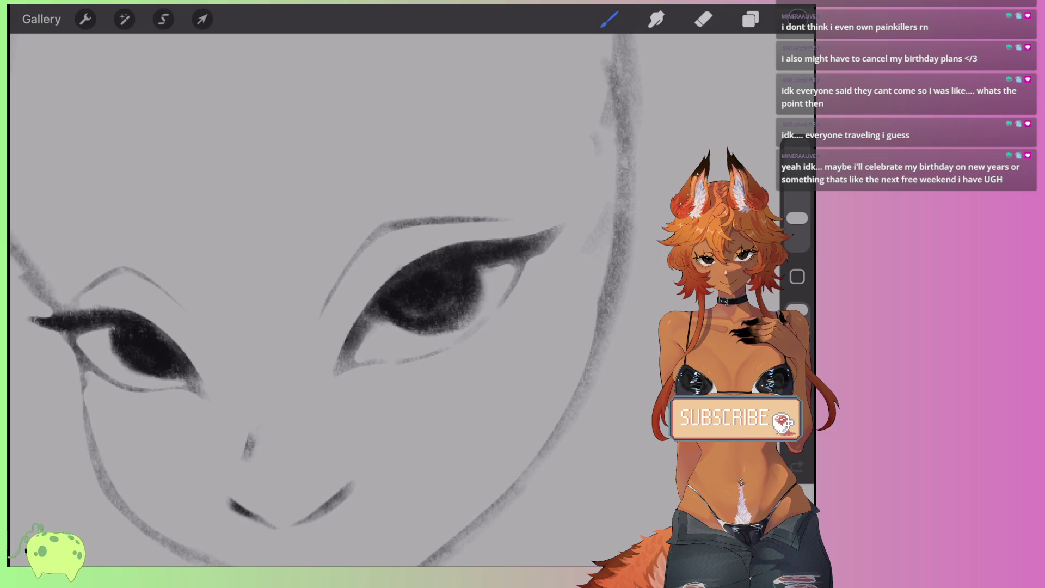
drag(453, 355, 526, 300)
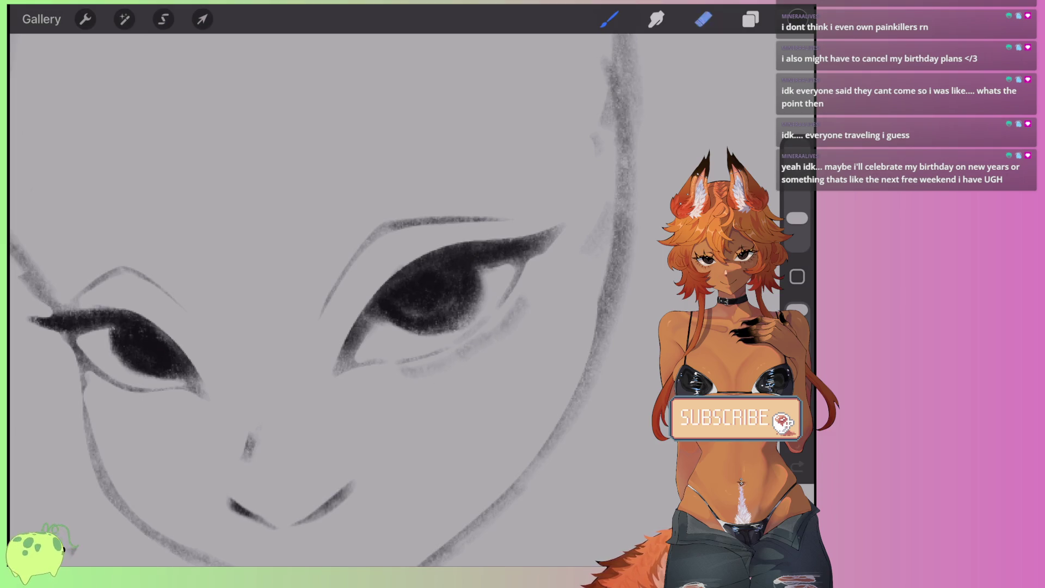
key(e)
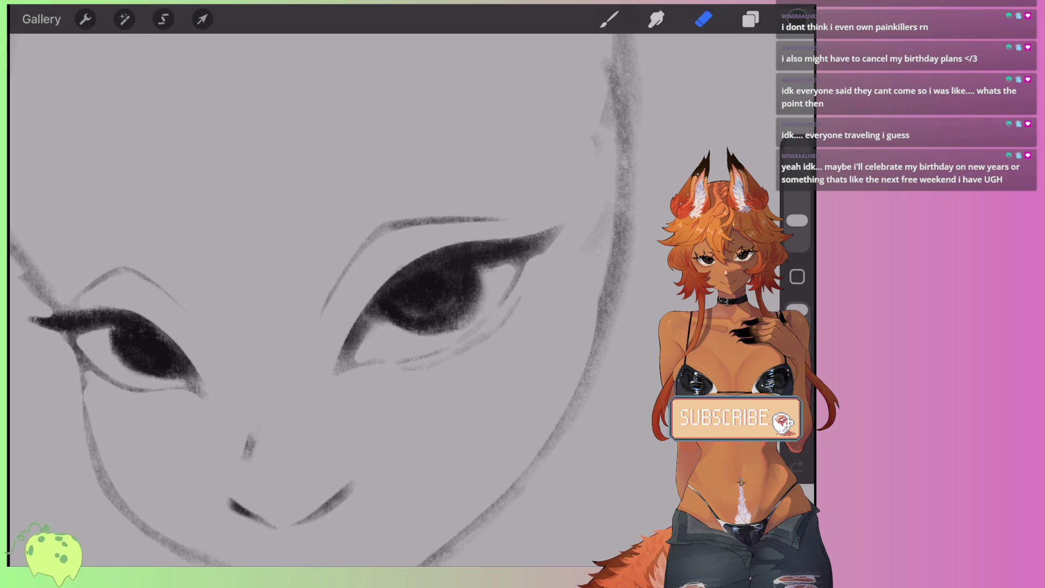
scroll(348, 272, down, 3)
scroll(348, 273, up, 5)
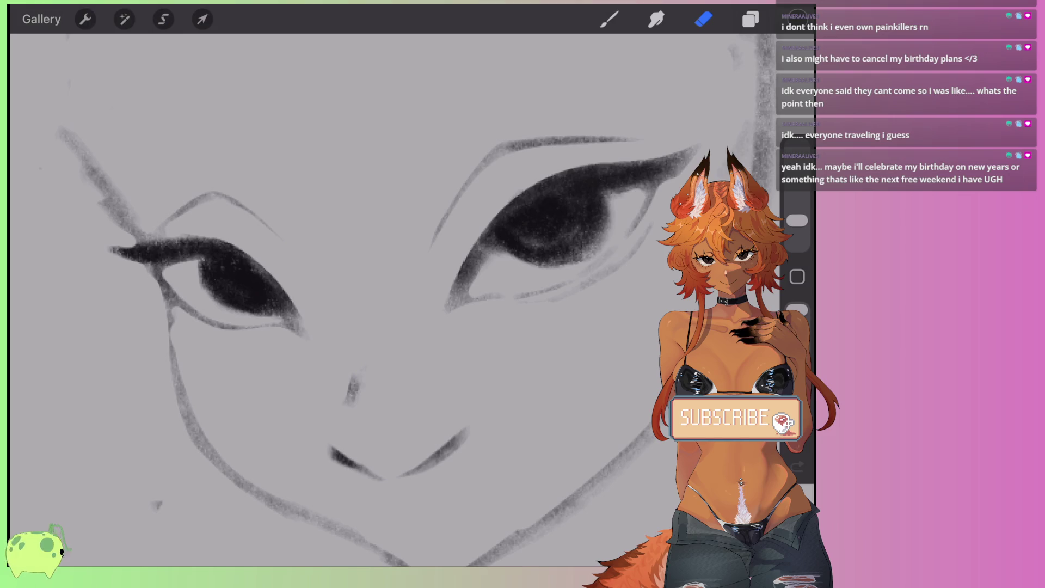
drag(190, 327, 233, 338)
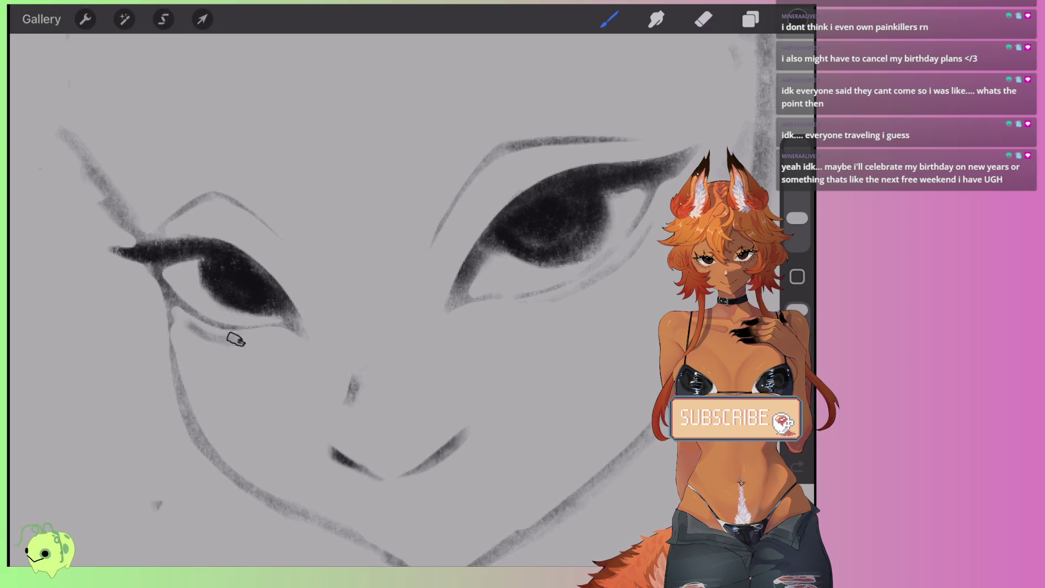
key(e)
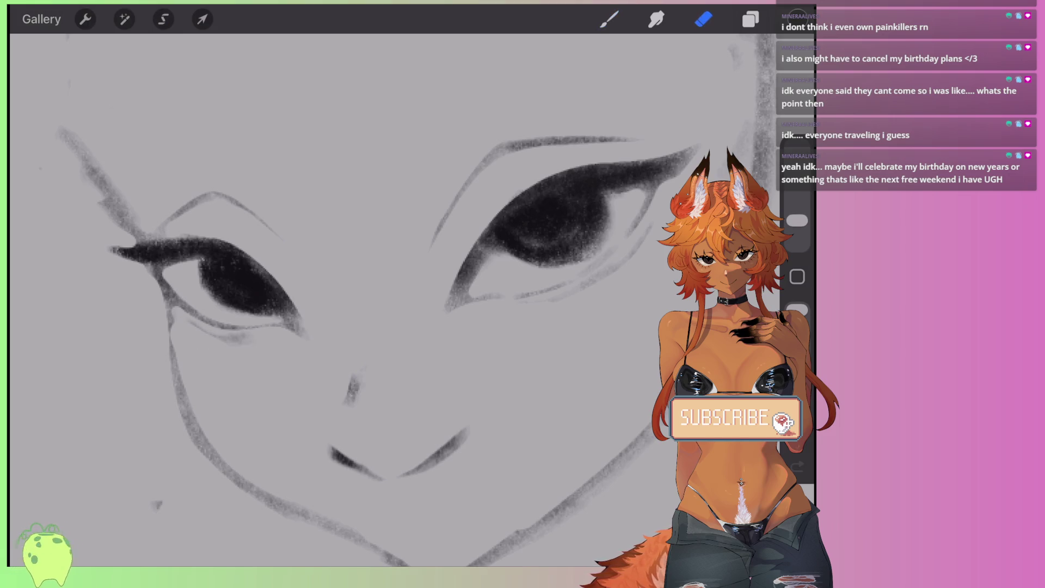
scroll(348, 272, down, 3)
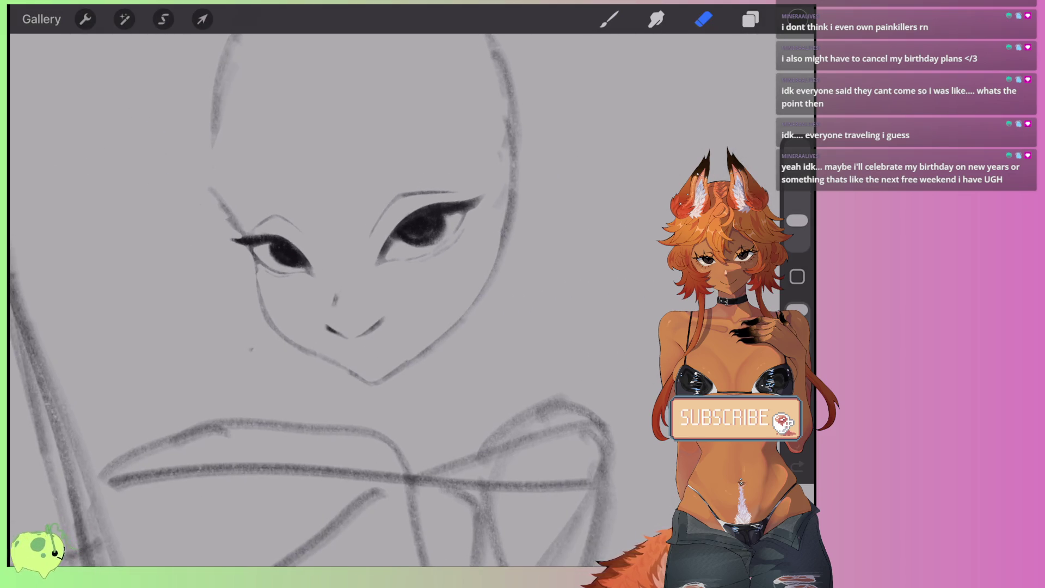
scroll(348, 272, up, 1)
key(b)
key(b)
scroll(348, 272, up, 2)
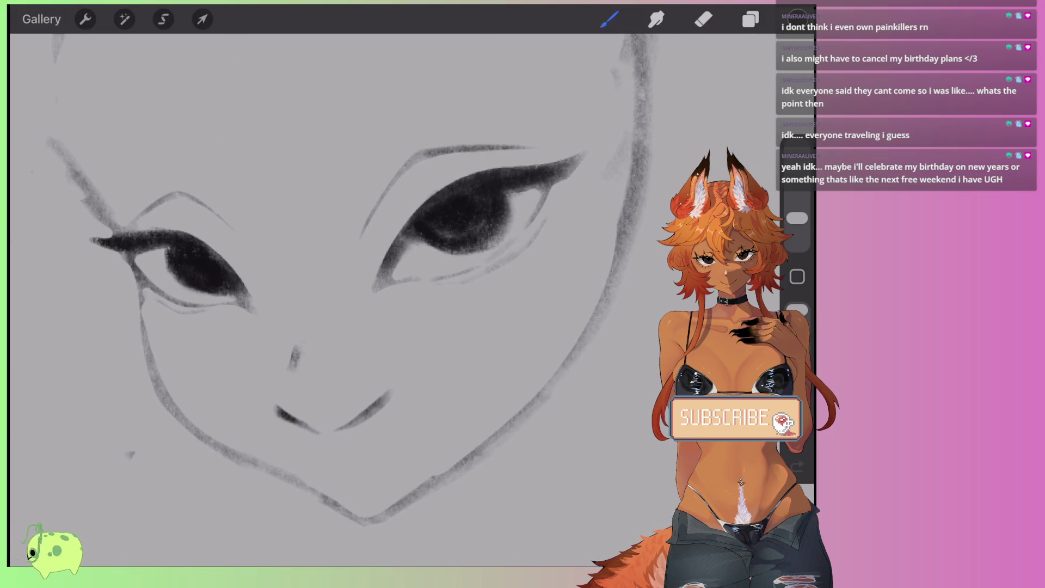
Step: Replace a first nose stroke with a small loop-shaped nose tip and zoom out to check
drag(294, 353, 338, 308)
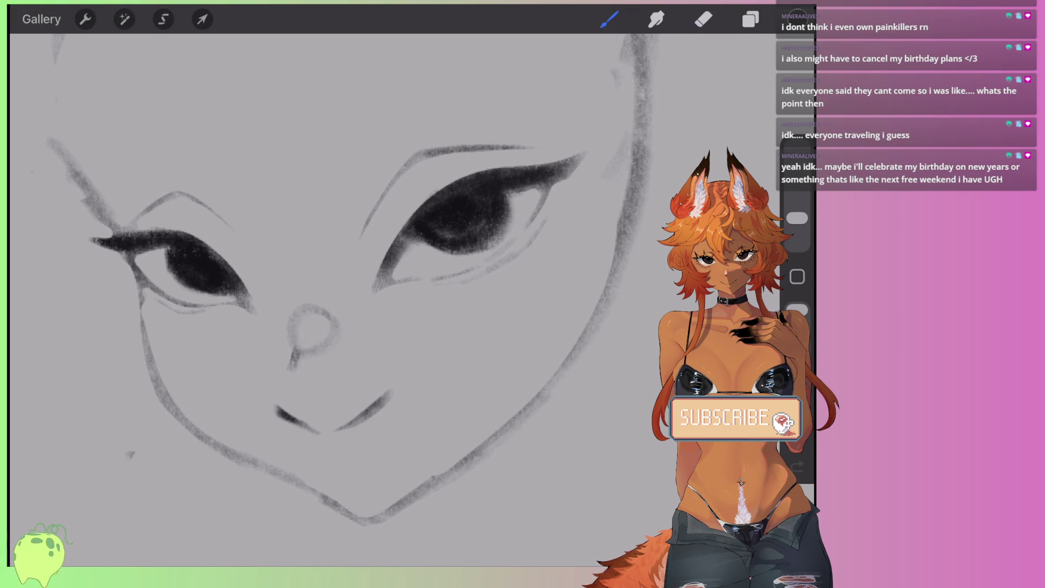
key(ctrl+z)
drag(293, 363, 302, 347)
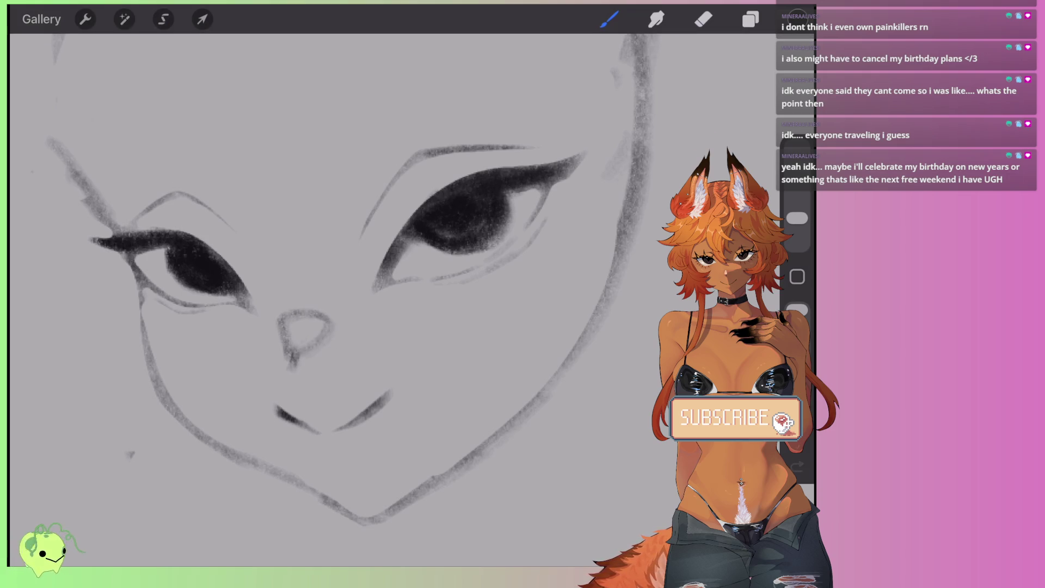
scroll(349, 300, down, 5)
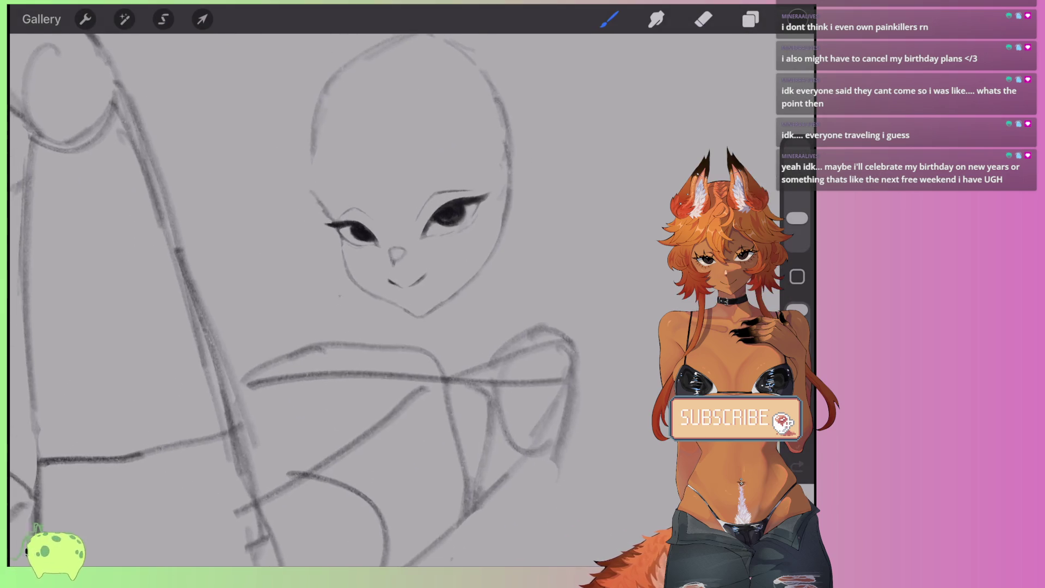
scroll(327, 299, down, 5)
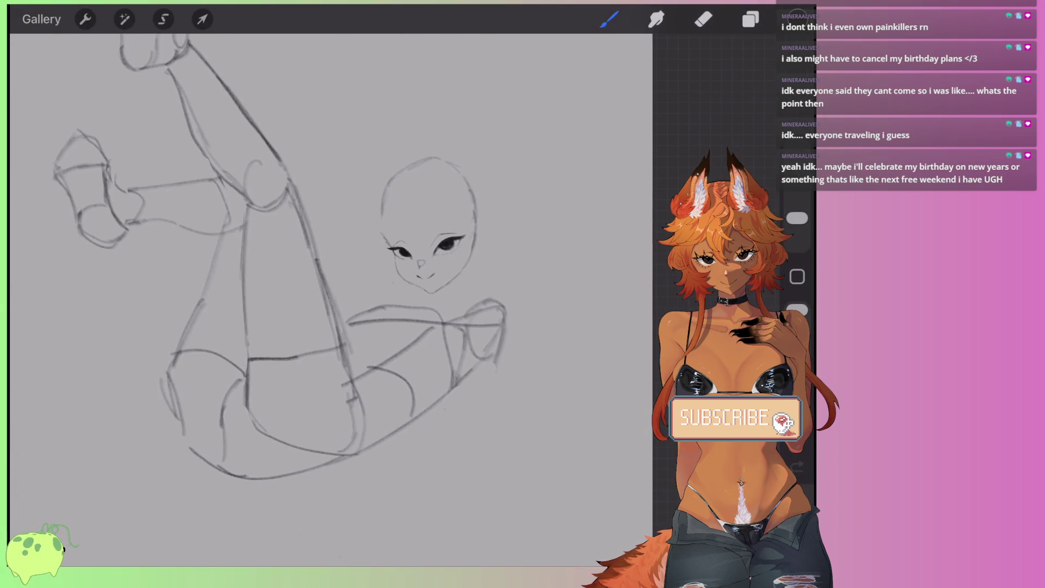
scroll(425, 245, up, 5)
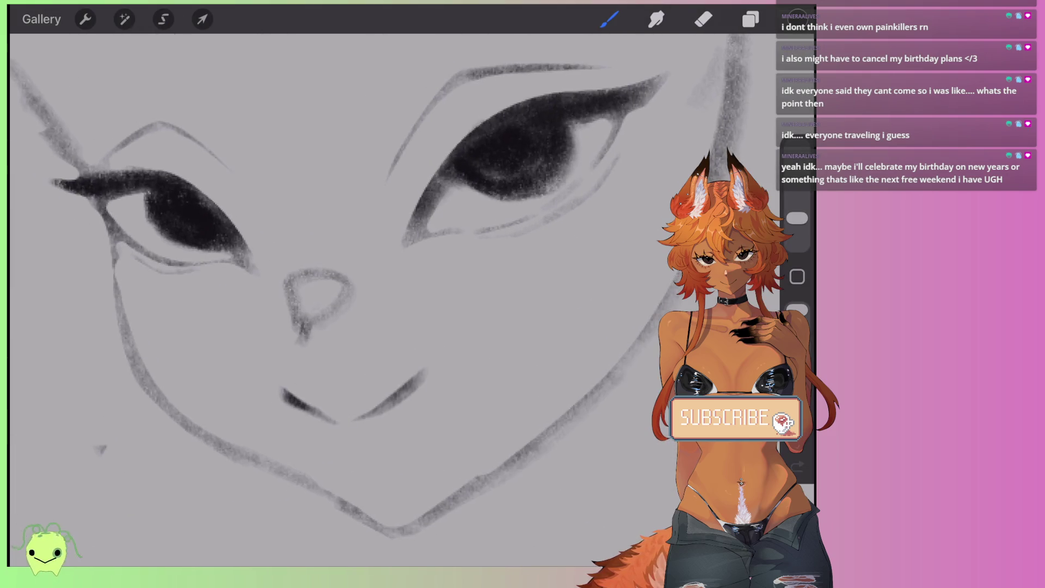
Step: Lighten the nose outline and darken the dot at the nose tip
click(704, 19)
mouse_move(308, 316)
mouse_down()
mouse_move(294, 282)
mouse_move(338, 285)
mouse_move(302, 315)
mouse_up()
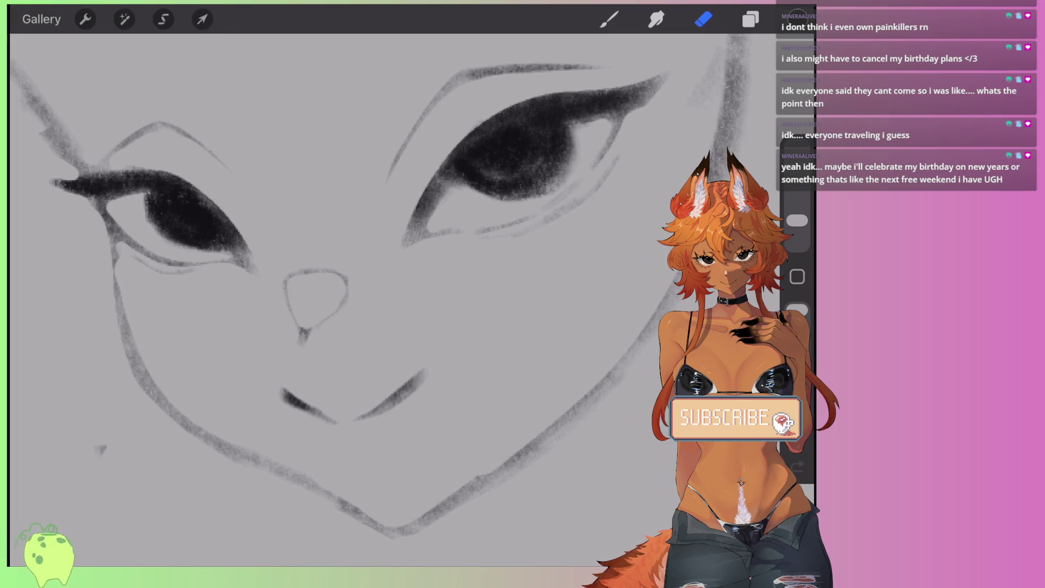
click(610, 19)
drag(297, 332, 301, 342)
click(703, 19)
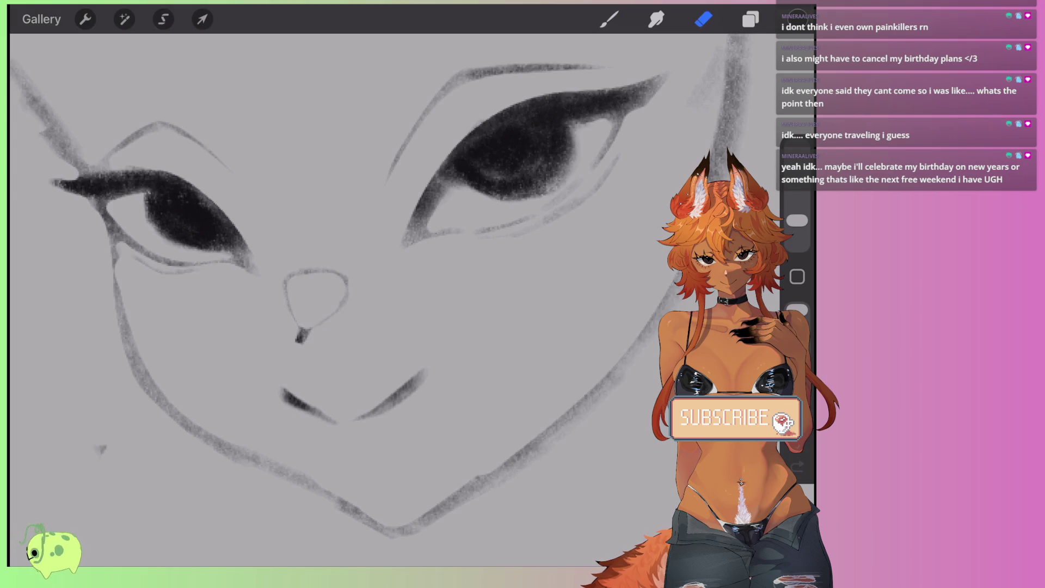
Step: Darken and extend the mouth stroke, then erase its lower edge to taper the right tip
scroll(349, 272, down, 3)
click(609, 19)
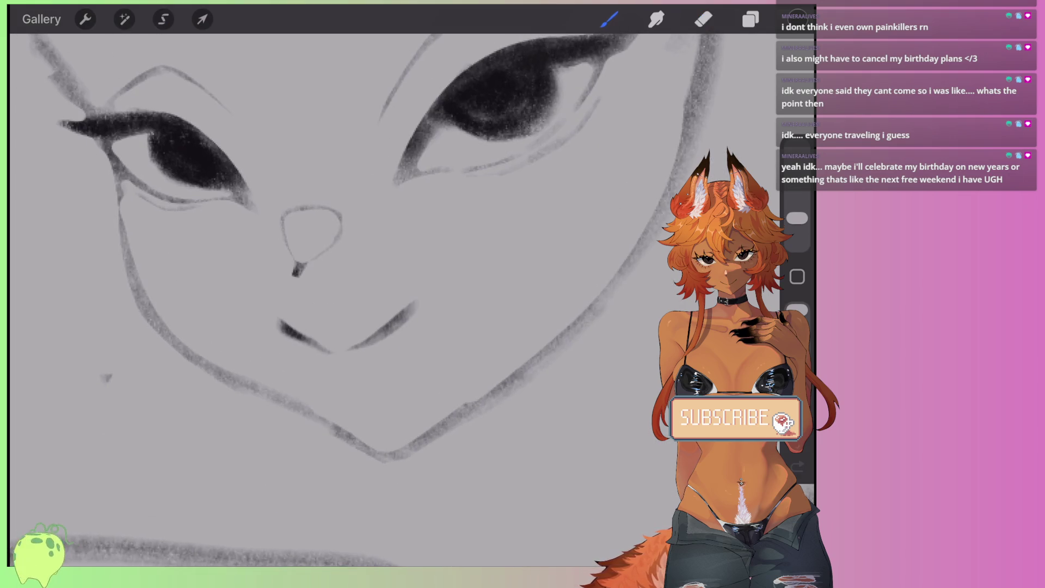
mouse_move(272, 323)
mouse_down()
mouse_move(343, 355)
mouse_move(422, 304)
mouse_move(351, 346)
mouse_up()
click(704, 19)
scroll(327, 245, up, 3)
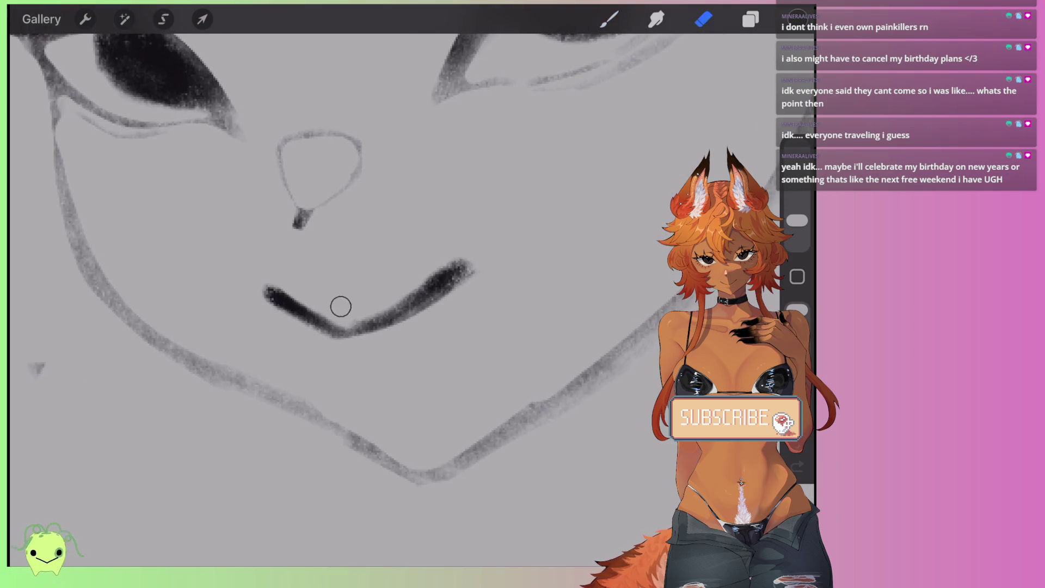
mouse_move(341, 306)
mouse_down()
mouse_move(366, 310)
mouse_move(474, 266)
mouse_up()
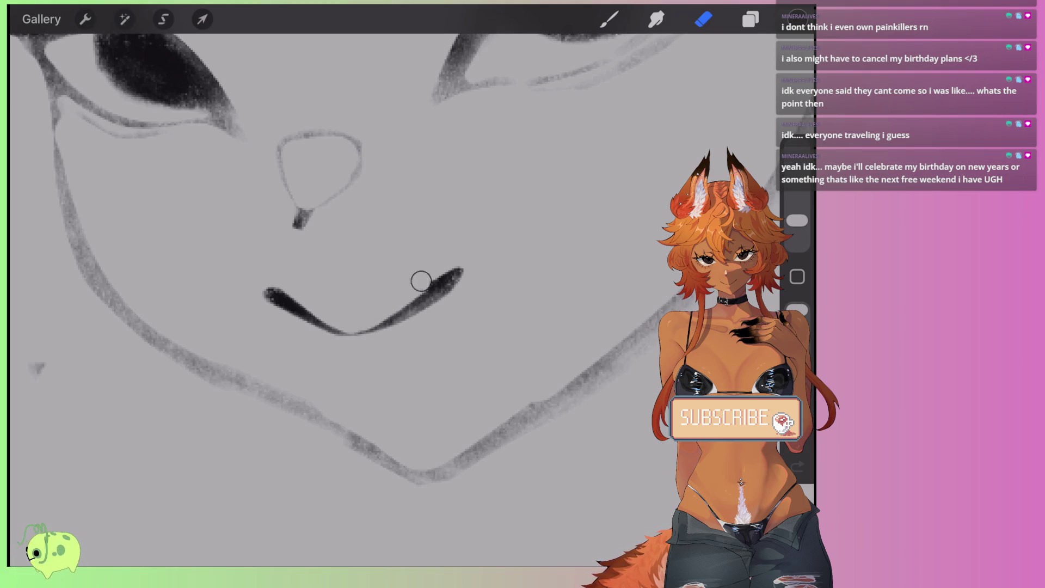
drag(449, 261, 467, 292)
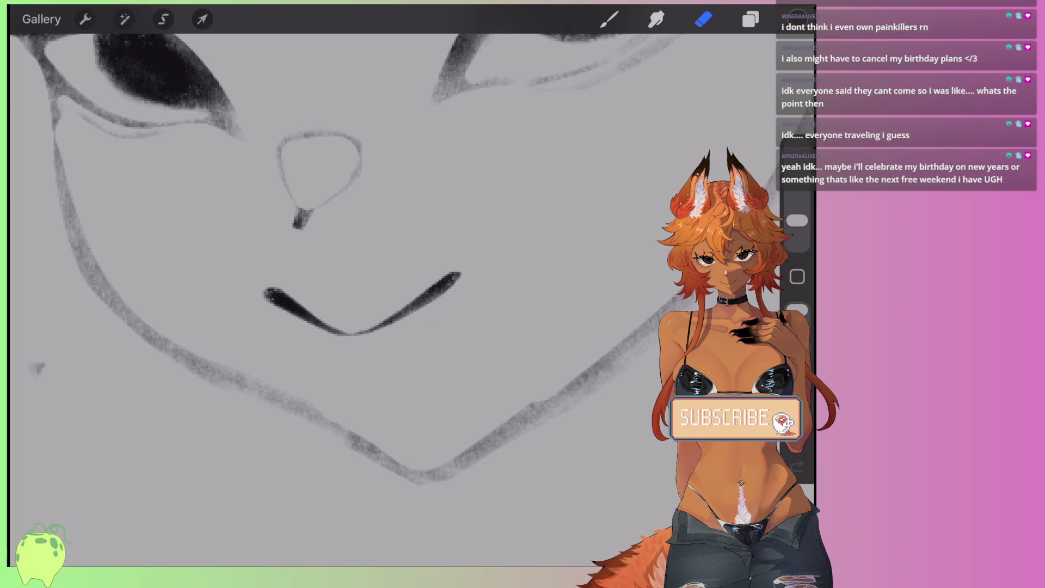
scroll(359, 319, down, 3)
scroll(349, 272, down, 5)
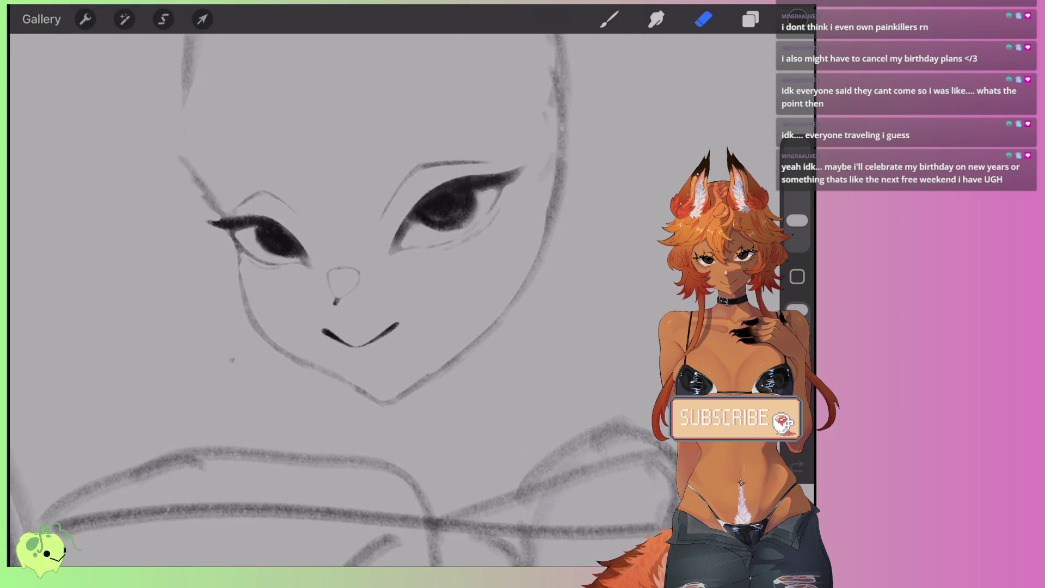
scroll(337, 299, up, 3)
Step: Remove the soft grey patch brushed under the mouth, leaving no shading there
key(b)
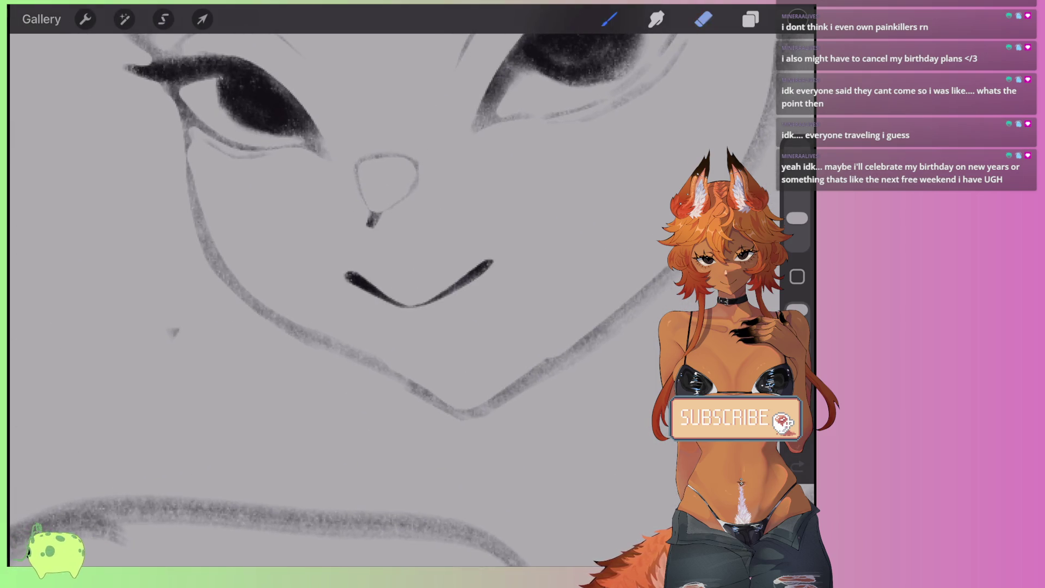
scroll(337, 298, up, 3)
mouse_move(449, 340)
mouse_down()
mouse_move(476, 310)
mouse_move(462, 325)
mouse_up()
key(e)
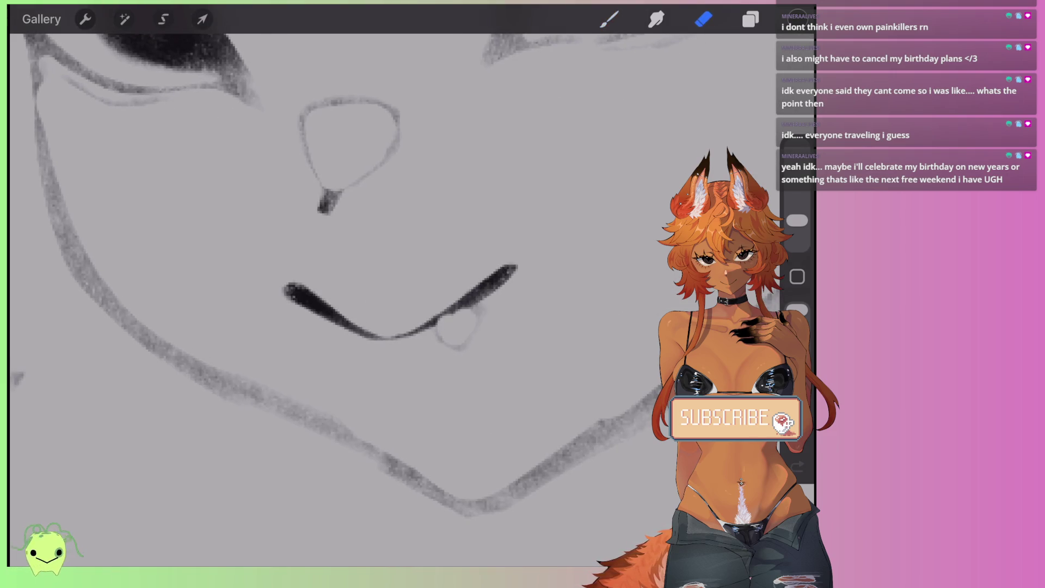
key(ctrl+z)
scroll(348, 272, down, 1)
key(ctrl+shift+z)
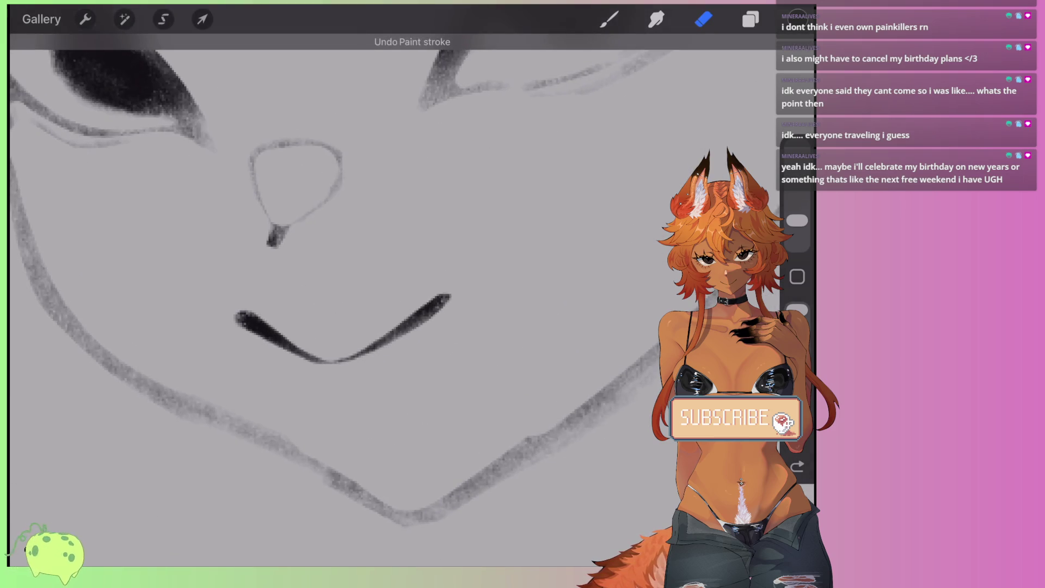
scroll(348, 272, up, 1)
Step: Lasso the left part of the mouth stroke with a freehand selection and distort it
click(163, 19)
mouse_move(347, 312)
mouse_down()
mouse_move(276, 356)
mouse_move(228, 294)
mouse_move(348, 312)
mouse_up()
click(202, 19)
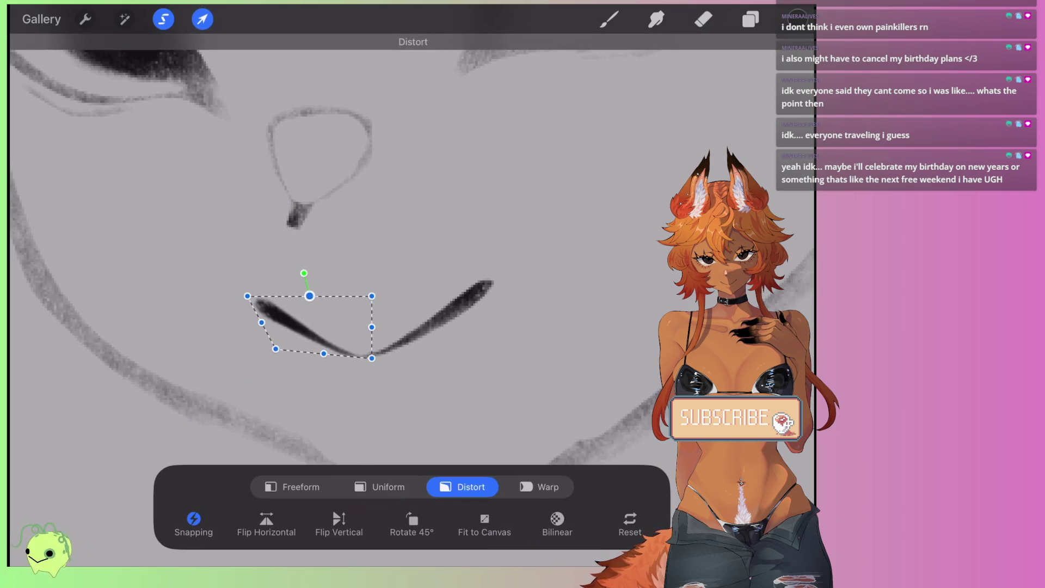
click(703, 19)
scroll(349, 272, down, 3)
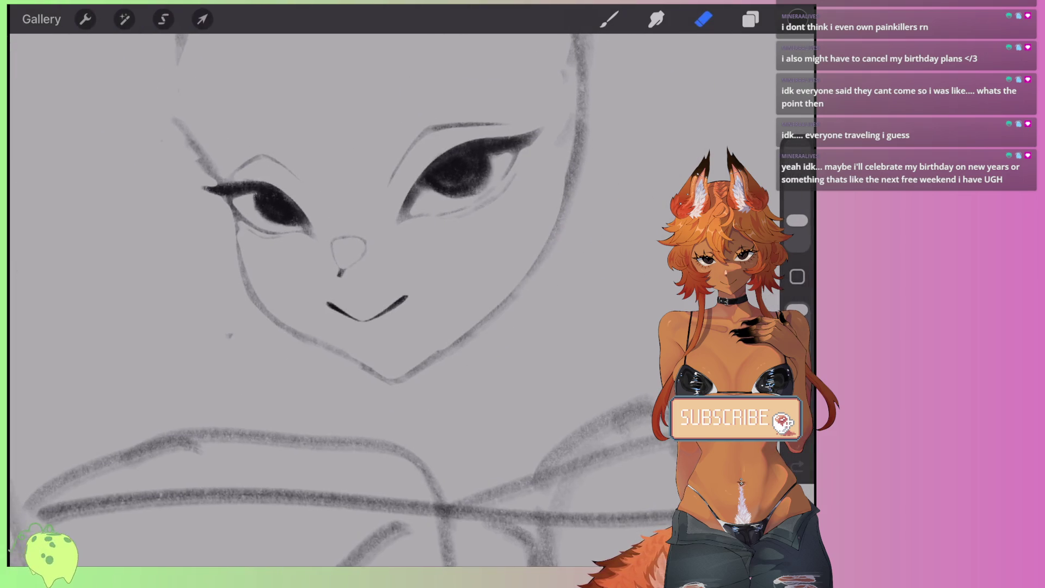
scroll(349, 299, down, 2)
Step: Switch between brush and eraser, sketching a short curve left of the head and undoing it
click(609, 19)
scroll(348, 300, down, 3)
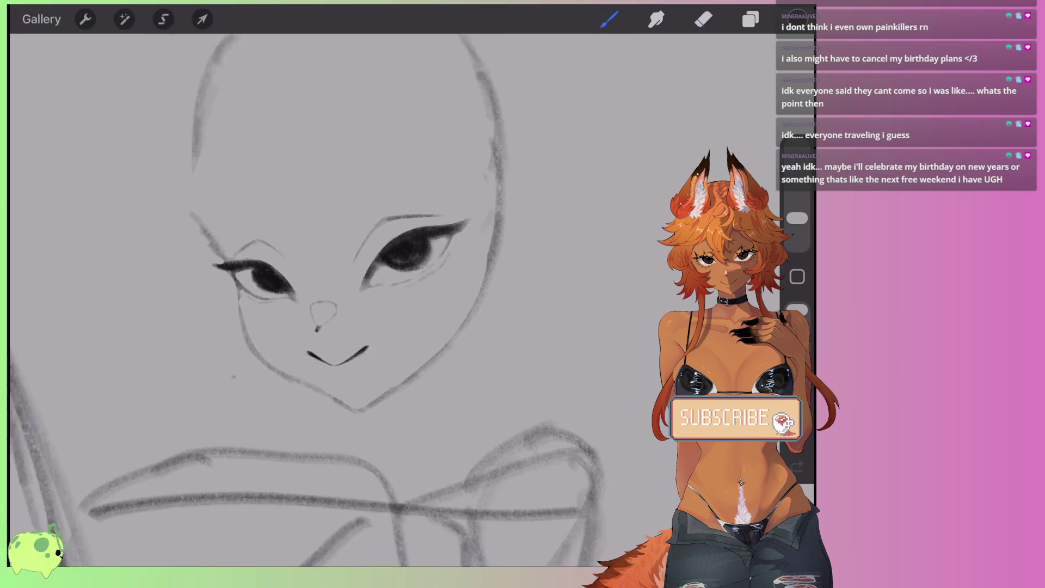
scroll(349, 300, down, 1)
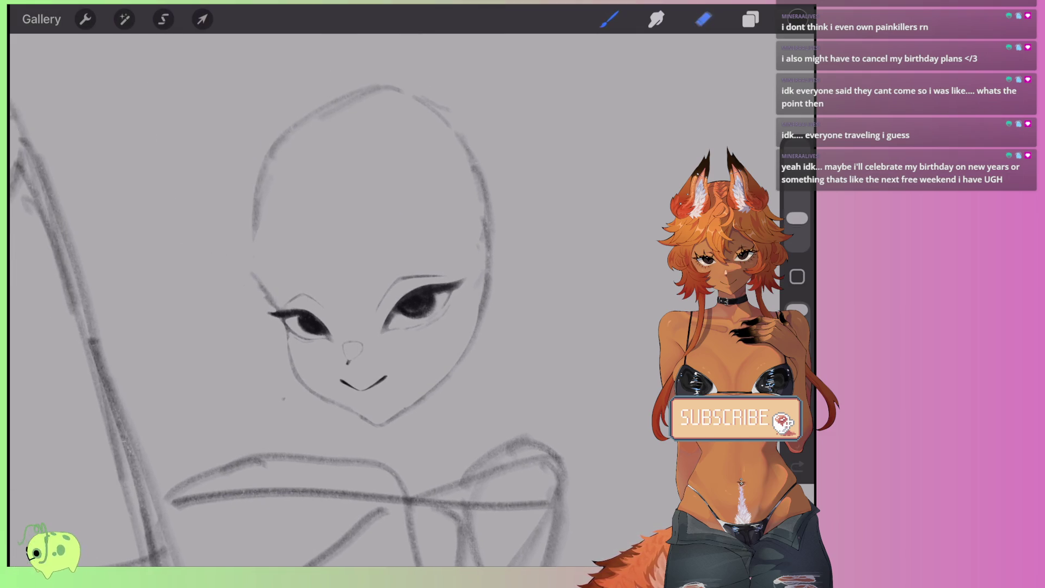
click(703, 19)
scroll(348, 300, up, 2)
click(609, 19)
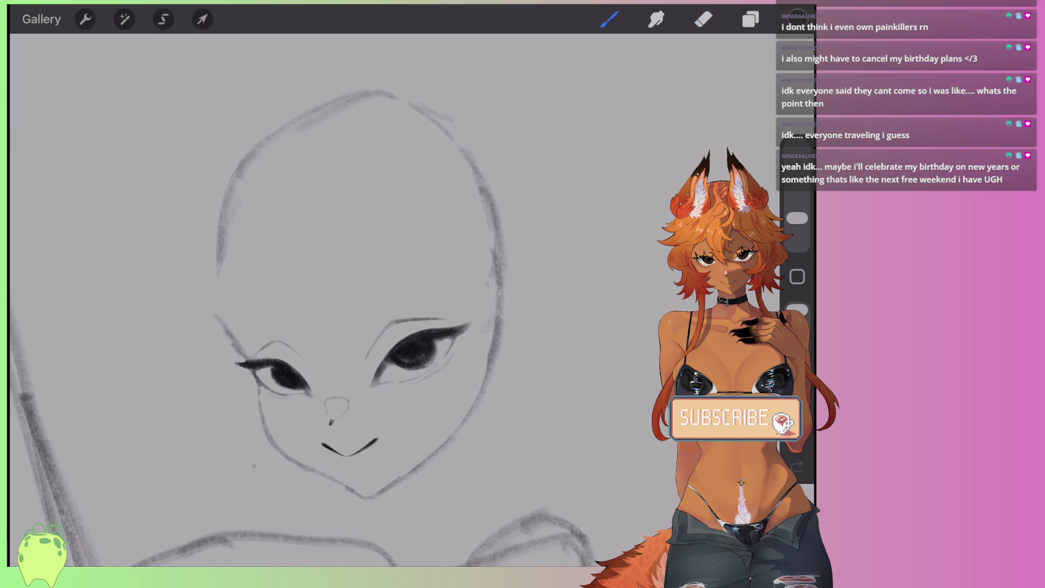
scroll(348, 300, up, 1)
drag(220, 285, 234, 299)
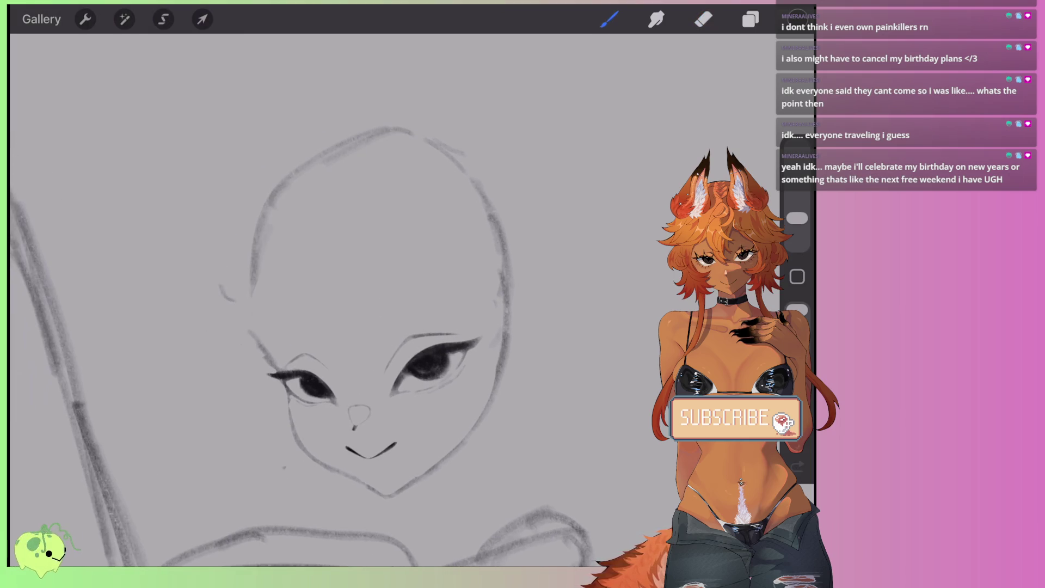
key(ctrl+z)
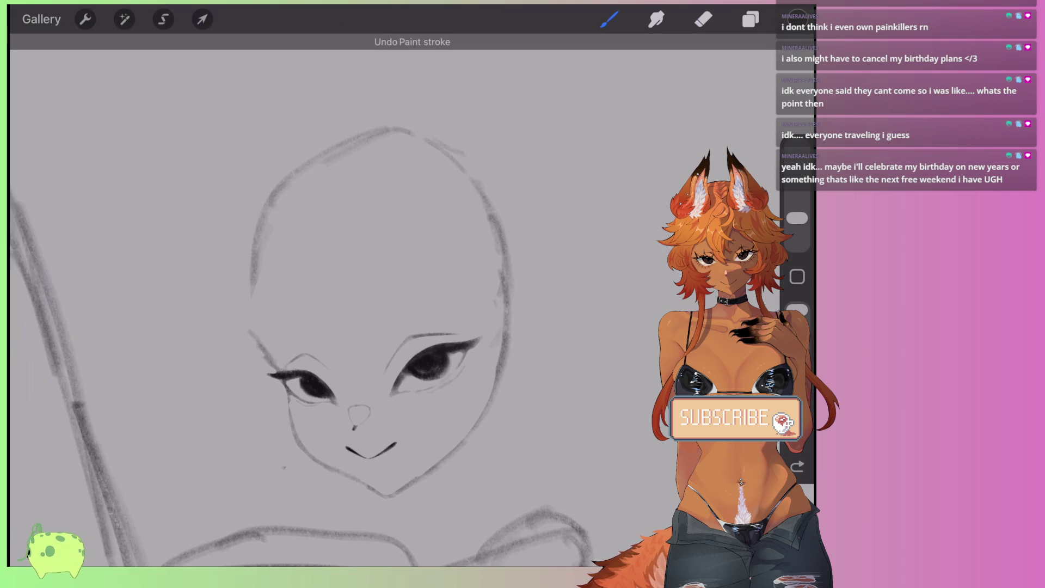
click(703, 19)
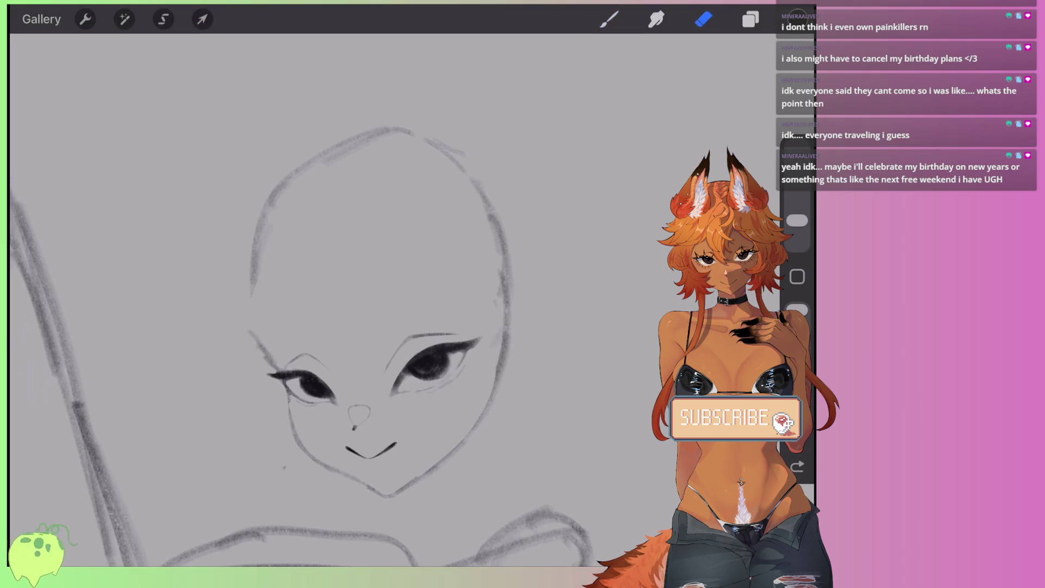
scroll(446, 427, up, 2)
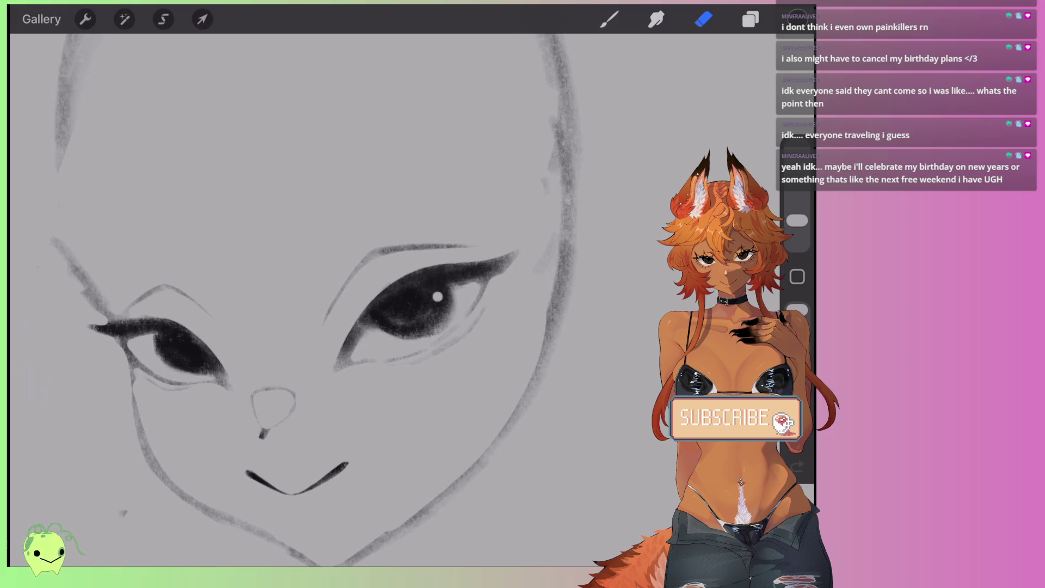
scroll(348, 294, down, 5)
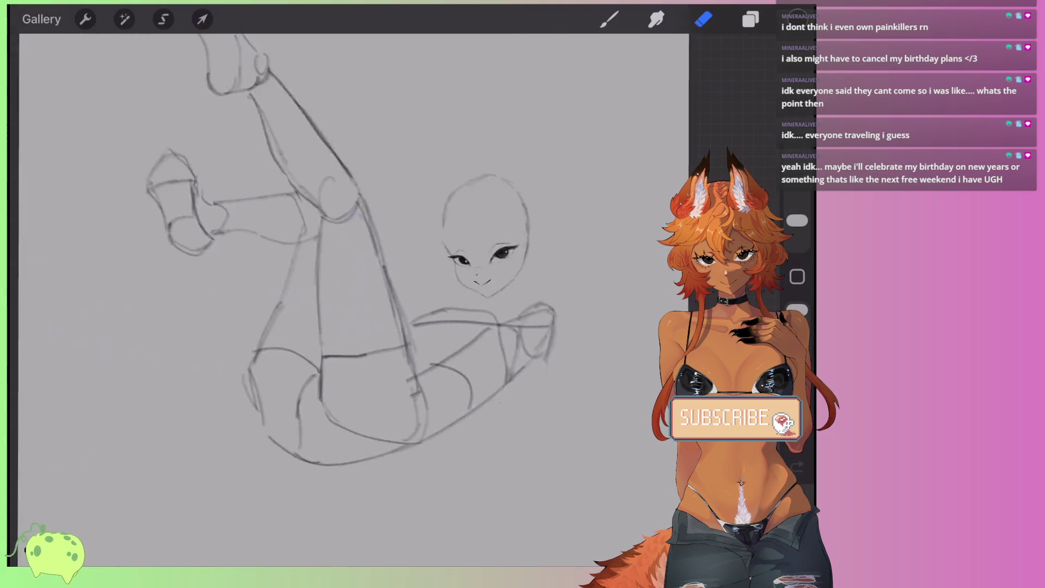
key(b)
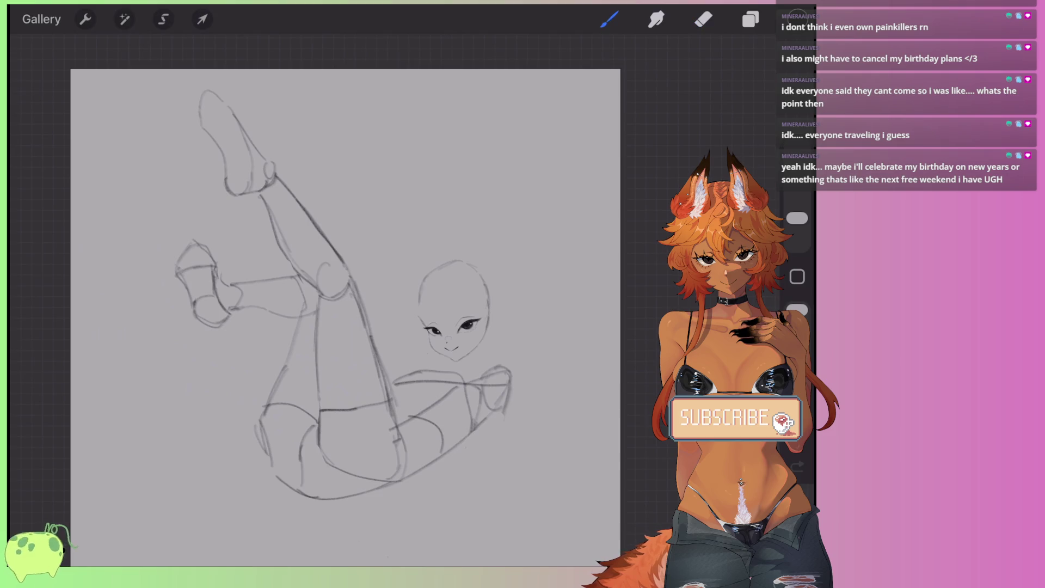
scroll(321, 294, up, 2)
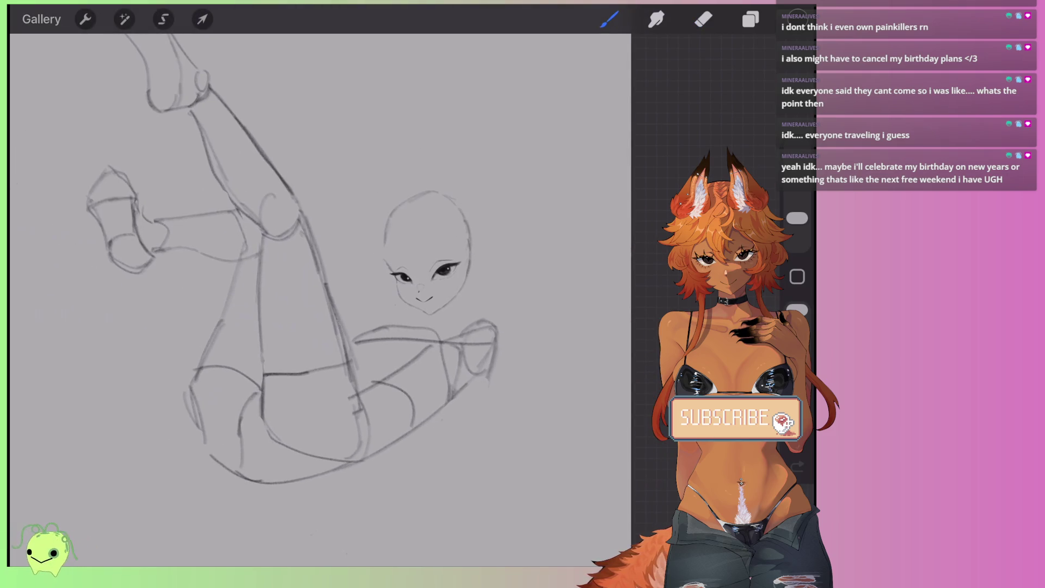
Step: Lasso the head and face and scale it up slightly with a uniform transform
key(s)
mouse_move(470, 299)
mouse_down()
mouse_move(442, 166)
mouse_move(482, 285)
mouse_up()
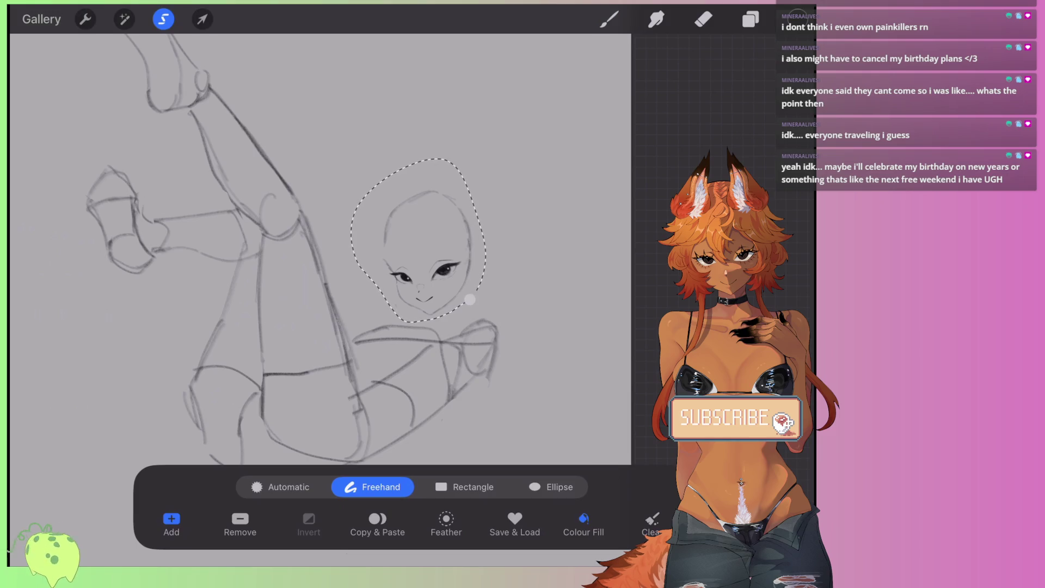
click(202, 19)
click(379, 487)
drag(479, 187, 480, 179)
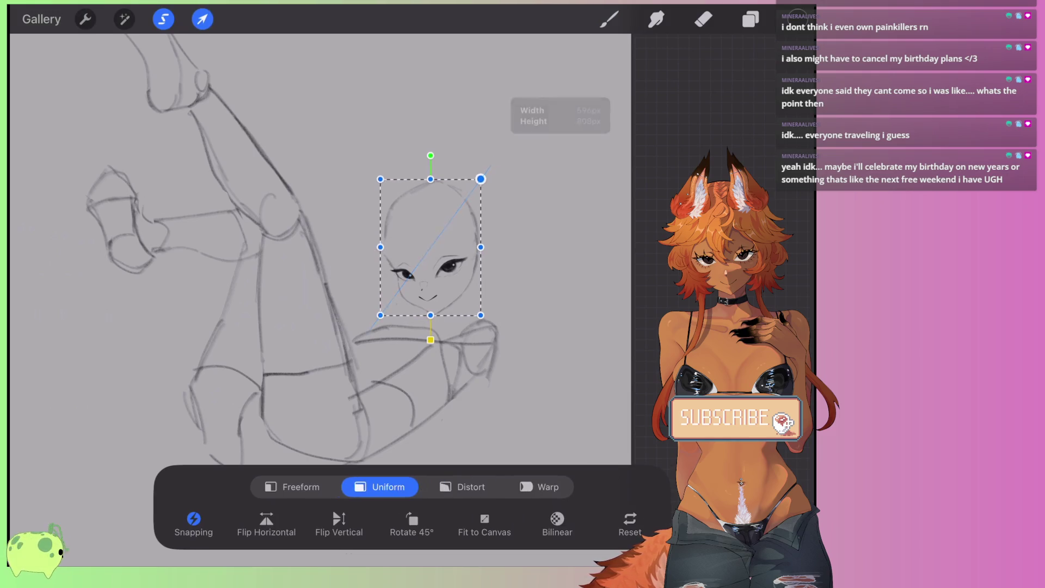
key(b)
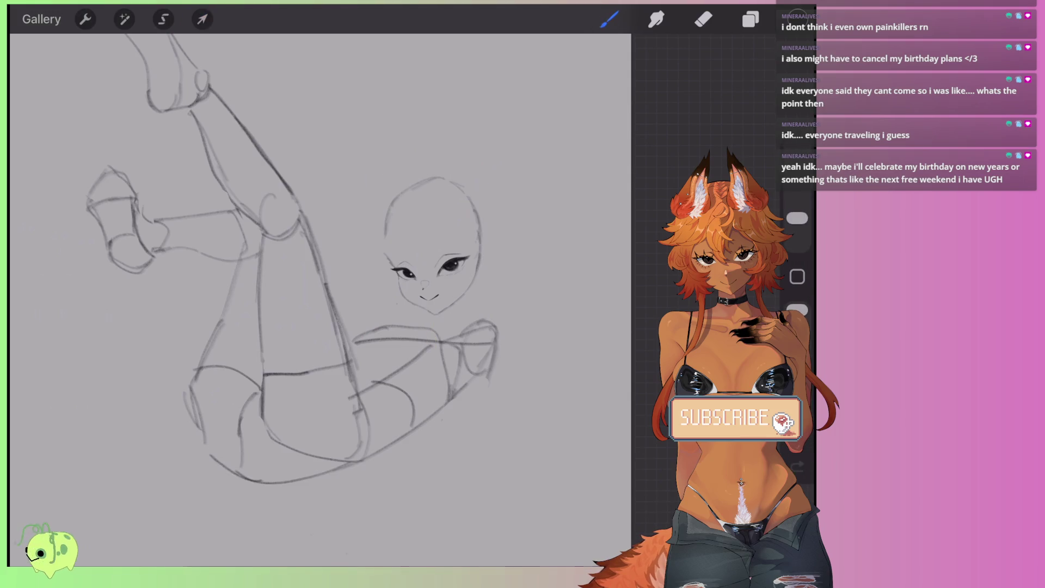
Step: Enlarge the brush and draw a guideline running down from the head's crown
scroll(433, 245, up, 5)
click(609, 19)
click(609, 19)
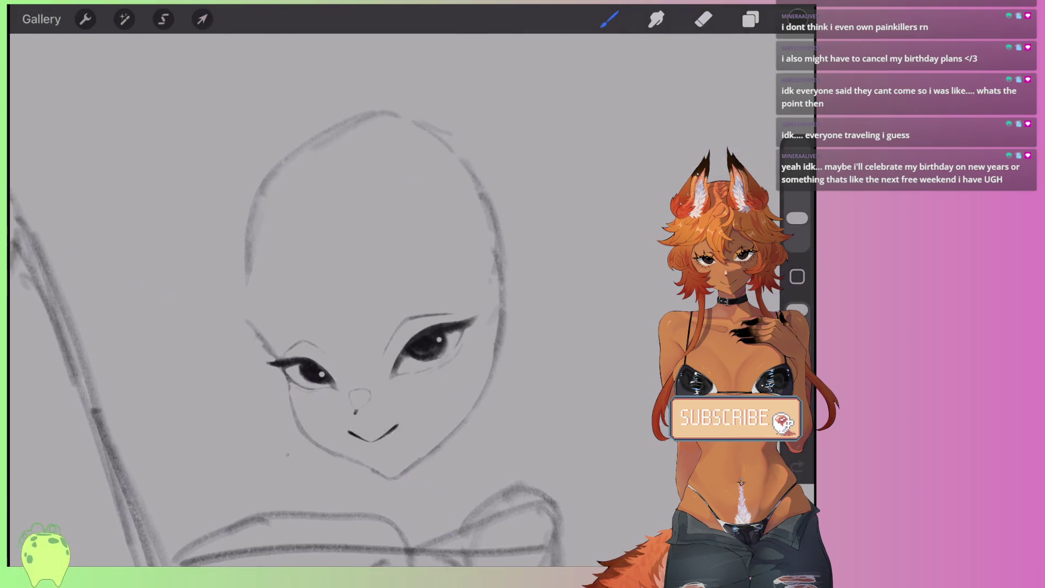
drag(797, 218, 797, 203)
scroll(381, 327, down, 2)
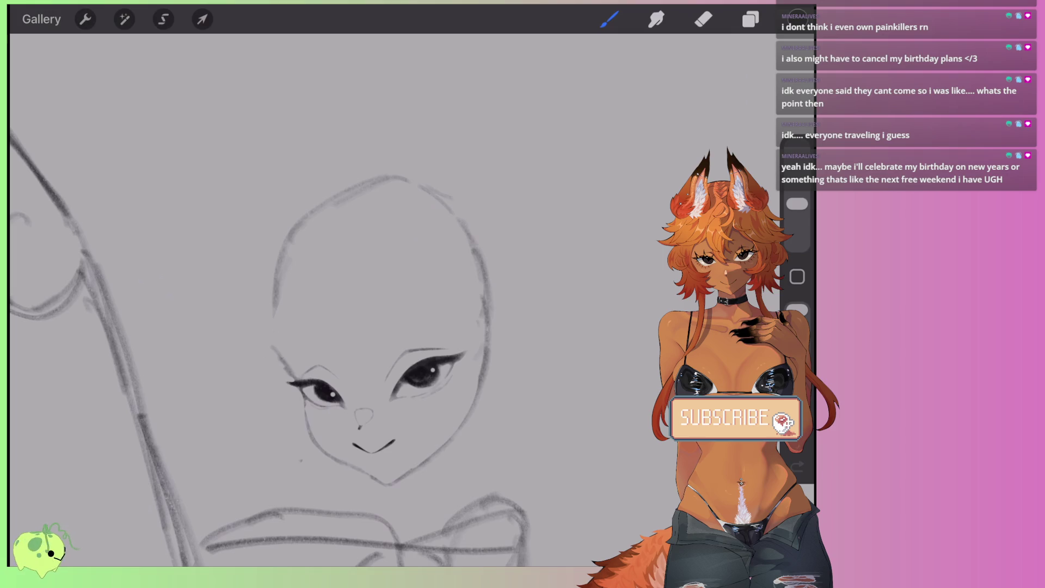
drag(374, 275, 390, 188)
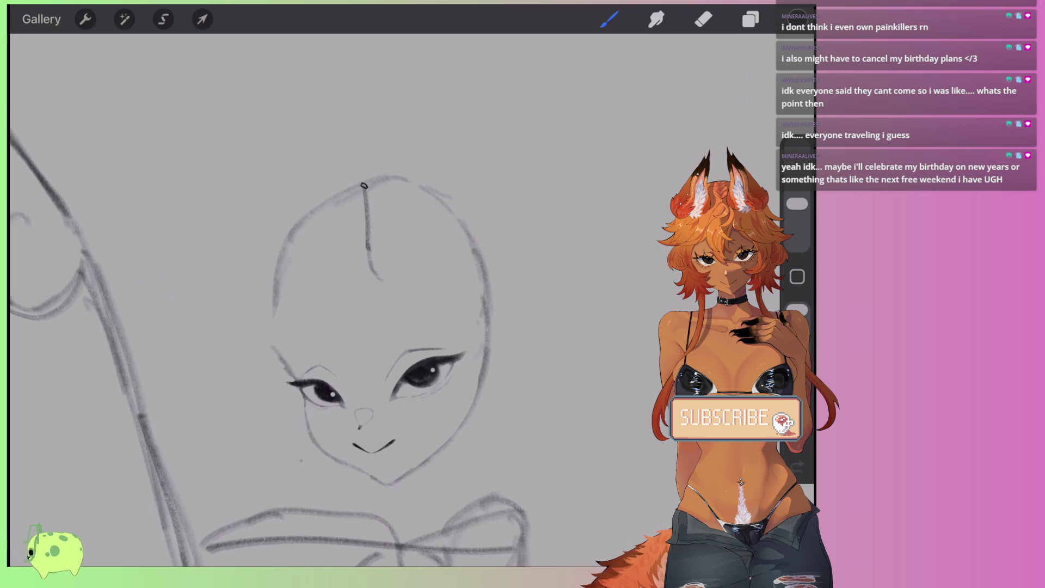
Step: Undo the head guideline and erase the top, left and upper-right head outline
key(ctrl+z)
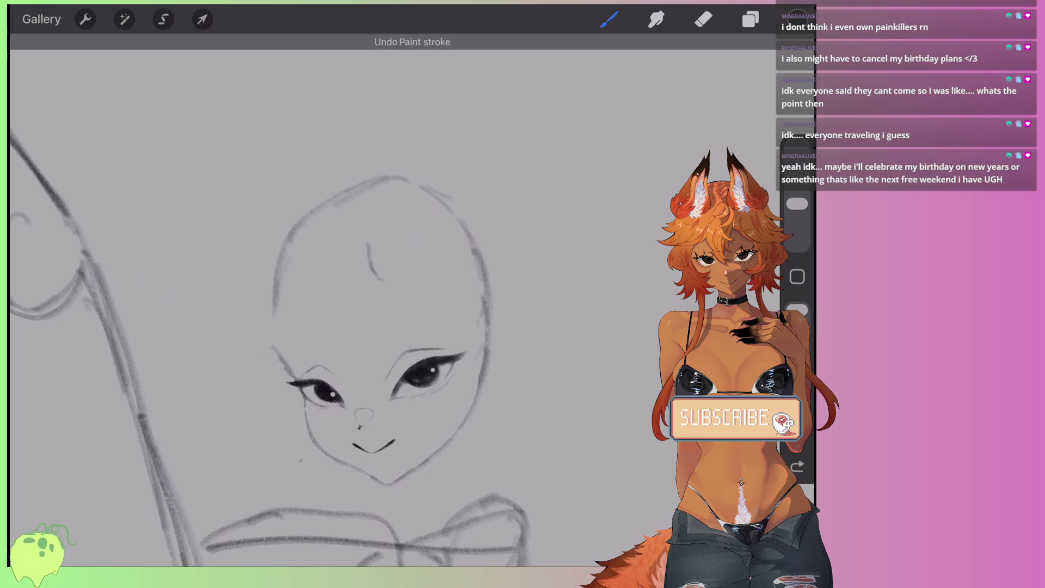
click(703, 19)
mouse_move(414, 193)
mouse_down()
mouse_move(348, 186)
mouse_move(286, 223)
mouse_move(441, 190)
mouse_up()
mouse_move(303, 233)
mouse_down()
mouse_move(297, 221)
mouse_move(425, 175)
mouse_move(478, 251)
mouse_up()
mouse_move(298, 245)
mouse_down()
mouse_move(275, 279)
mouse_move(282, 301)
mouse_up()
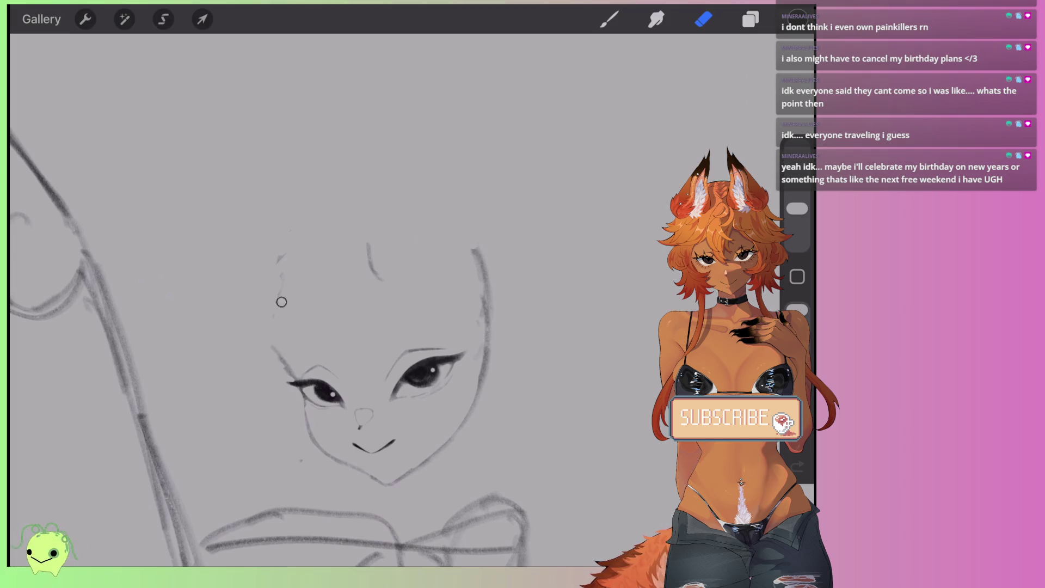
mouse_move(476, 254)
mouse_down()
mouse_move(476, 296)
mouse_move(473, 262)
mouse_up()
Step: Redraw the right cheek and the top and right of the head outline, erasing part of the left cheek line
click(609, 19)
scroll(370, 381, up, 2)
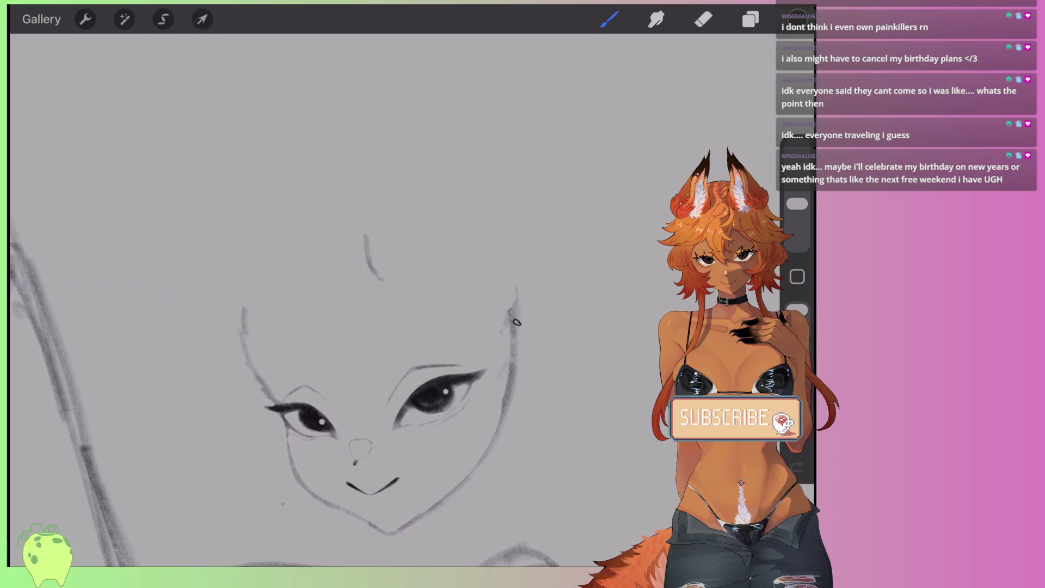
drag(517, 322, 485, 449)
click(704, 19)
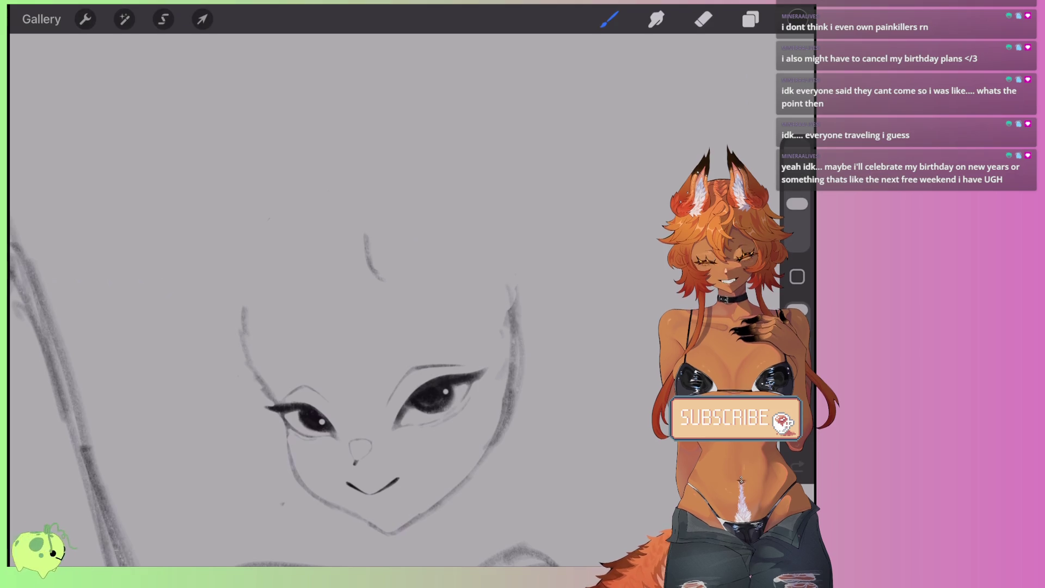
mouse_move(244, 322)
mouse_down()
mouse_move(234, 364)
mouse_move(243, 362)
mouse_move(247, 310)
mouse_move(283, 252)
mouse_move(321, 221)
mouse_move(463, 240)
mouse_move(483, 269)
mouse_up()
click(609, 19)
mouse_move(323, 215)
mouse_down()
mouse_move(490, 231)
mouse_move(516, 296)
mouse_move(481, 233)
mouse_move(280, 228)
mouse_move(240, 321)
mouse_up()
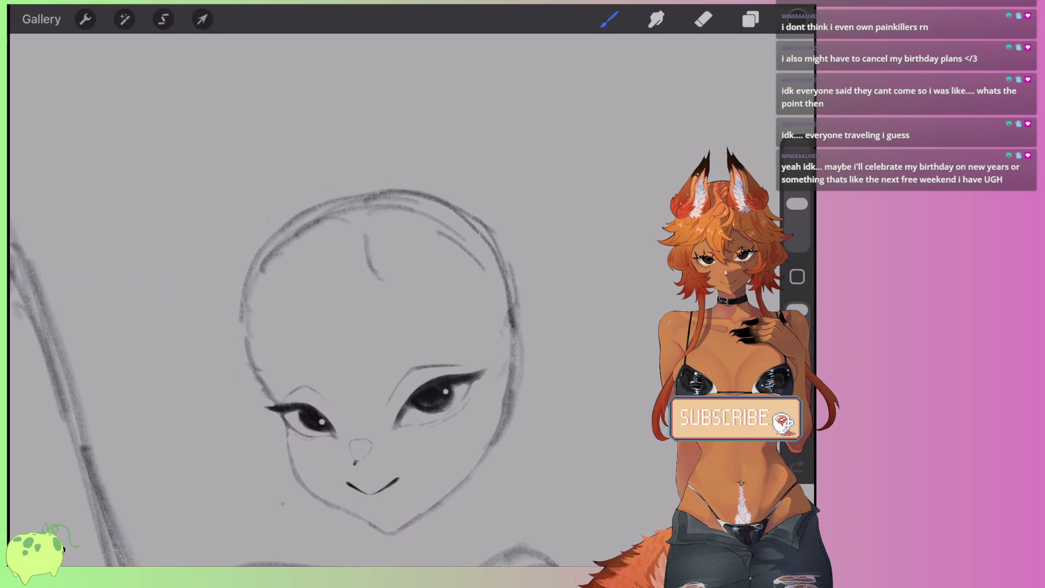
Step: Erase the old upper-left outline, the doubled lower-right stroke and the small forehead curve
click(704, 19)
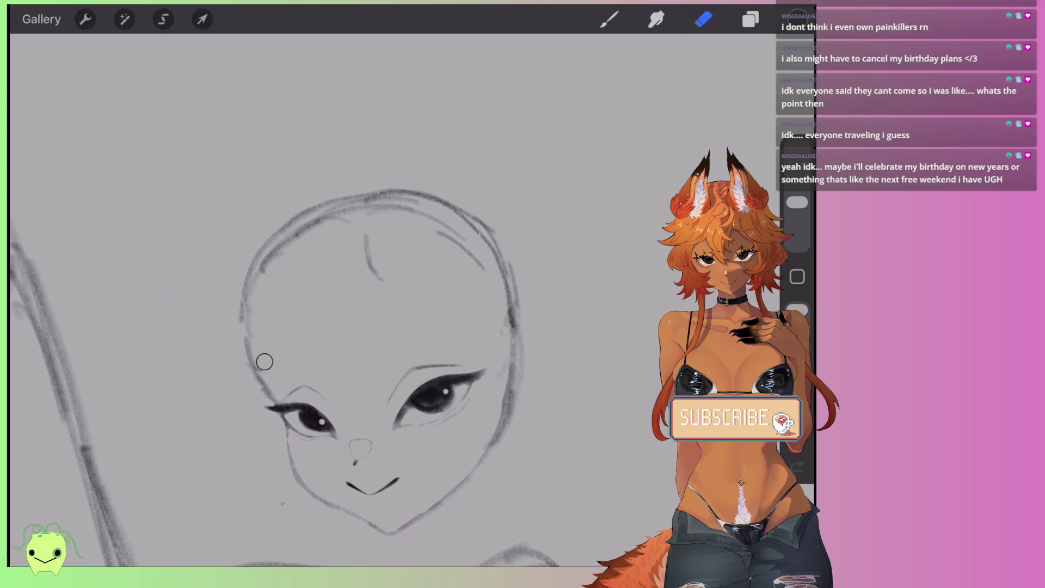
mouse_move(263, 361)
mouse_down()
mouse_move(280, 248)
mouse_move(420, 209)
mouse_move(408, 203)
mouse_move(451, 235)
mouse_up()
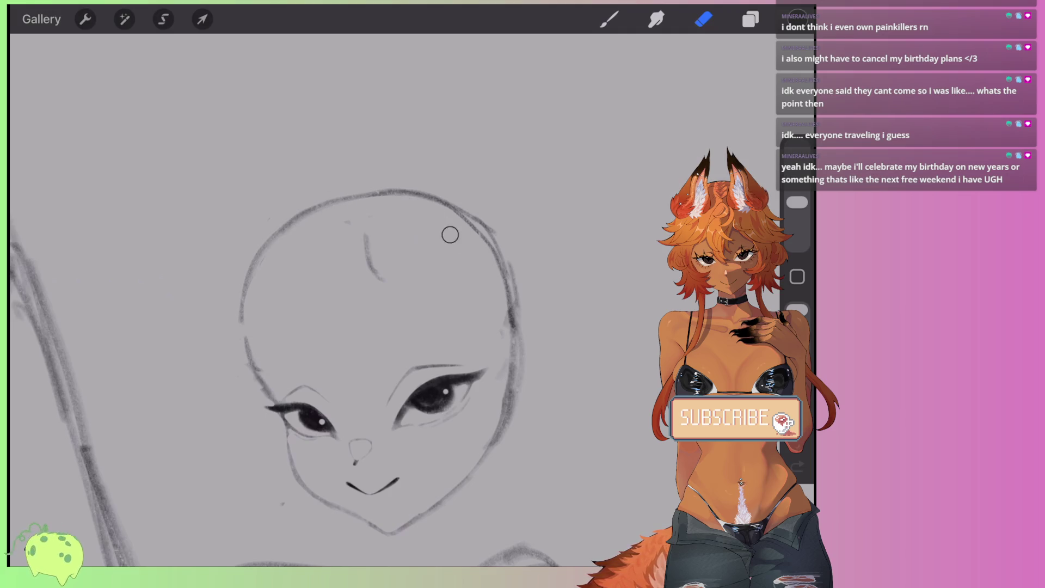
mouse_move(503, 385)
mouse_down()
mouse_move(487, 444)
mouse_move(514, 254)
mouse_up()
drag(378, 274, 352, 233)
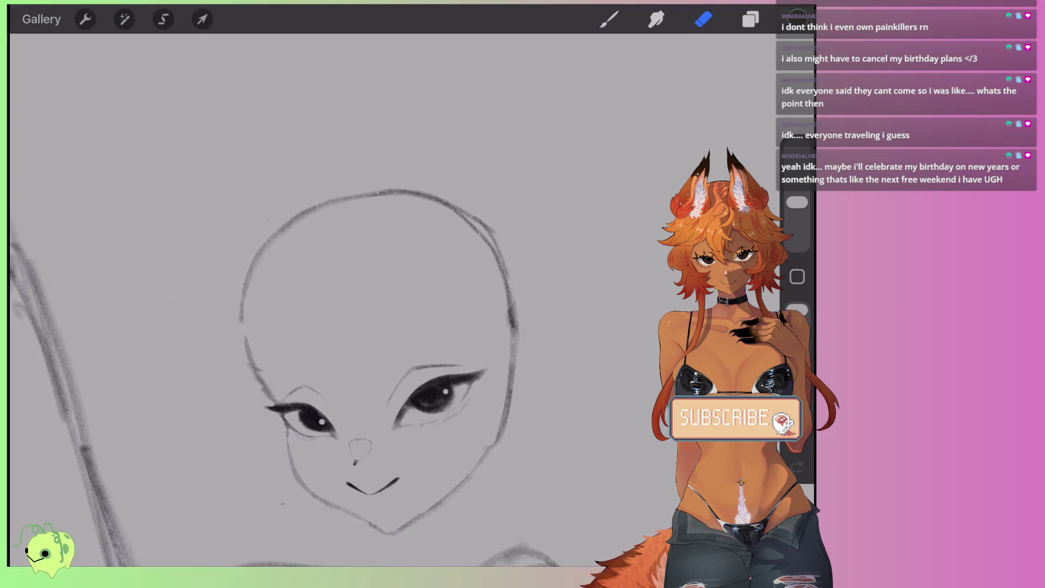
scroll(392, 218, down, 3)
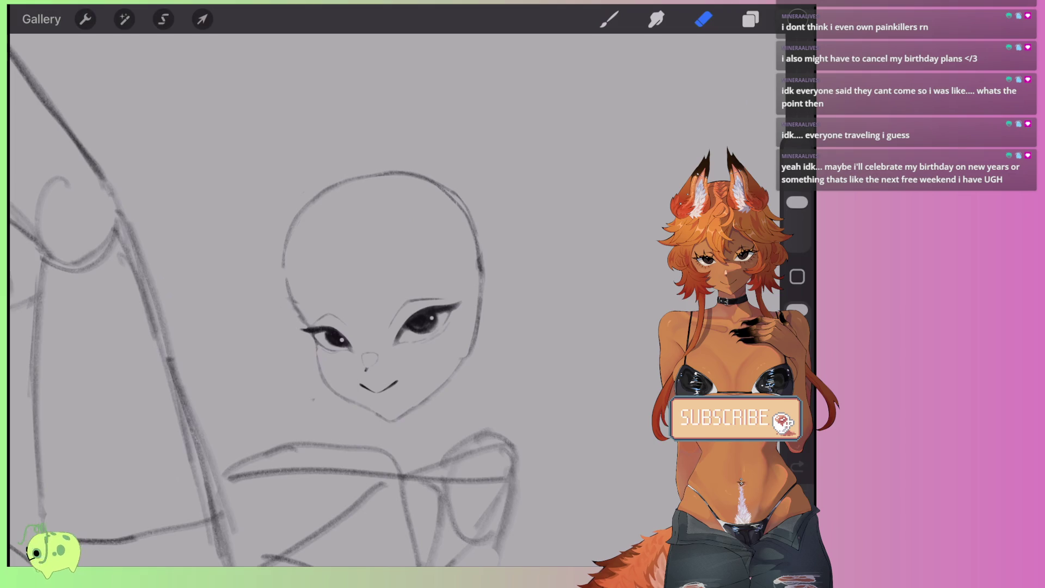
scroll(381, 299, down, 2)
Step: Draw curved guide lines down and across the forehead, undoing the stray extra strokes
key(b)
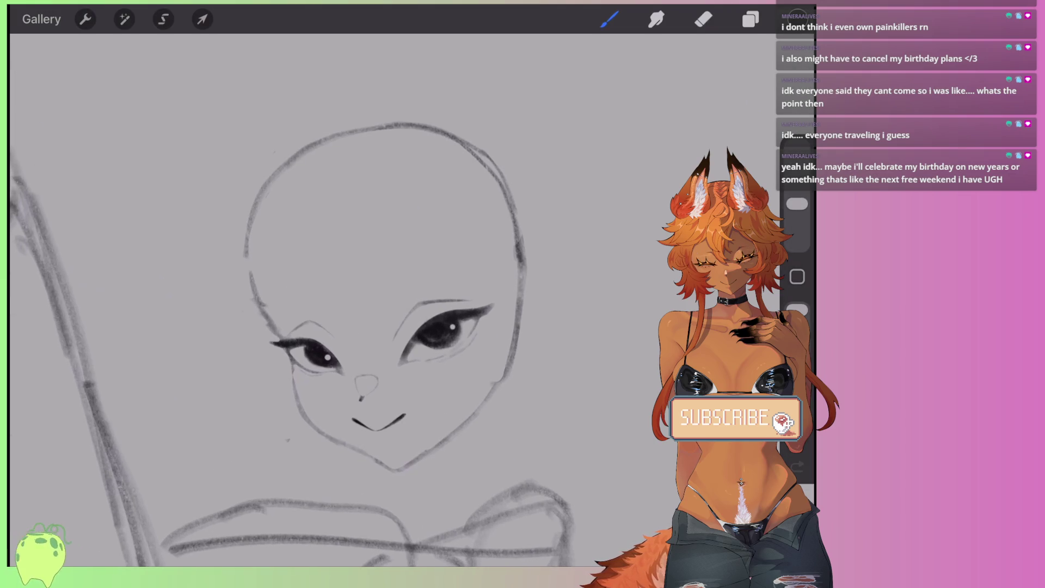
scroll(371, 273, up, 3)
scroll(289, 300, up, 2)
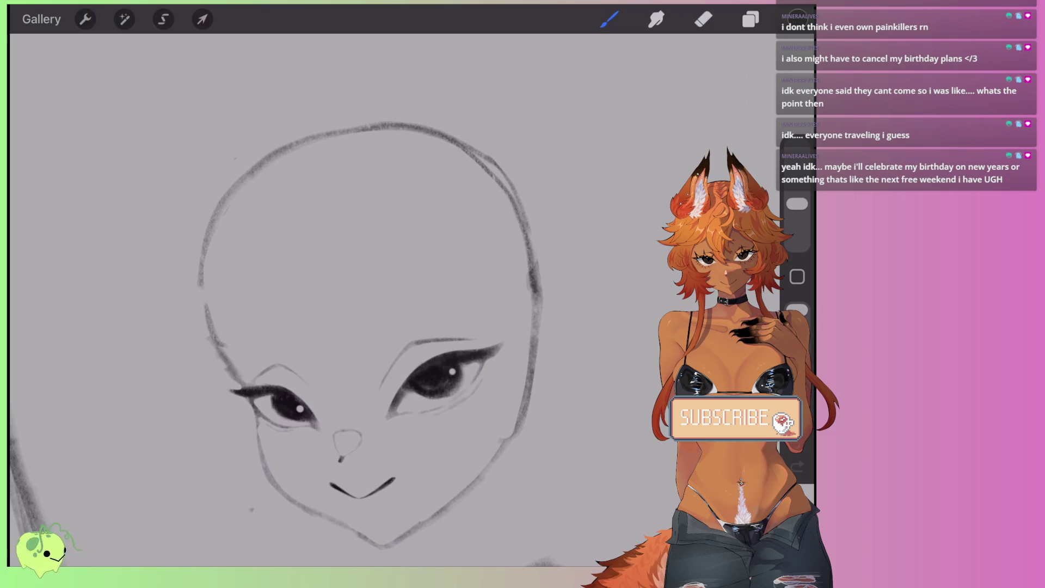
drag(342, 188, 325, 258)
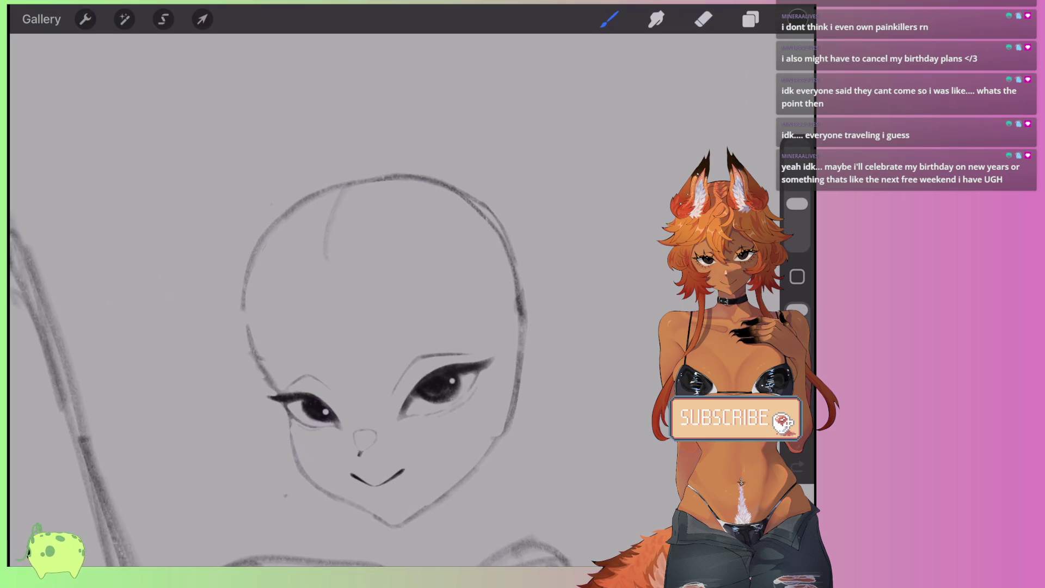
drag(244, 319, 318, 267)
key(ctrl+z)
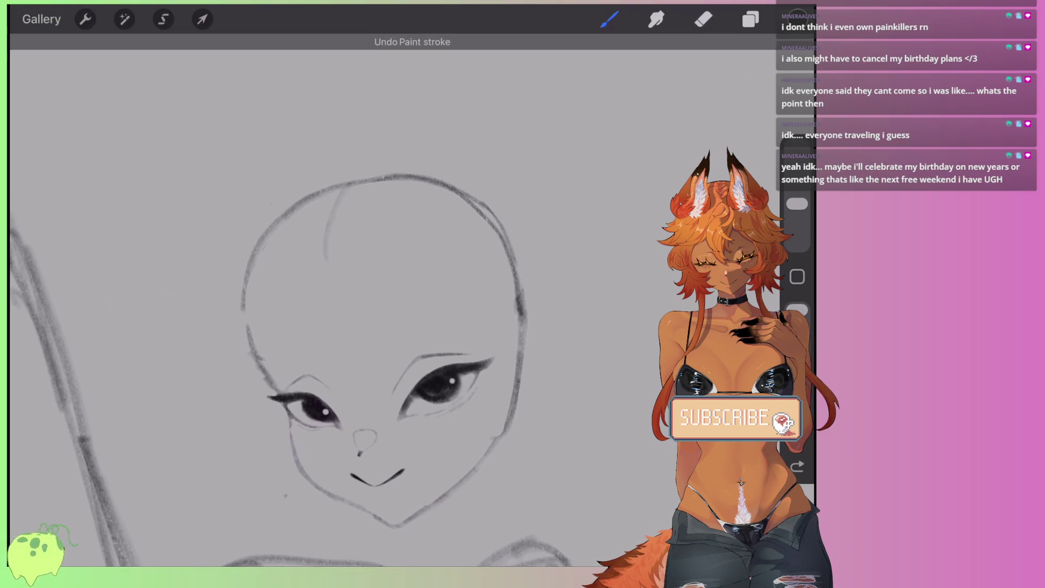
mouse_move(248, 316)
mouse_down()
mouse_move(325, 254)
mouse_move(457, 258)
mouse_up()
key(ctrl+z)
mouse_move(328, 252)
mouse_down()
mouse_move(473, 269)
mouse_move(516, 323)
mouse_up()
scroll(381, 327, down, 2)
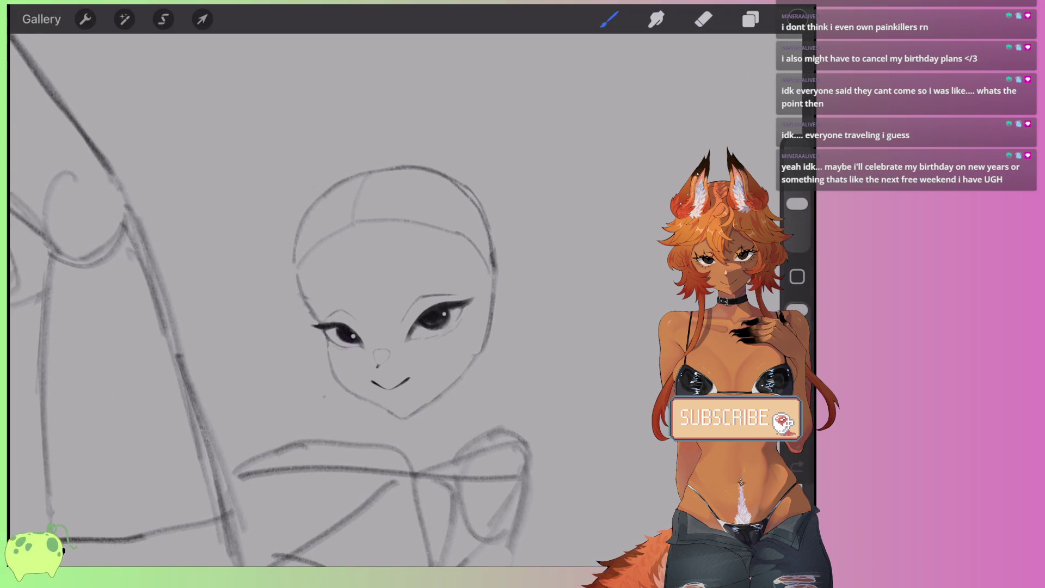
drag(360, 221, 488, 235)
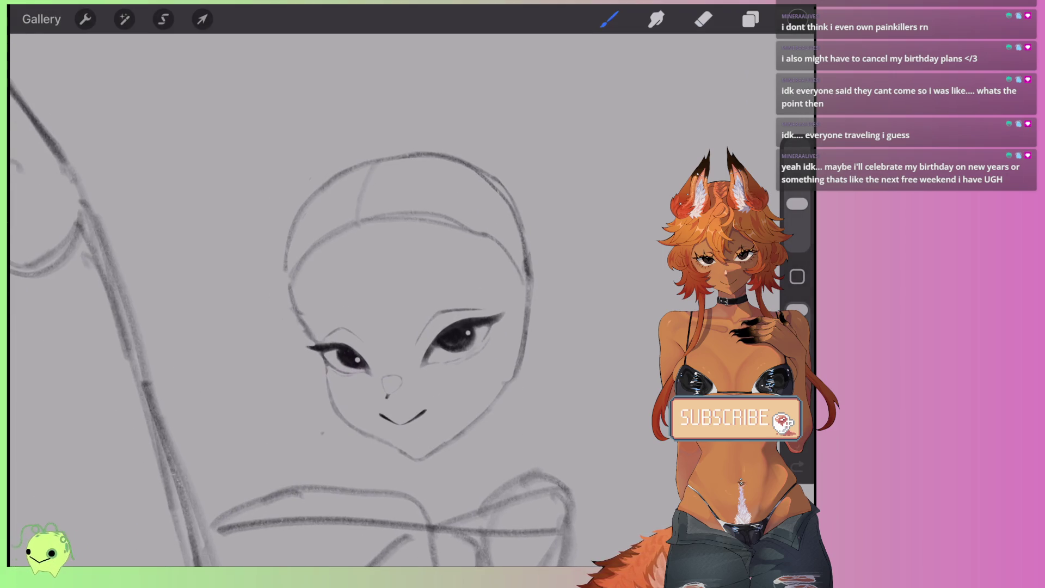
Step: Fill the right eye's iris in solid black
scroll(305, 299, down, 5)
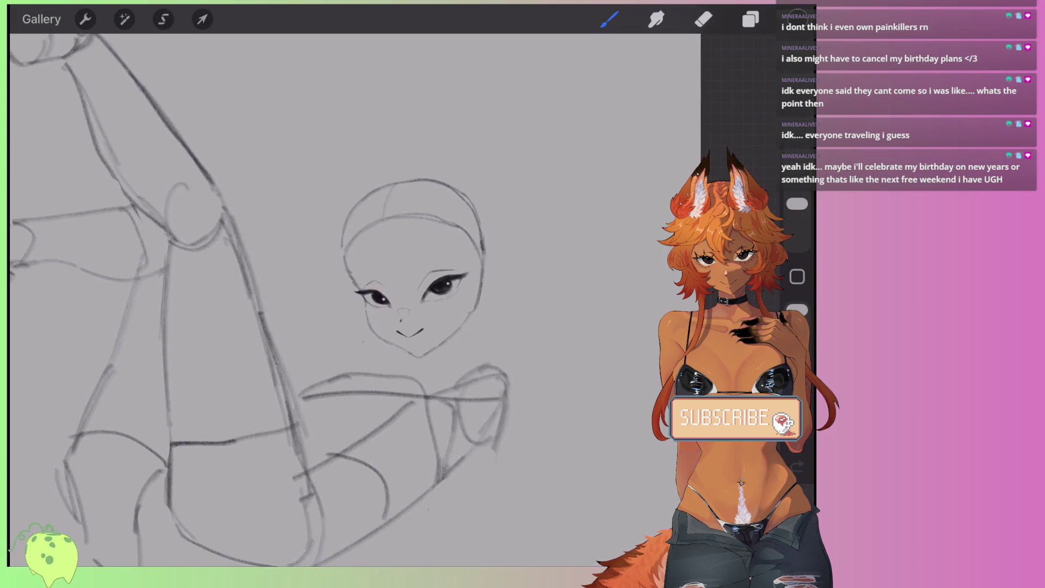
scroll(381, 256, up, 5)
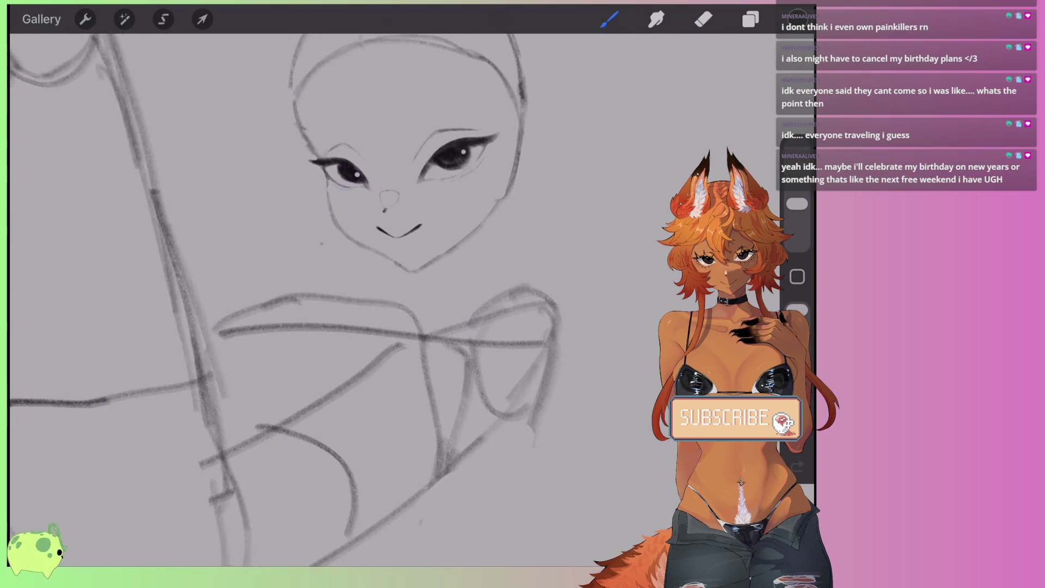
scroll(398, 218, up, 2)
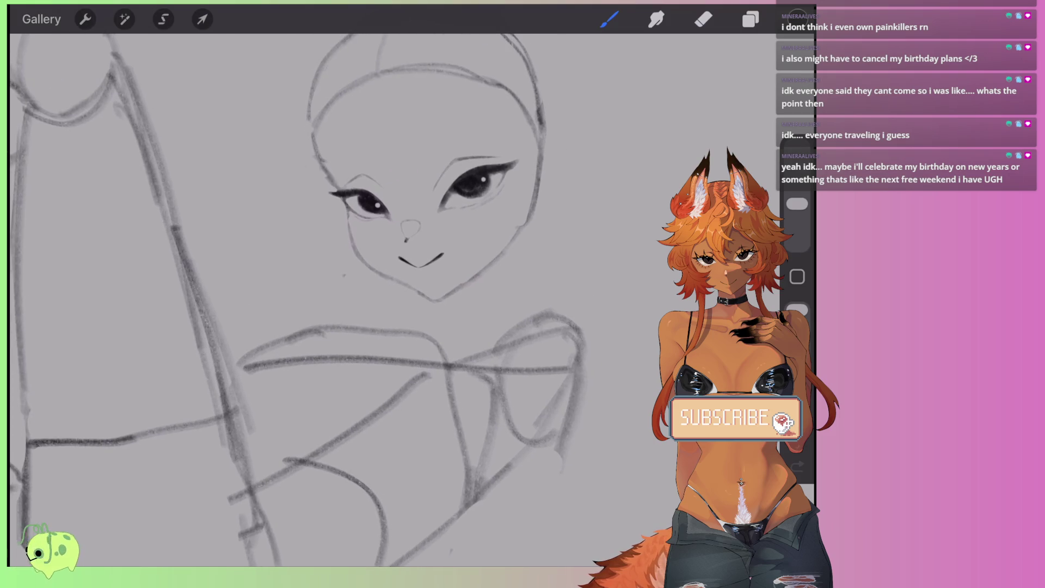
scroll(313, 299, down, 1)
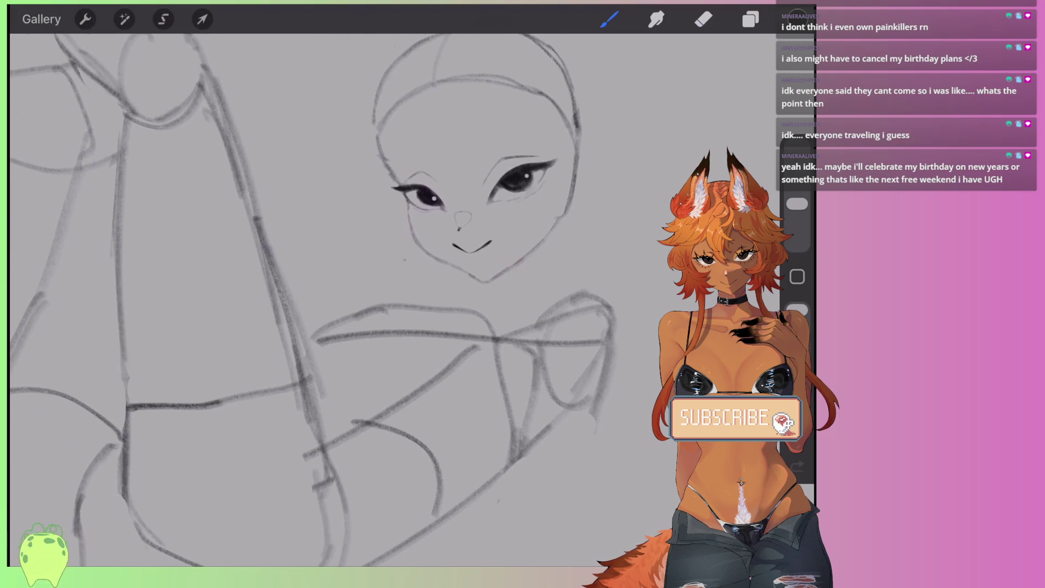
scroll(468, 229, up, 5)
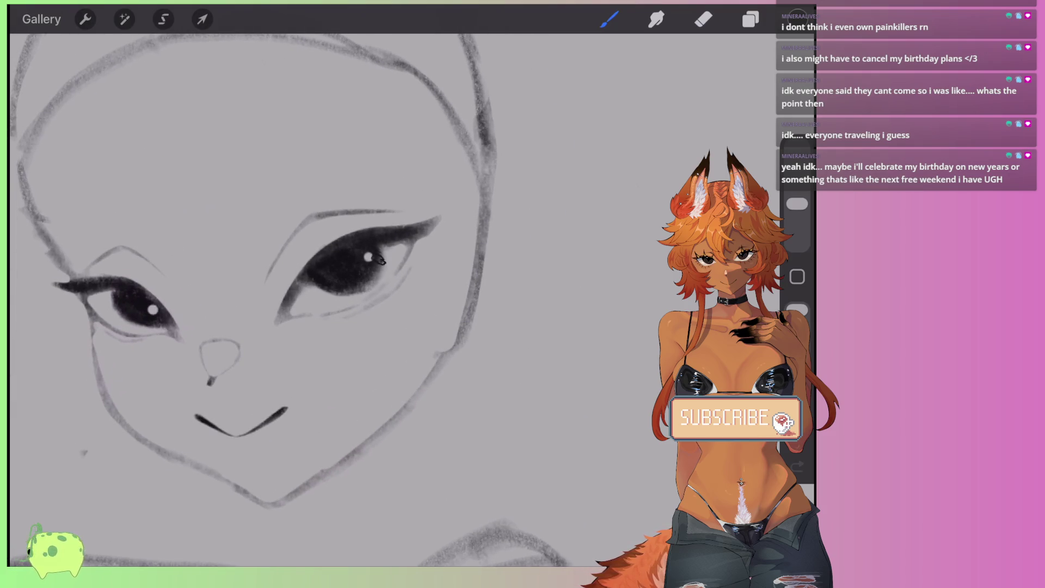
mouse_move(381, 260)
mouse_down()
mouse_move(348, 283)
mouse_move(337, 281)
mouse_move(337, 255)
mouse_up()
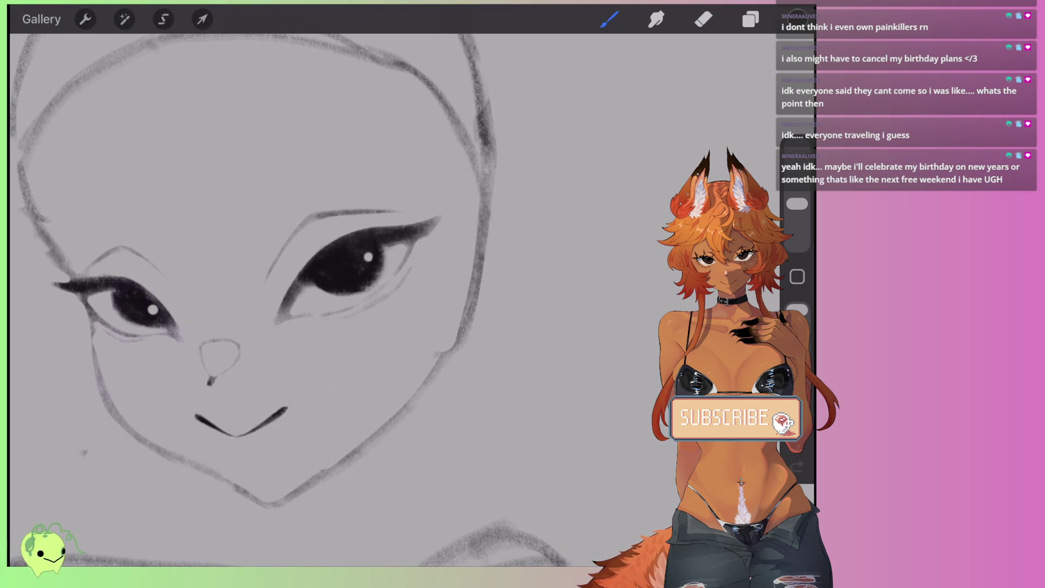
scroll(348, 299, down, 5)
scroll(348, 327, up, 5)
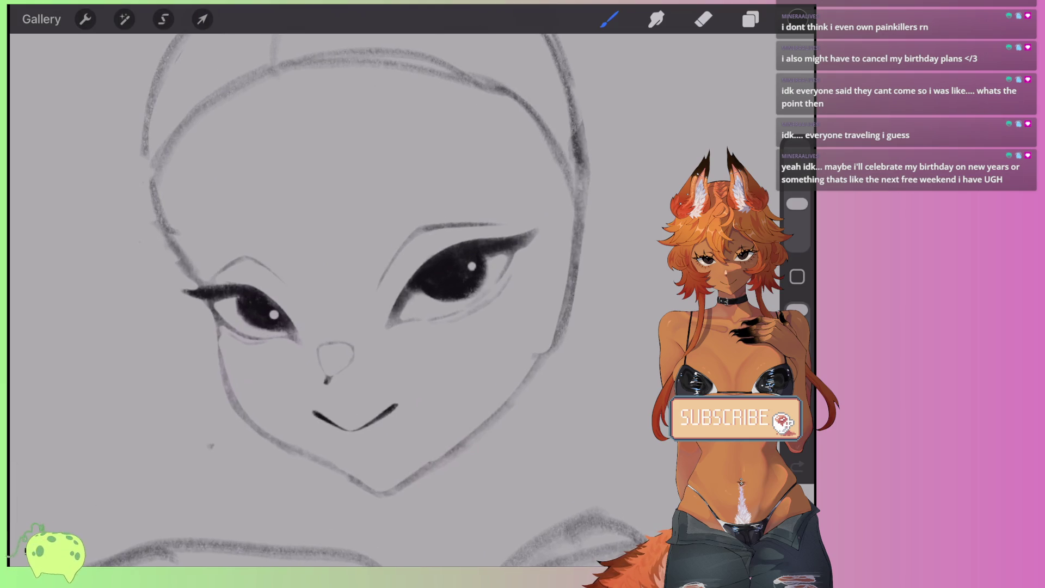
click(750, 19)
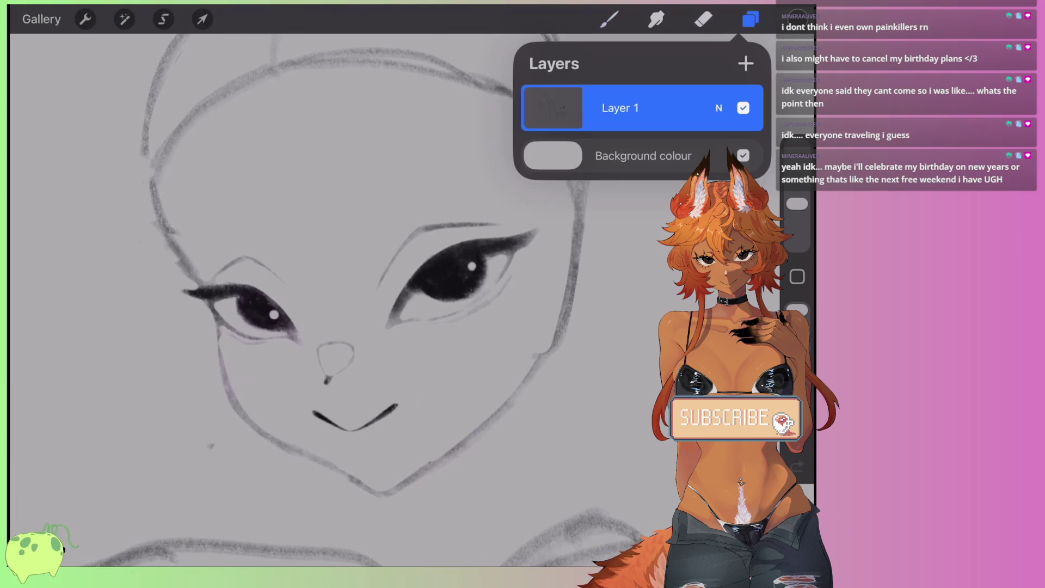
click(751, 19)
scroll(348, 299, down, 8)
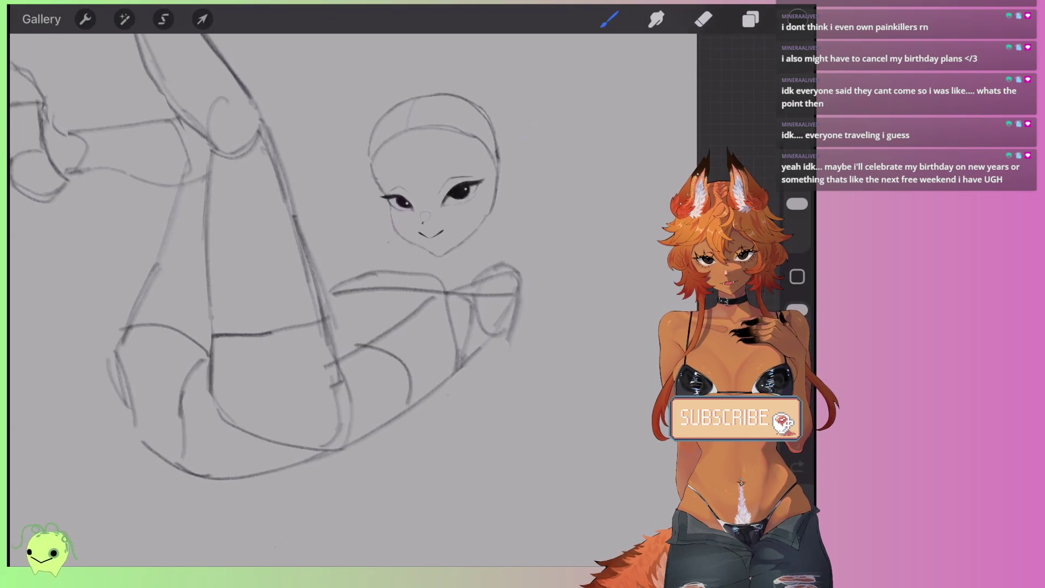
scroll(348, 300, up, 2)
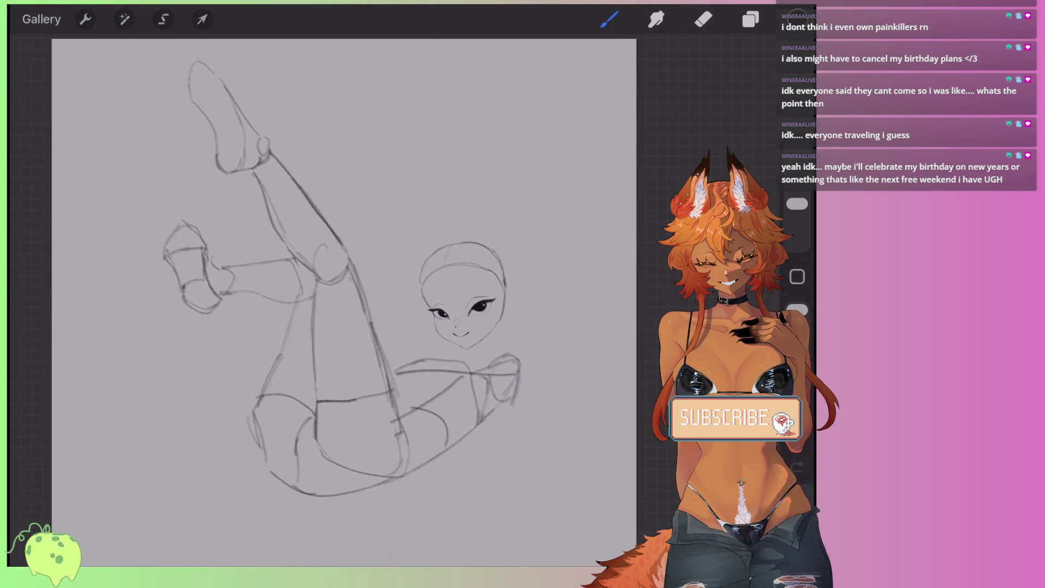
scroll(415, 337, up, 3)
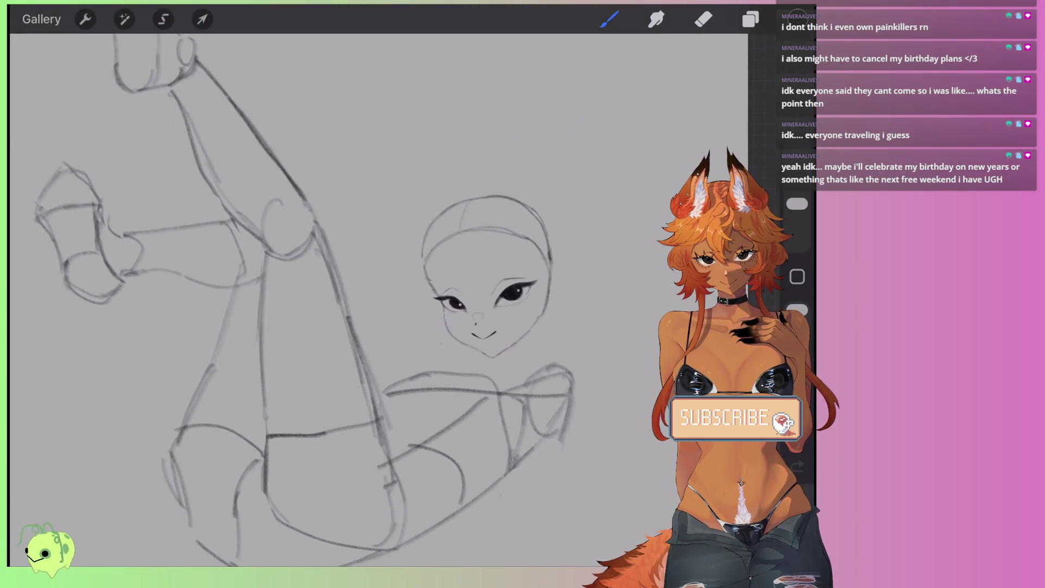
scroll(384, 219, down, 3)
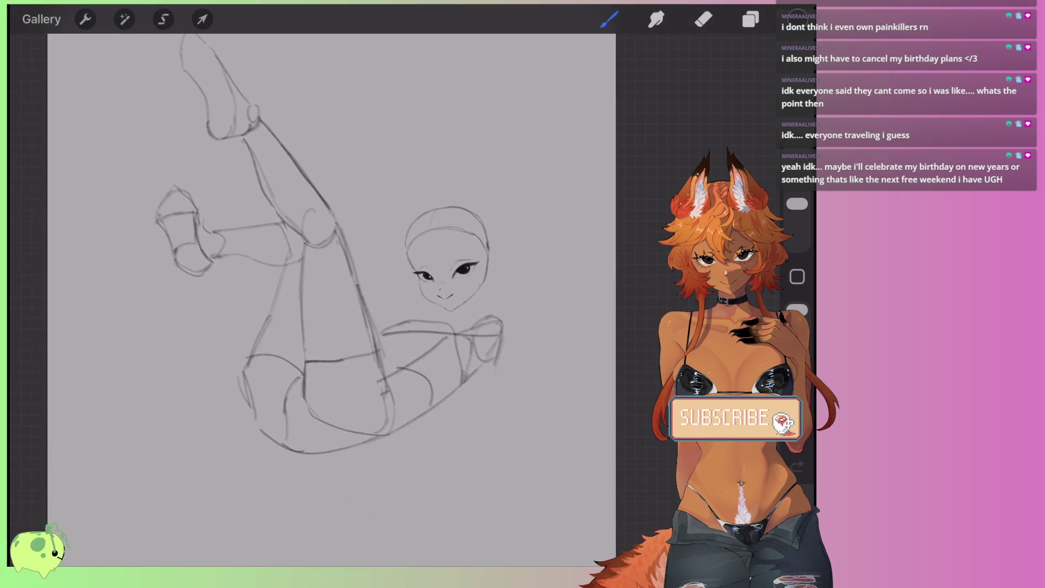
scroll(447, 261, up, 3)
scroll(392, 251, up, 2)
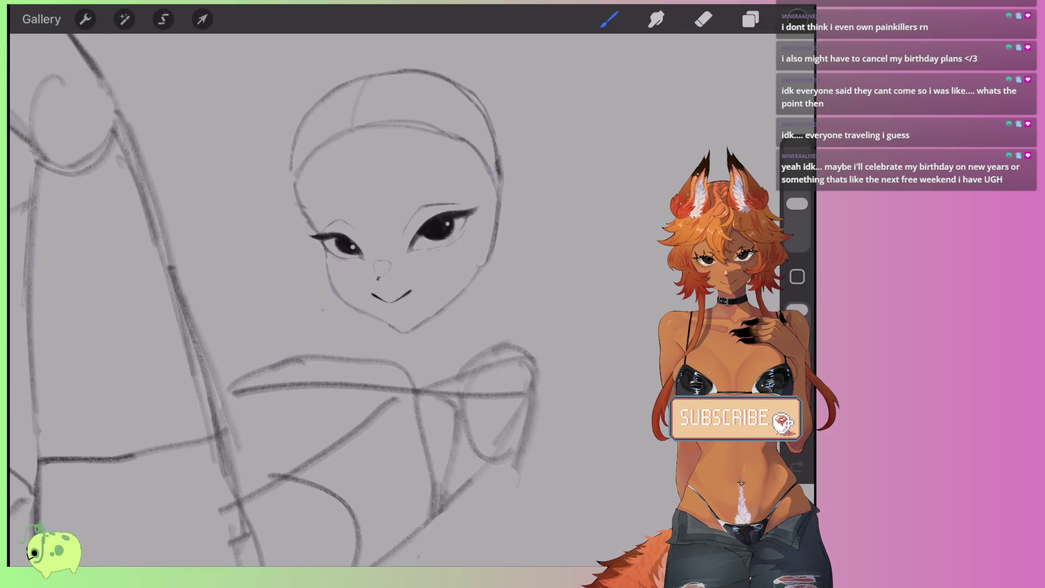
drag(797, 204, 797, 200)
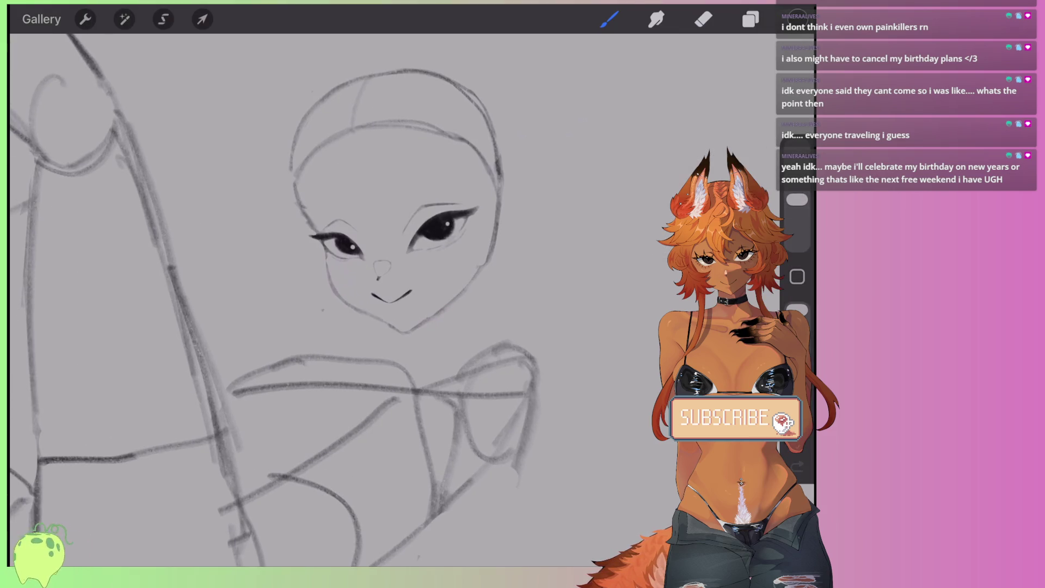
scroll(381, 245, down, 1)
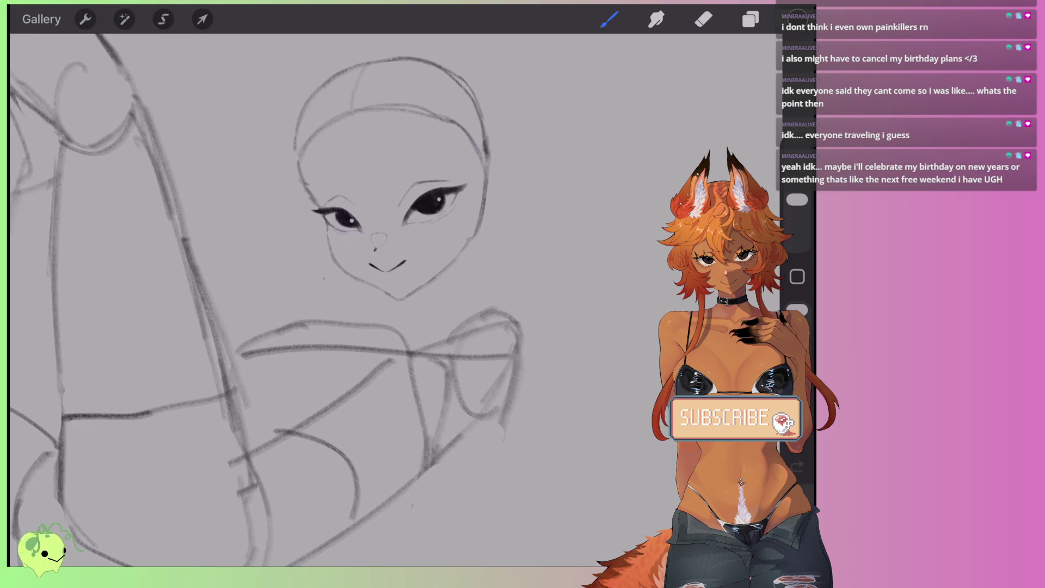
scroll(392, 245, up, 1)
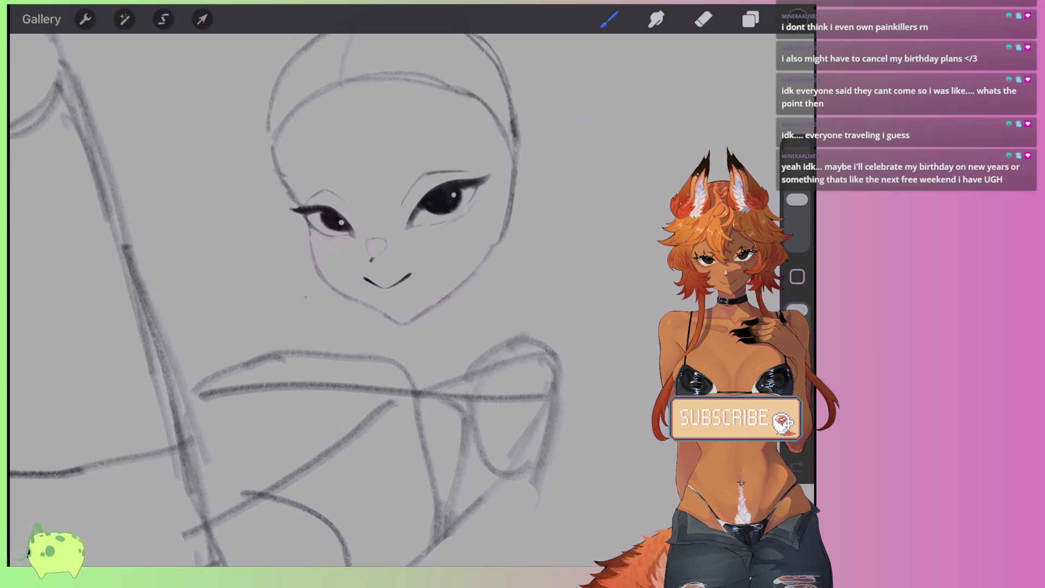
scroll(381, 245, down, 2)
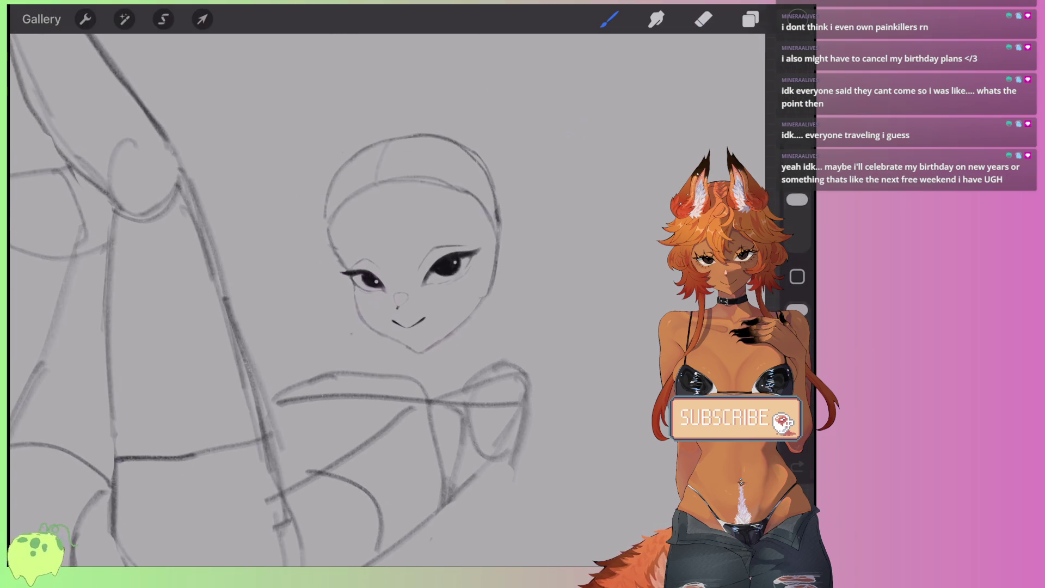
key(s)
mouse_move(464, 343)
mouse_down()
mouse_move(308, 152)
mouse_move(558, 229)
mouse_move(481, 339)
mouse_up()
Step: Move the selected head slightly left and down
click(202, 19)
drag(414, 229, 387, 245)
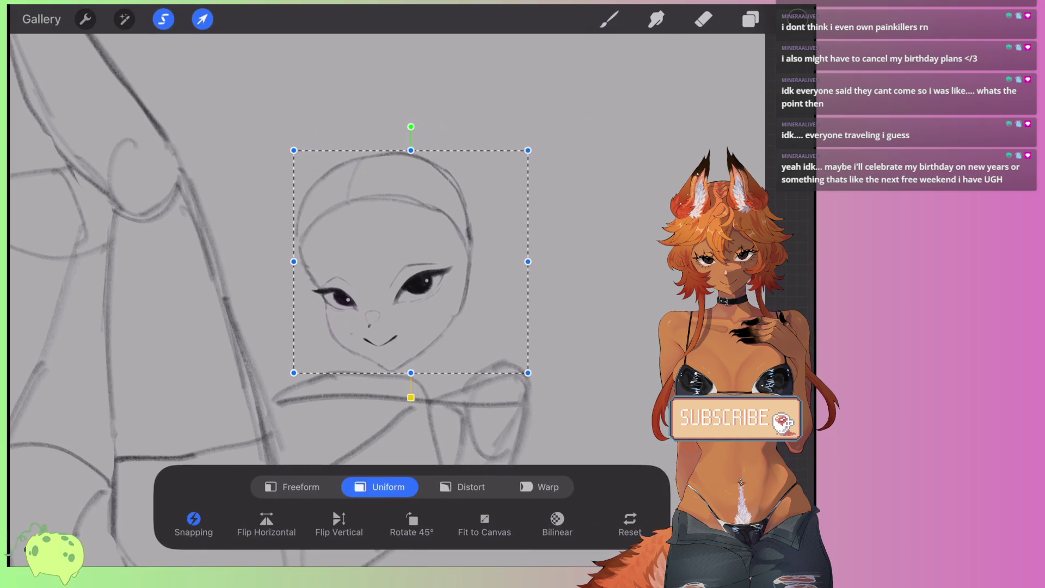
click(609, 19)
Step: Sketch the jaw line and the right side of the neck, then undo a stray chin mark
scroll(305, 300, up, 2)
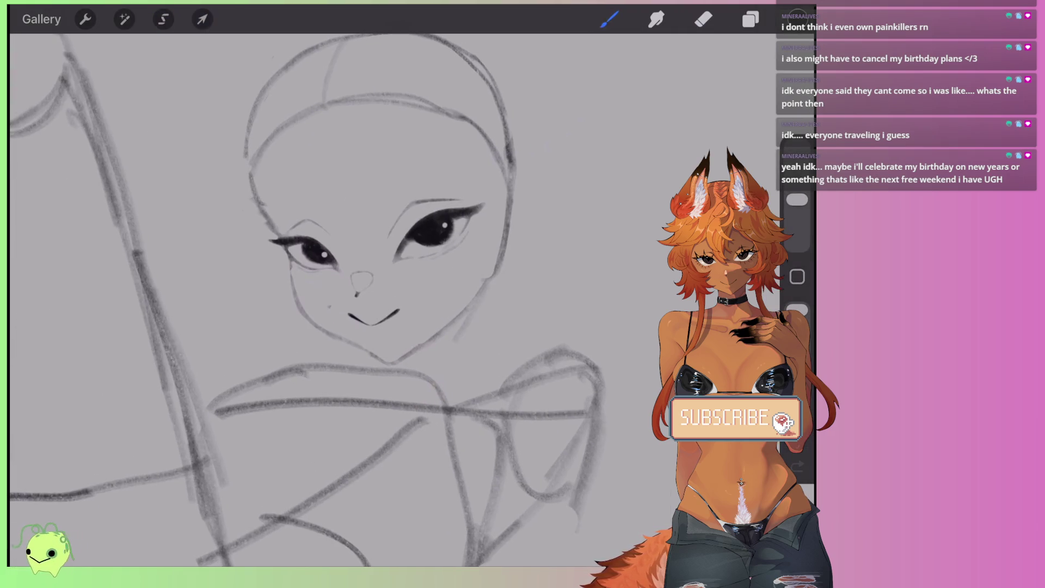
mouse_move(488, 283)
mouse_down()
mouse_move(465, 343)
mouse_move(480, 368)
mouse_up()
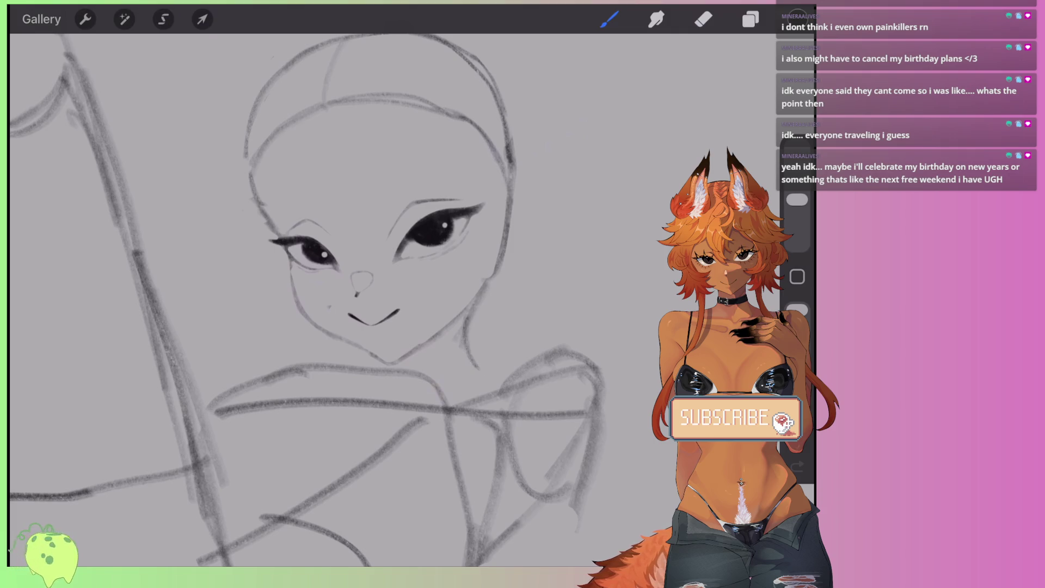
mouse_move(473, 307)
mouse_down()
mouse_move(466, 359)
mouse_move(525, 370)
mouse_up()
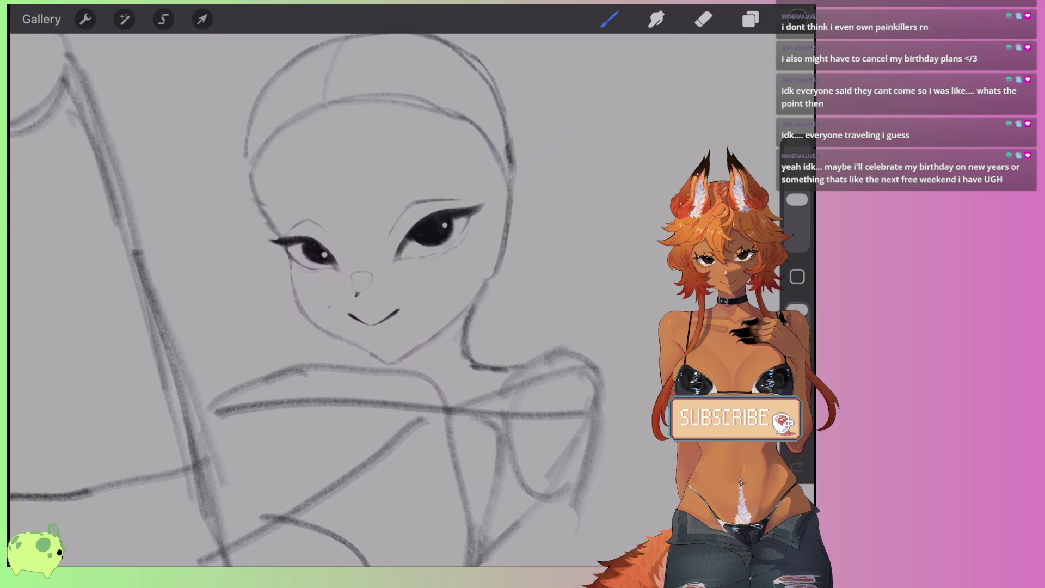
drag(472, 319, 447, 369)
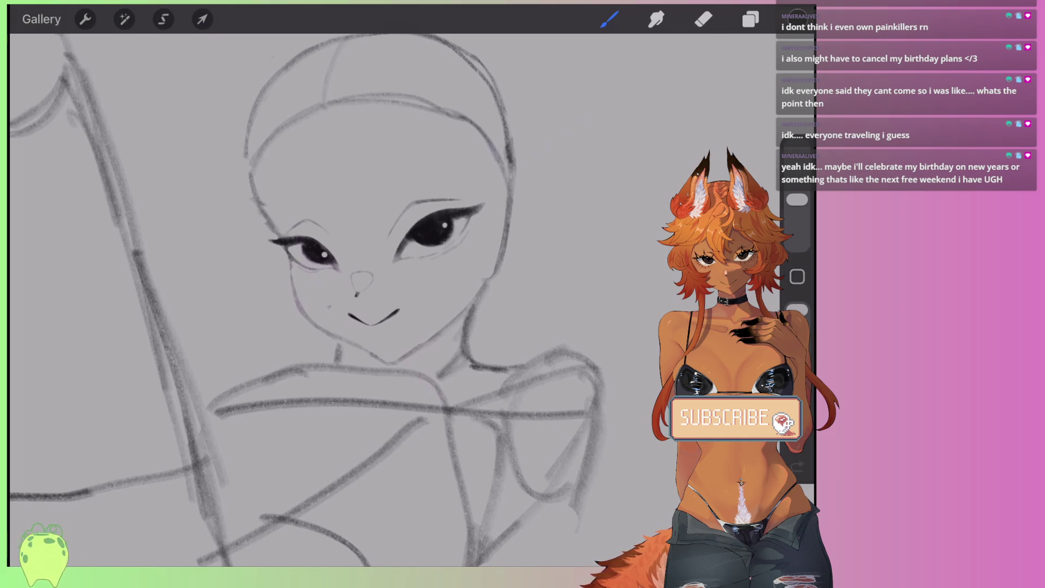
key(ctrl+z)
drag(360, 348, 356, 364)
Step: Add a stroke along the neck, then erase rough parts of the shoulder stroke and right neck line
drag(444, 371, 447, 374)
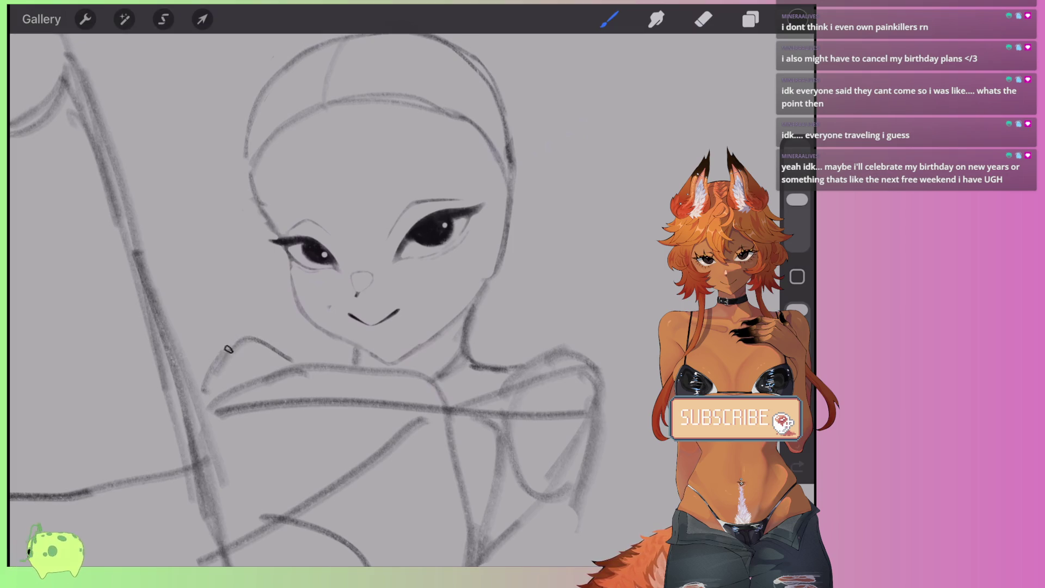
scroll(453, 223, down, 5)
scroll(305, 245, down, 2)
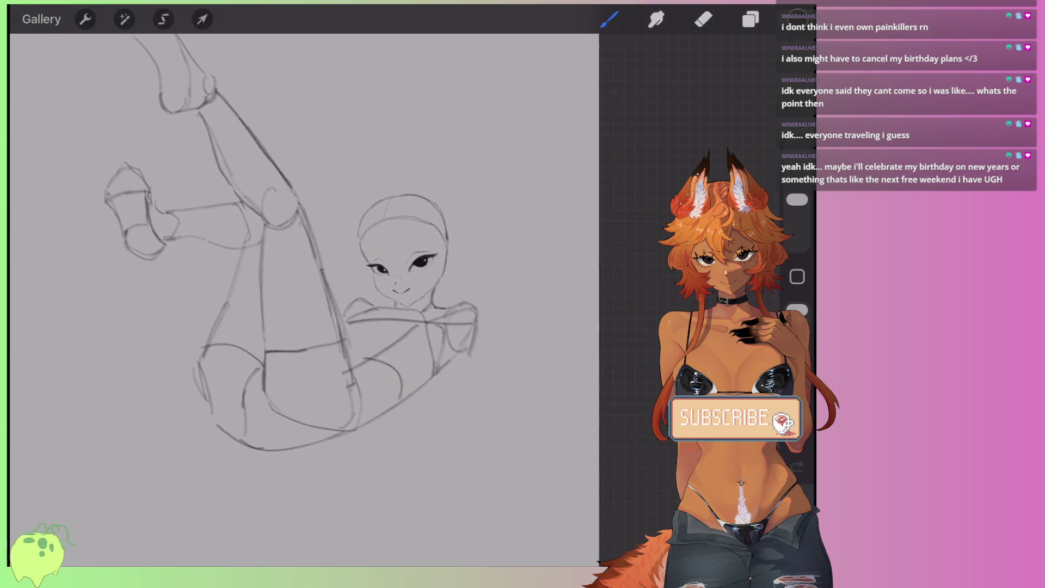
scroll(431, 291, up, 5)
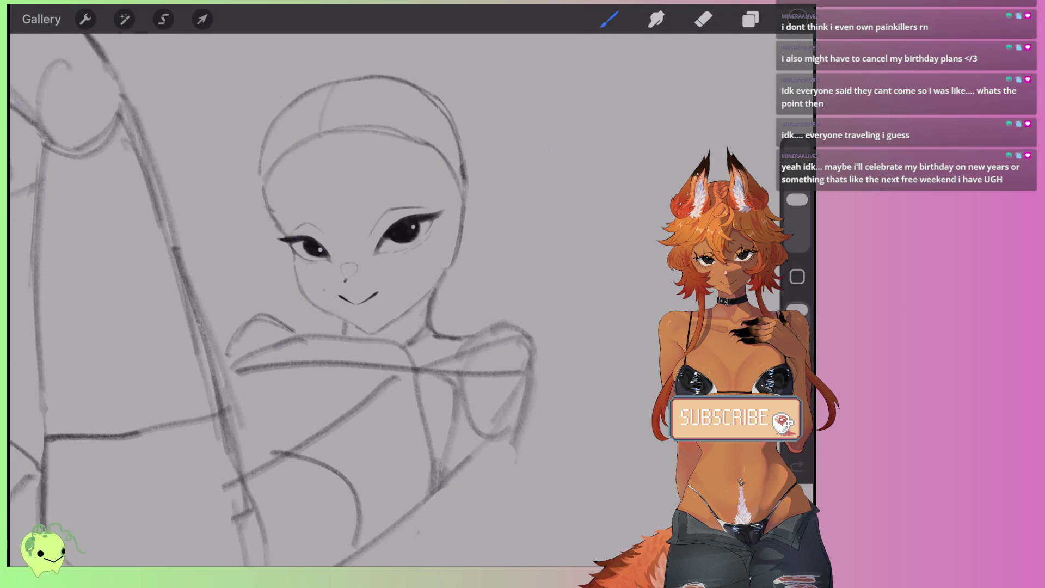
key(e)
mouse_move(441, 318)
mouse_down()
mouse_move(433, 333)
mouse_move(475, 329)
mouse_up()
drag(442, 283, 429, 327)
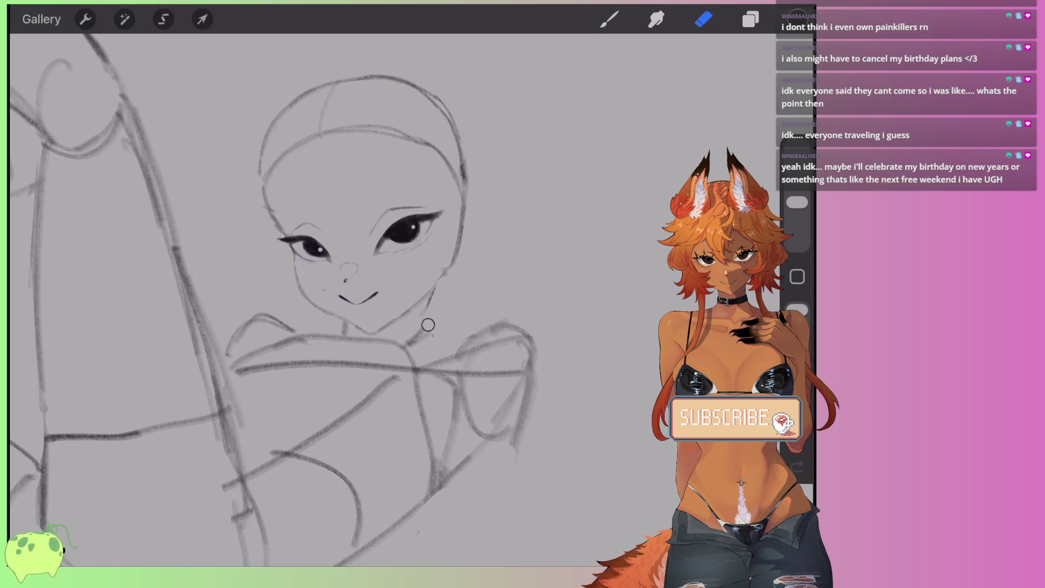
Step: Redraw the right neck line, extend it upward, and lighten a small patch of it
key(b)
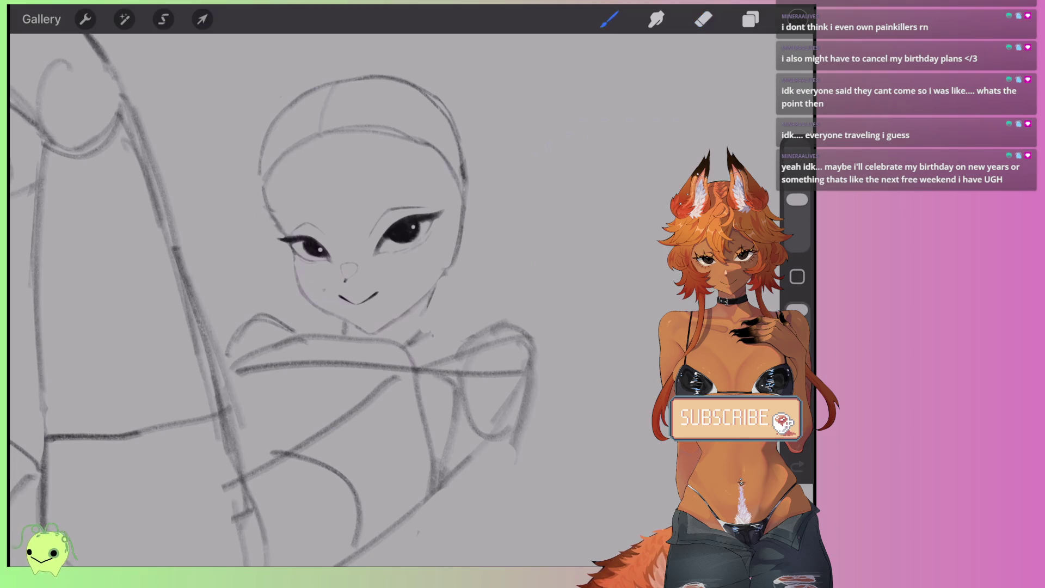
mouse_move(443, 286)
mouse_down()
mouse_move(412, 339)
mouse_move(441, 303)
mouse_move(419, 304)
mouse_up()
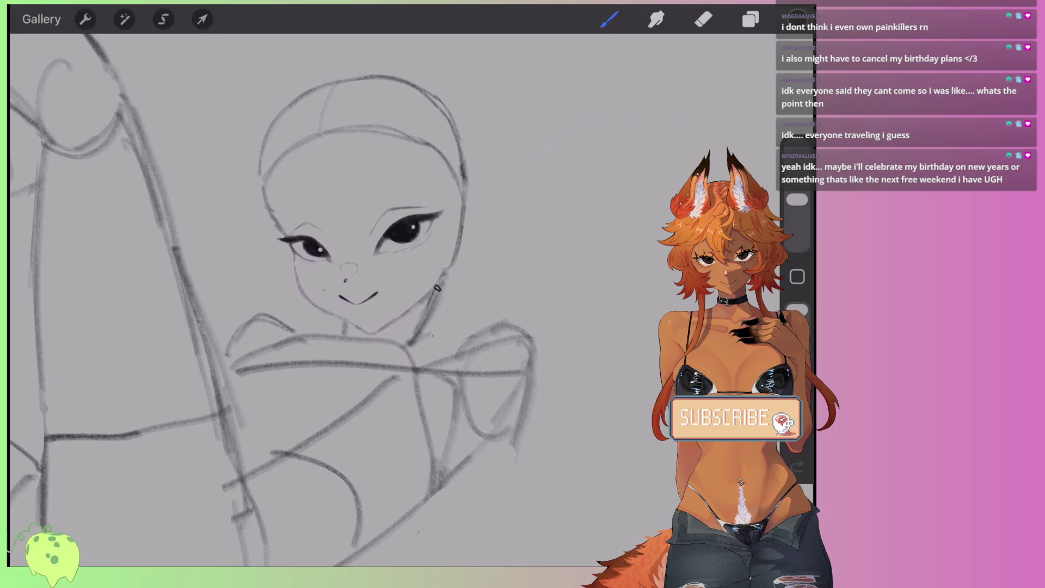
mouse_move(456, 248)
mouse_down()
mouse_move(434, 293)
mouse_move(417, 301)
mouse_move(442, 265)
mouse_up()
key(e)
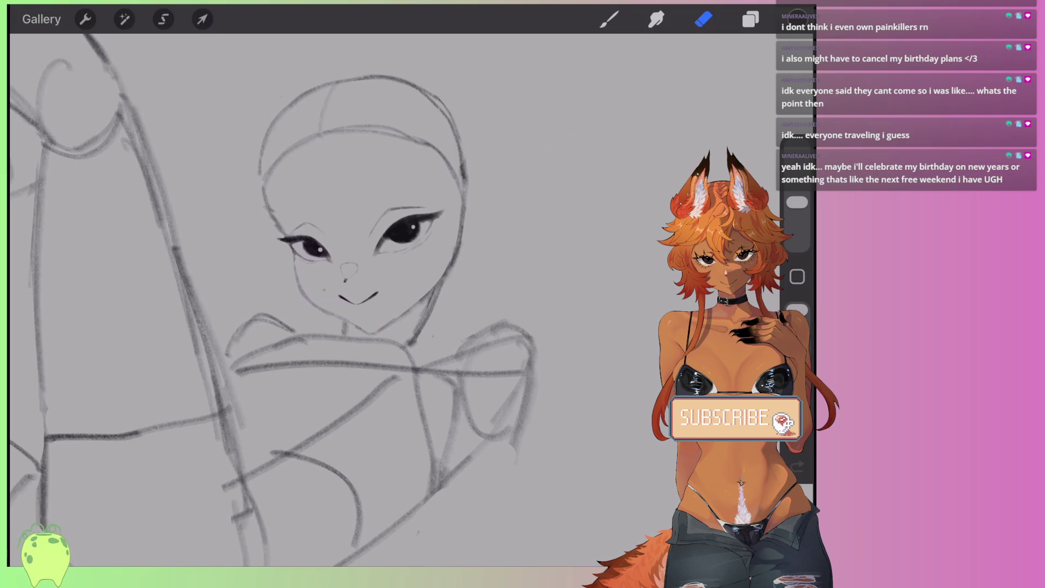
scroll(327, 245, up, 3)
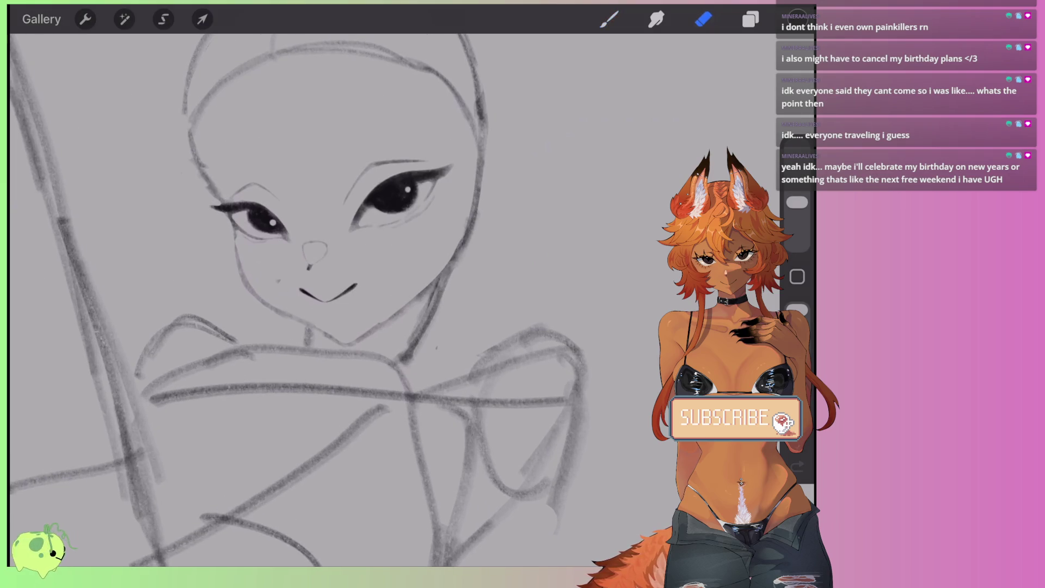
drag(416, 310, 418, 335)
key(b)
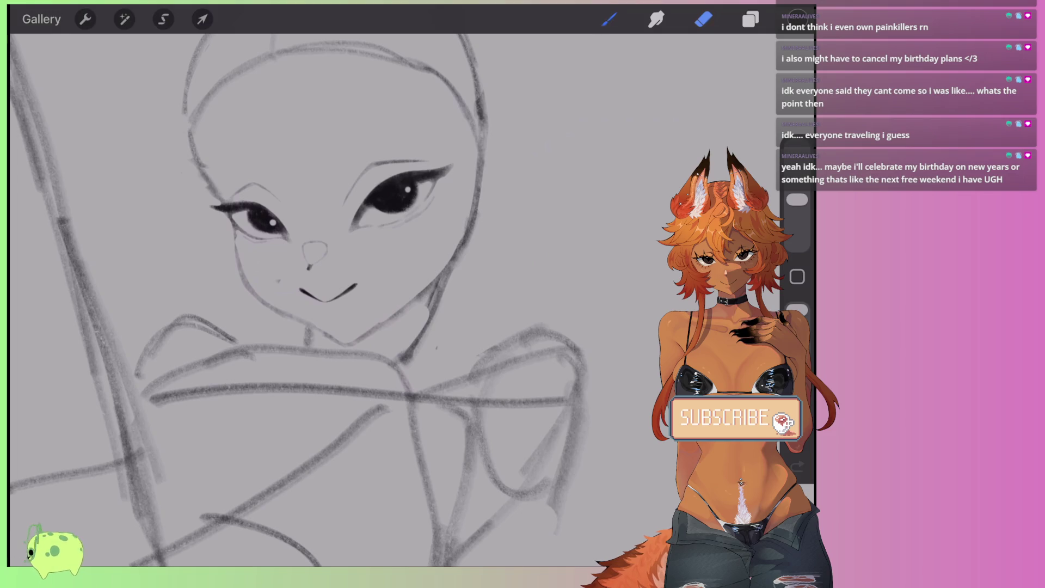
scroll(305, 300, down, 3)
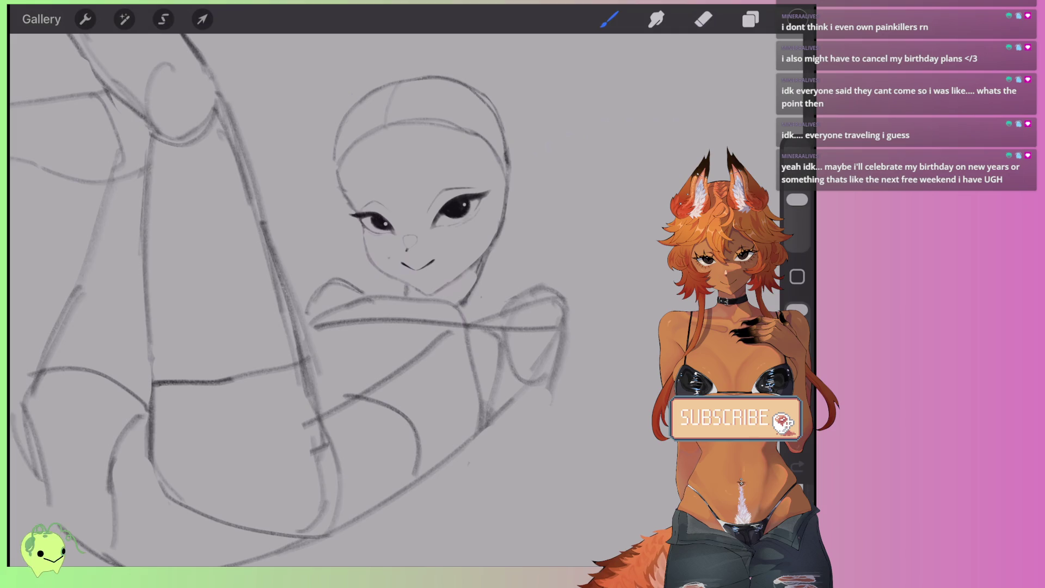
Step: Sketch crossed forearms below the chin, with the lower arm curving up leftward
mouse_move(381, 345)
mouse_down()
mouse_move(462, 358)
mouse_move(384, 351)
mouse_move(378, 314)
mouse_move(409, 302)
mouse_move(477, 317)
mouse_move(485, 345)
mouse_move(464, 363)
mouse_up()
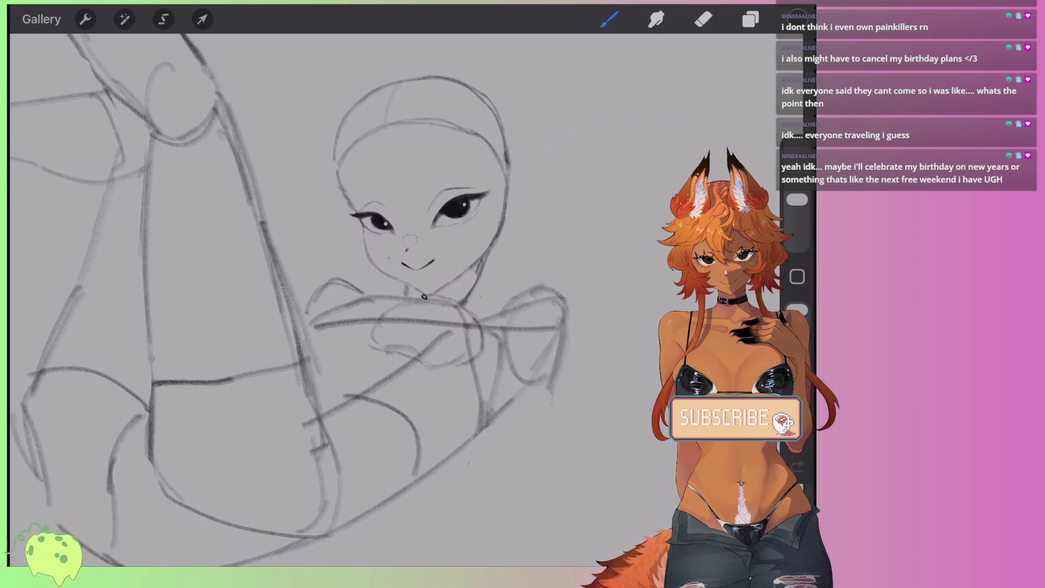
mouse_move(407, 301)
mouse_down()
mouse_move(373, 325)
mouse_move(369, 344)
mouse_move(422, 368)
mouse_up()
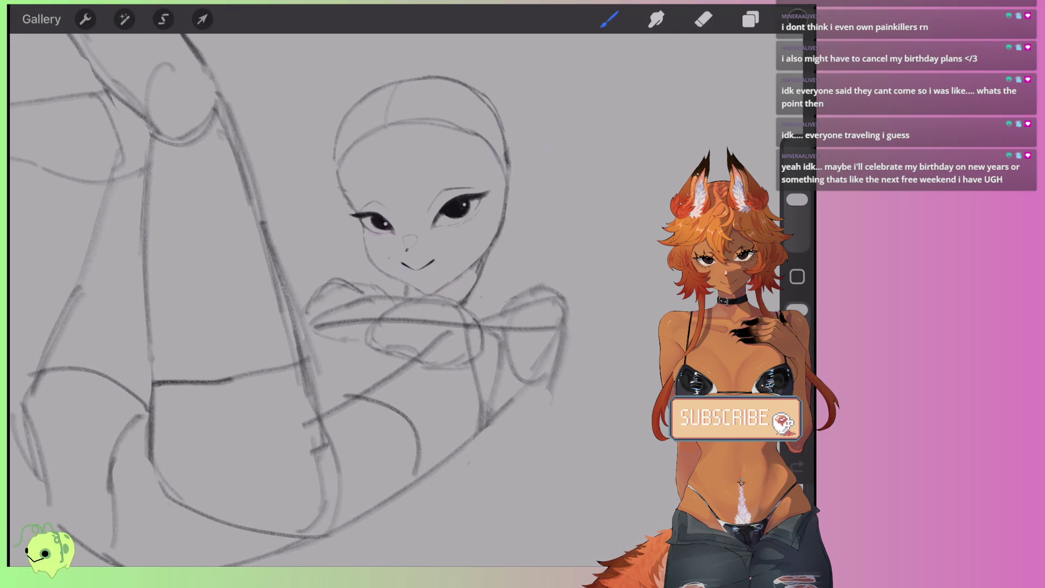
mouse_move(360, 349)
mouse_down()
mouse_move(320, 342)
mouse_move(302, 308)
mouse_up()
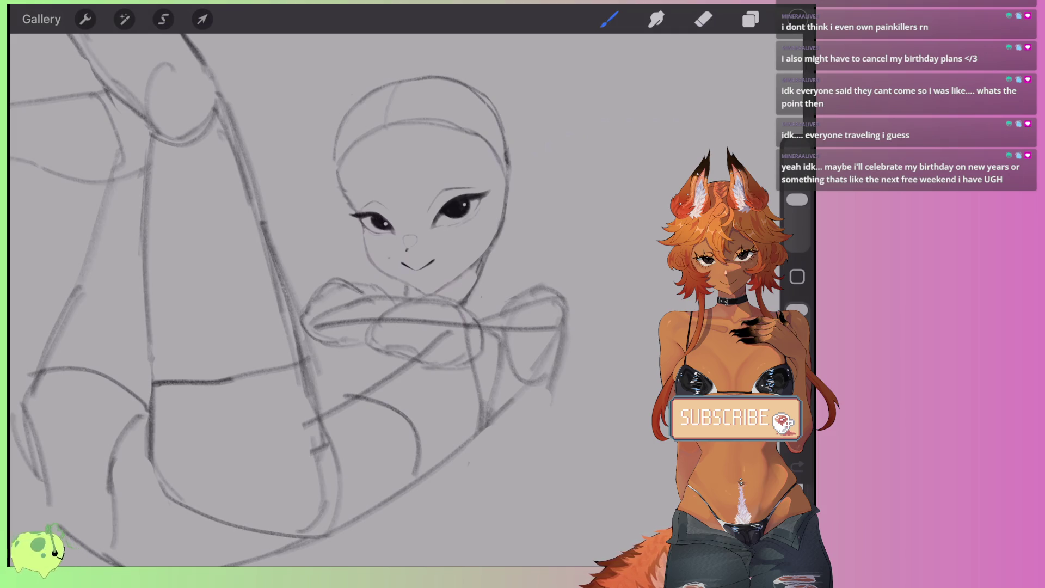
Step: Undo most of the new arm strokes beneath the chin
click(163, 19)
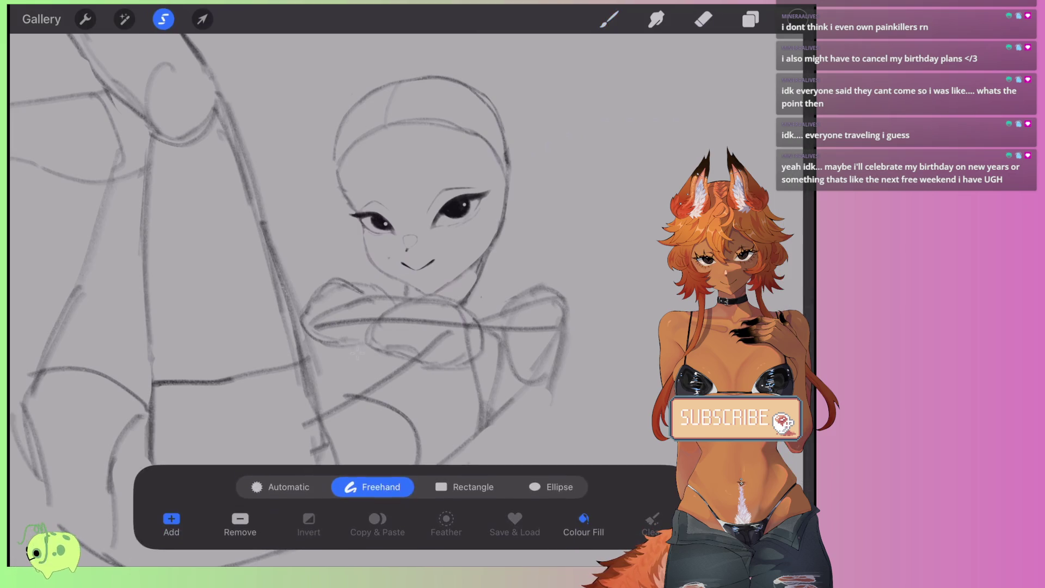
key(ctrl+z)
key(ctrl+z)
key(ctrl+z)
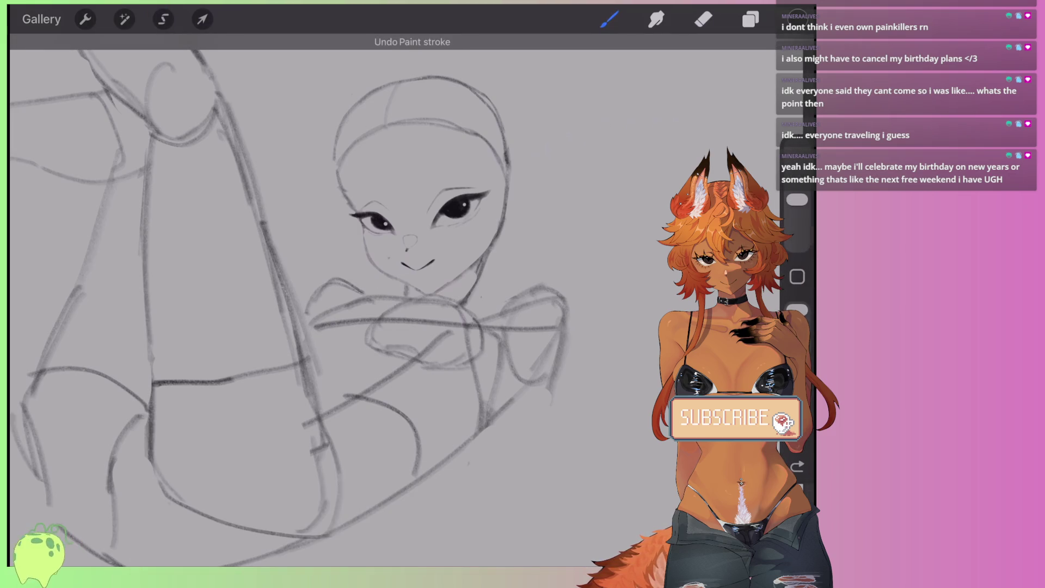
key(ctrl+z)
key(ctrl+z)
key(ctrl+z)
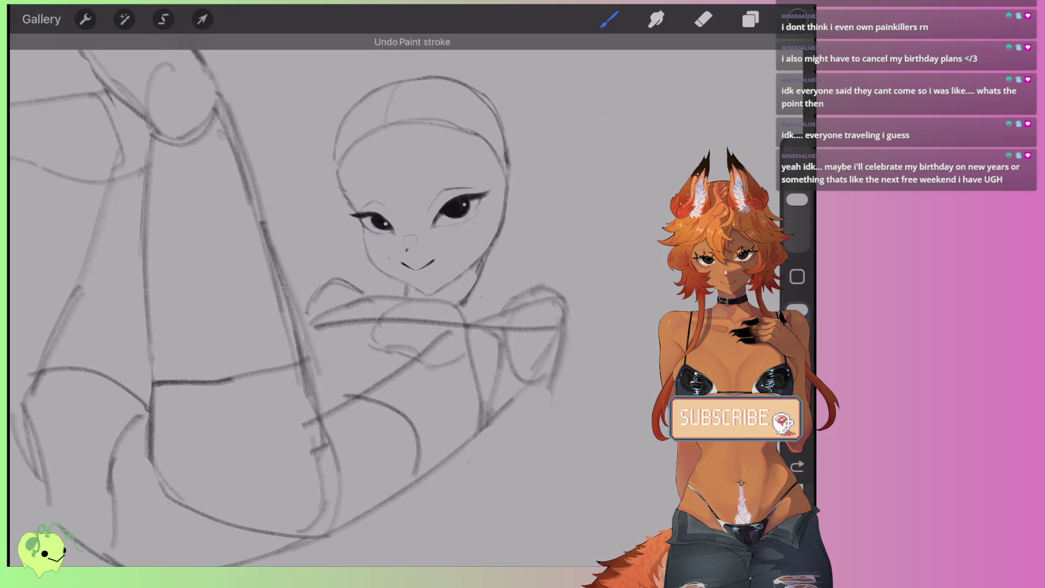
key(ctrl+z)
key(ctrl+z)
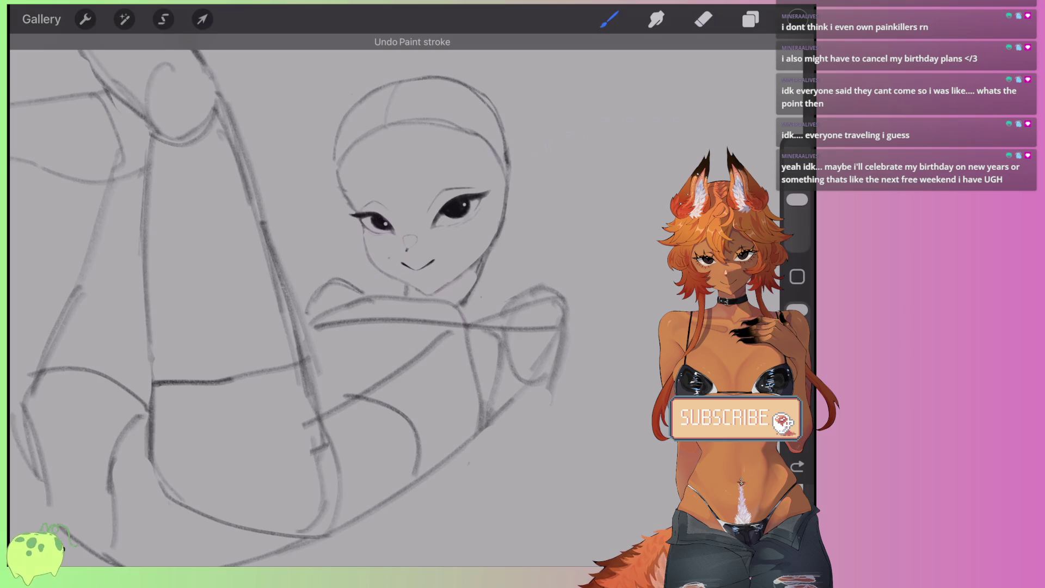
Step: Darken the neck, right shoulder and right arm lines with repeated pencil strokes
scroll(372, 327, down, 5)
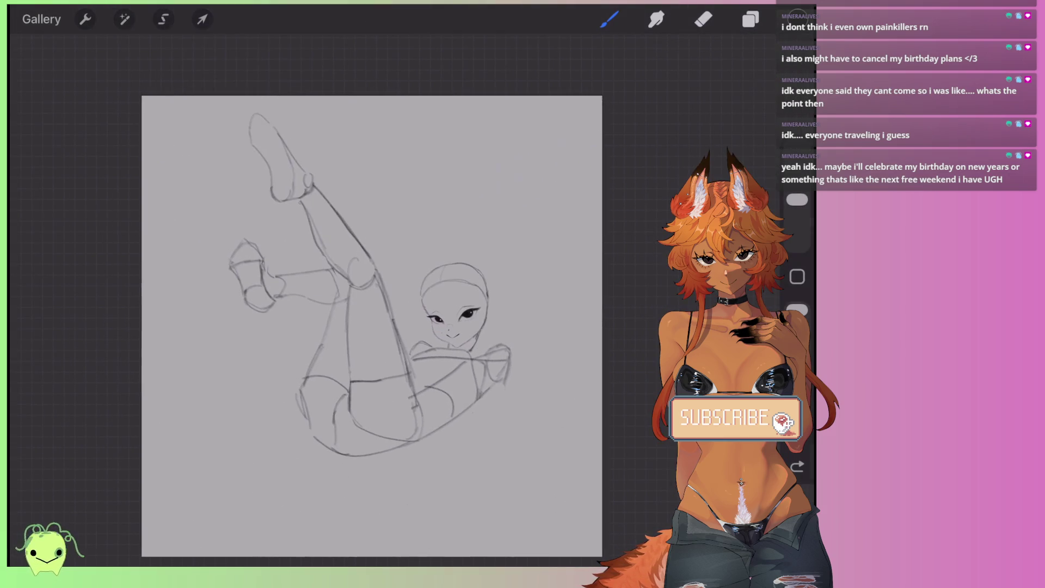
scroll(512, 356, up, 5)
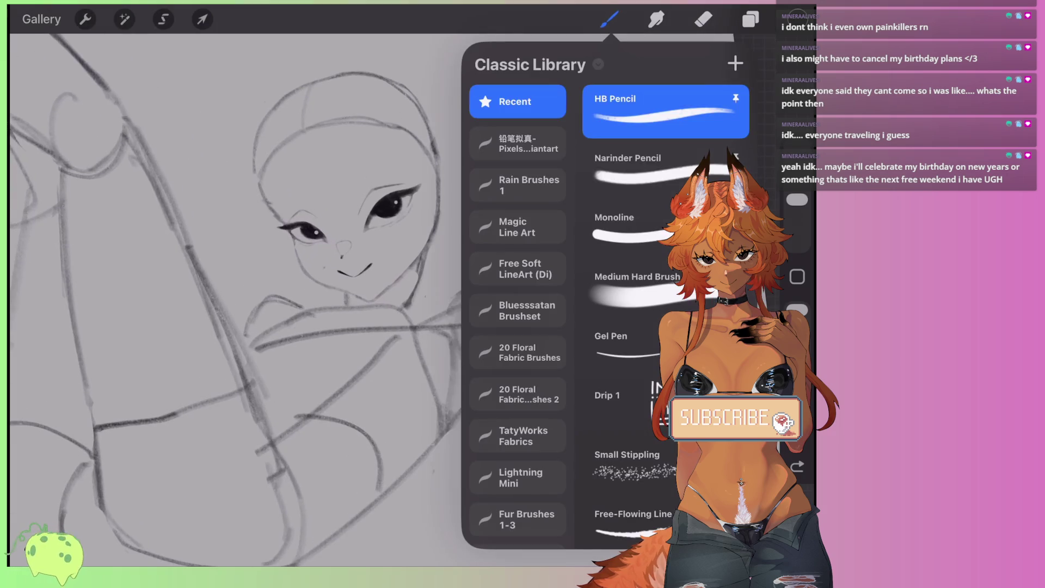
scroll(327, 299, up, 1)
drag(405, 272, 435, 302)
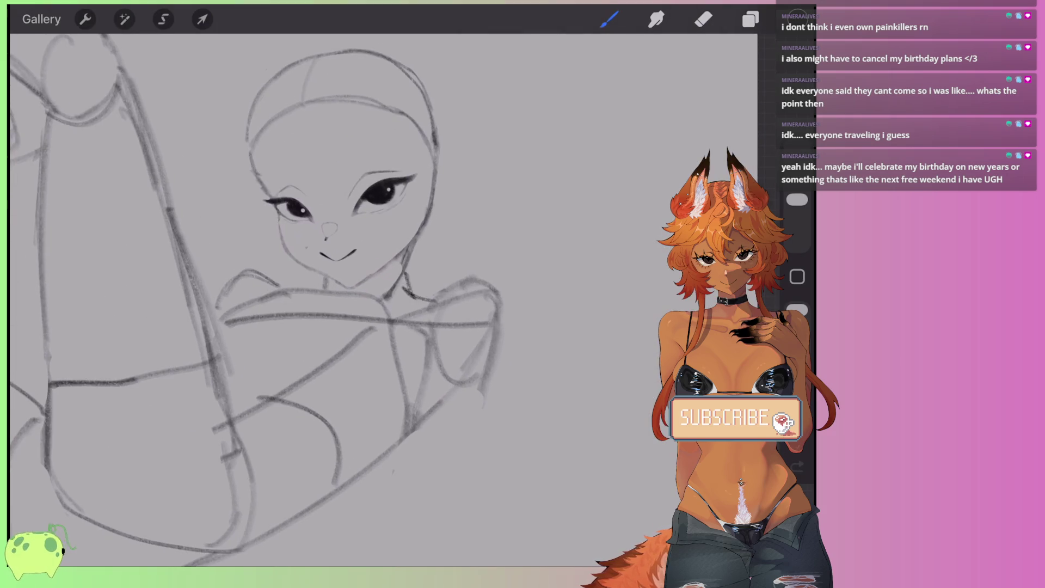
scroll(326, 299, up, 1)
scroll(327, 300, up, 2)
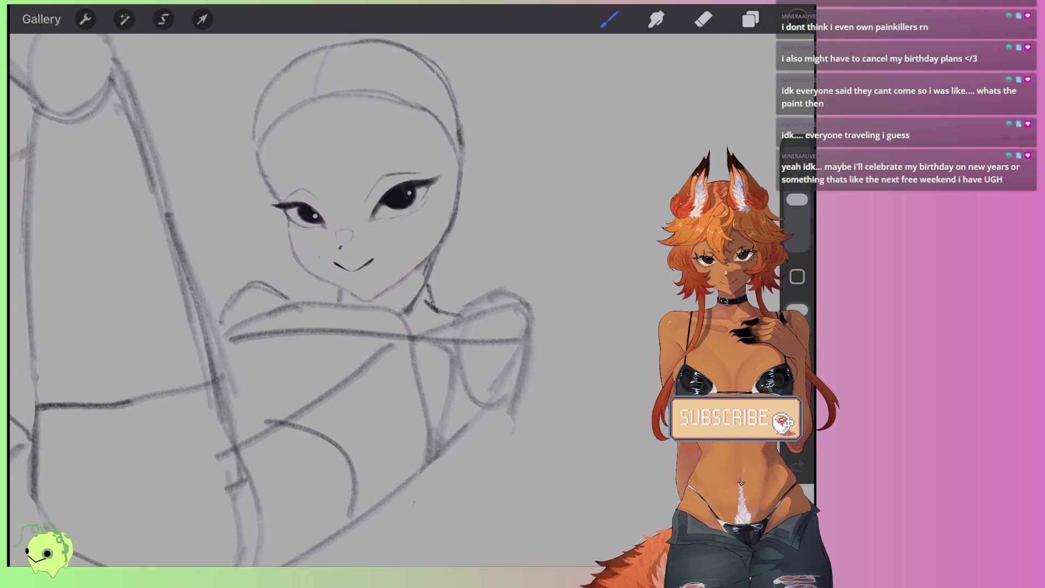
mouse_move(452, 311)
mouse_down()
mouse_move(494, 293)
mouse_move(444, 354)
mouse_move(492, 289)
mouse_move(514, 291)
mouse_up()
drag(506, 291, 532, 354)
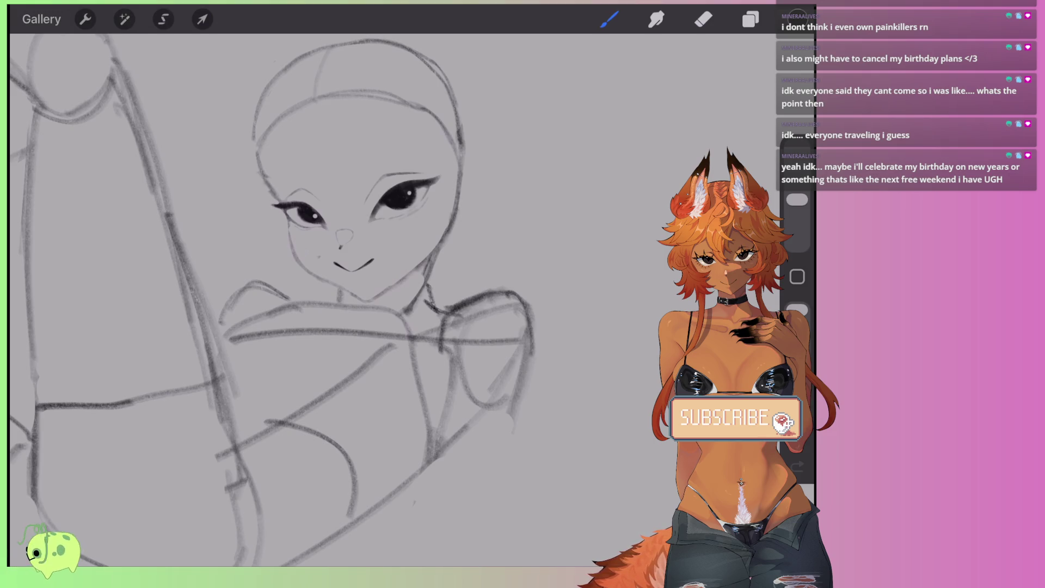
drag(531, 315, 520, 402)
drag(451, 349, 439, 438)
drag(449, 363, 435, 465)
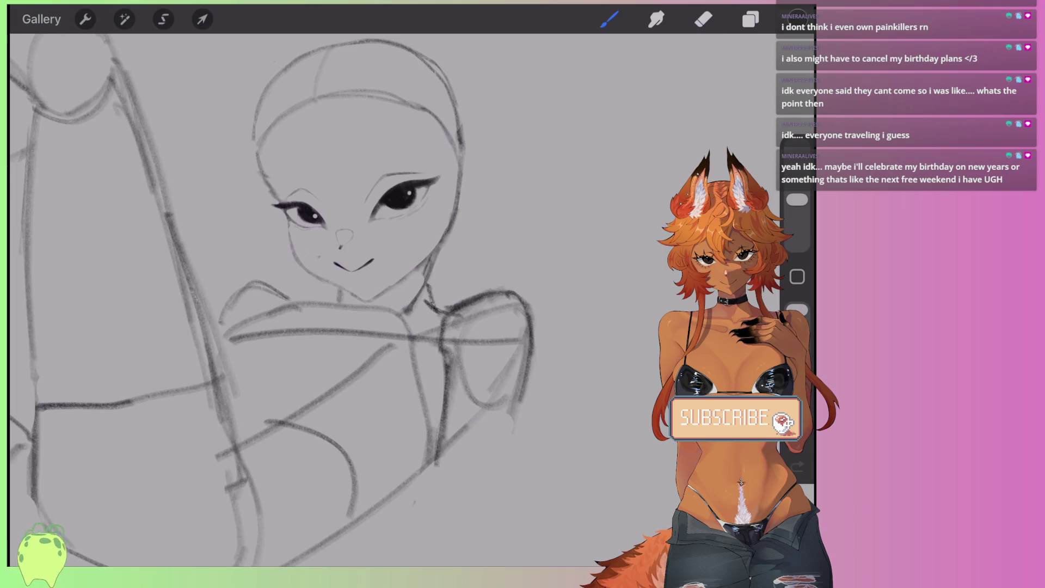
drag(528, 355, 519, 449)
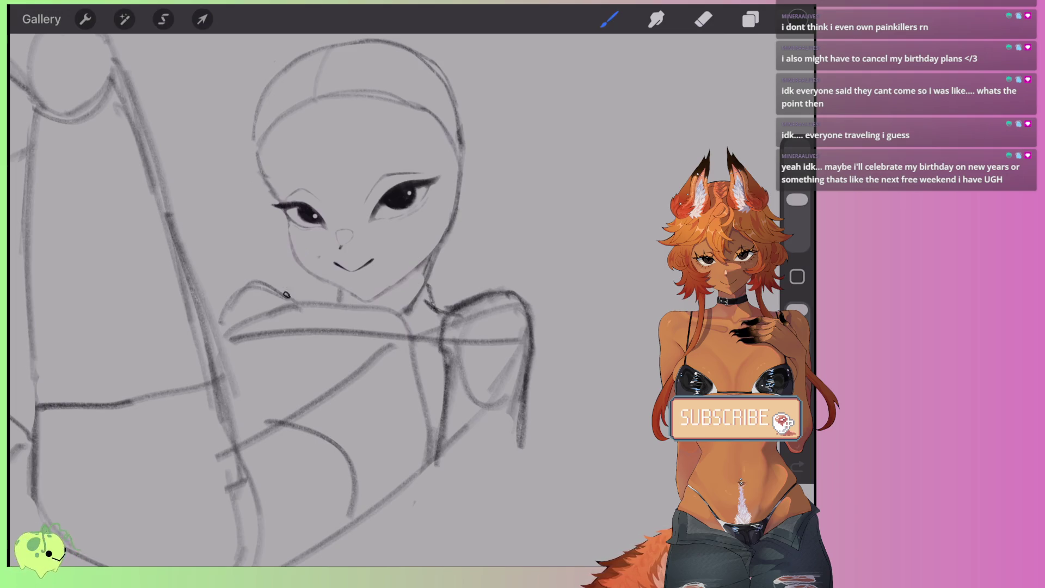
Step: Darken the left hand contour and the arm line, adding small strokes near the right arm
drag(287, 294, 224, 314)
scroll(272, 299, down, 3)
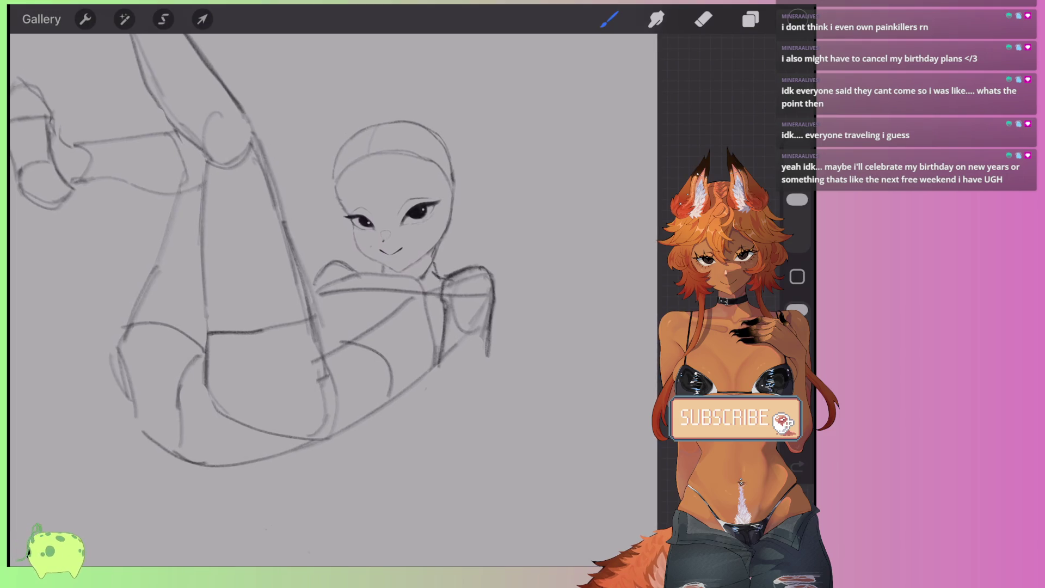
drag(392, 287, 394, 376)
mouse_move(392, 340)
mouse_down()
mouse_move(427, 384)
mouse_move(443, 387)
mouse_up()
scroll(305, 273, down, 5)
scroll(332, 305, down, 2)
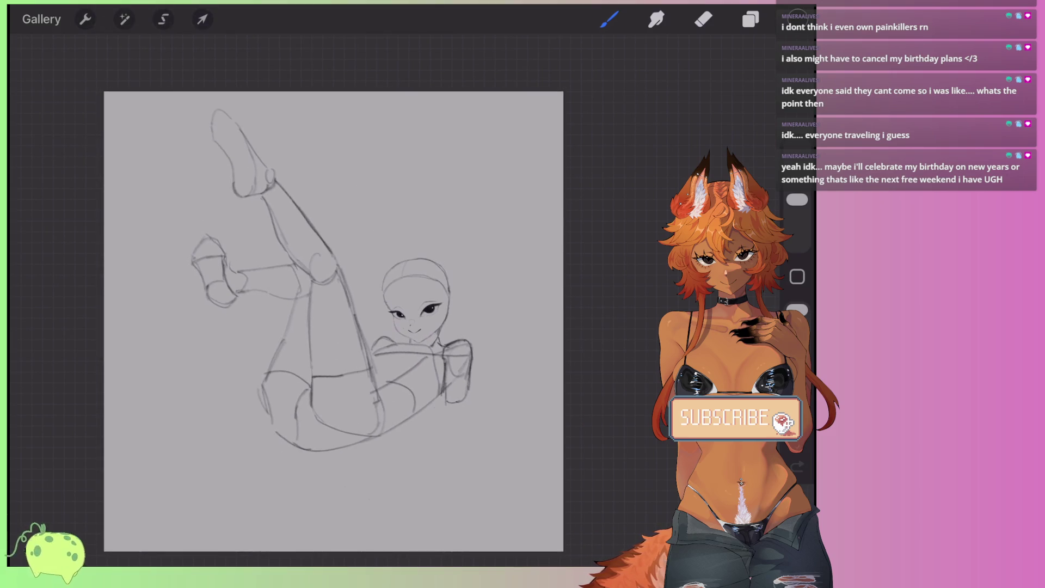
scroll(333, 294, up, 3)
Step: Draw a contour below the hips and two lines along the right leg
drag(395, 423, 490, 395)
drag(530, 305, 509, 407)
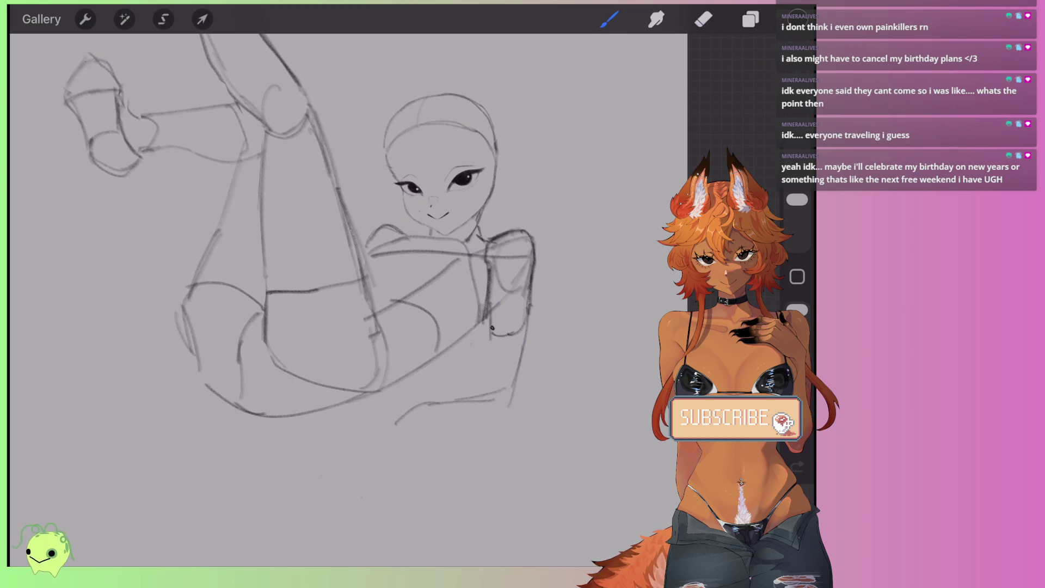
drag(492, 336, 484, 390)
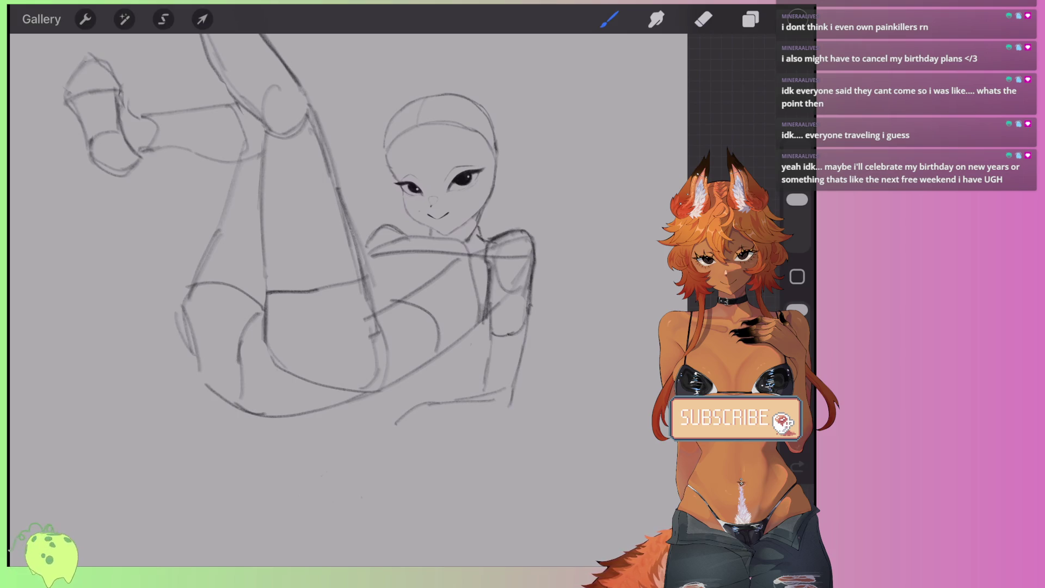
drag(425, 427, 426, 427)
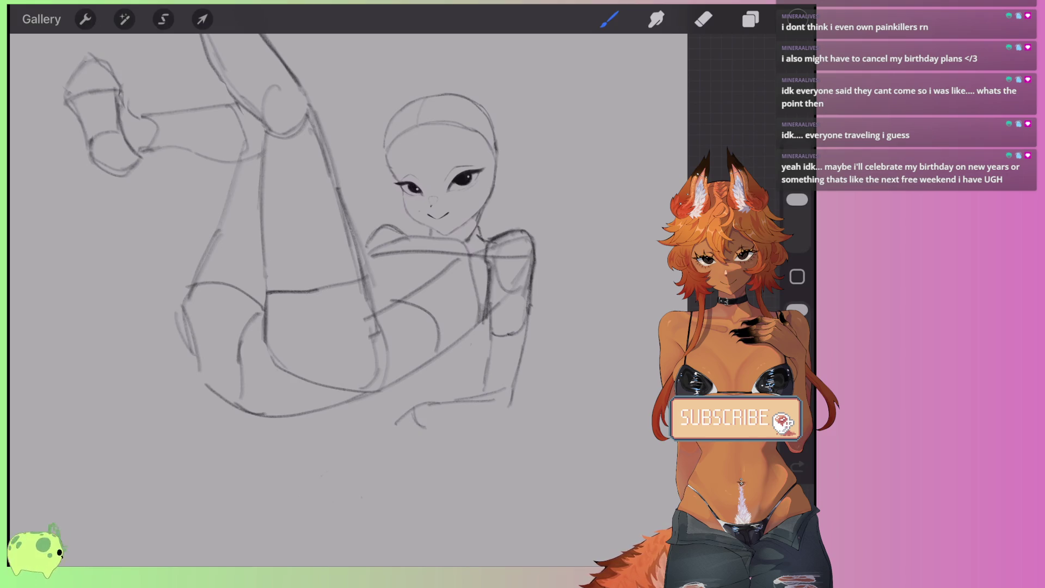
Step: Sketch a first attempt at two pointed ears with inner-ear lines on the head
scroll(381, 273, up, 5)
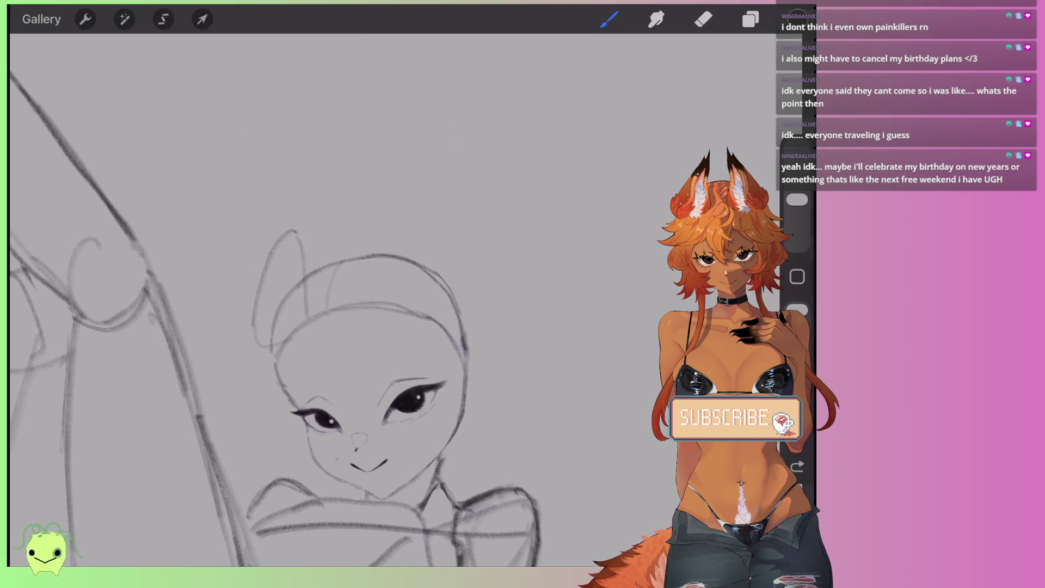
mouse_move(343, 213)
mouse_down()
mouse_move(372, 305)
mouse_move(427, 267)
mouse_move(389, 318)
mouse_up()
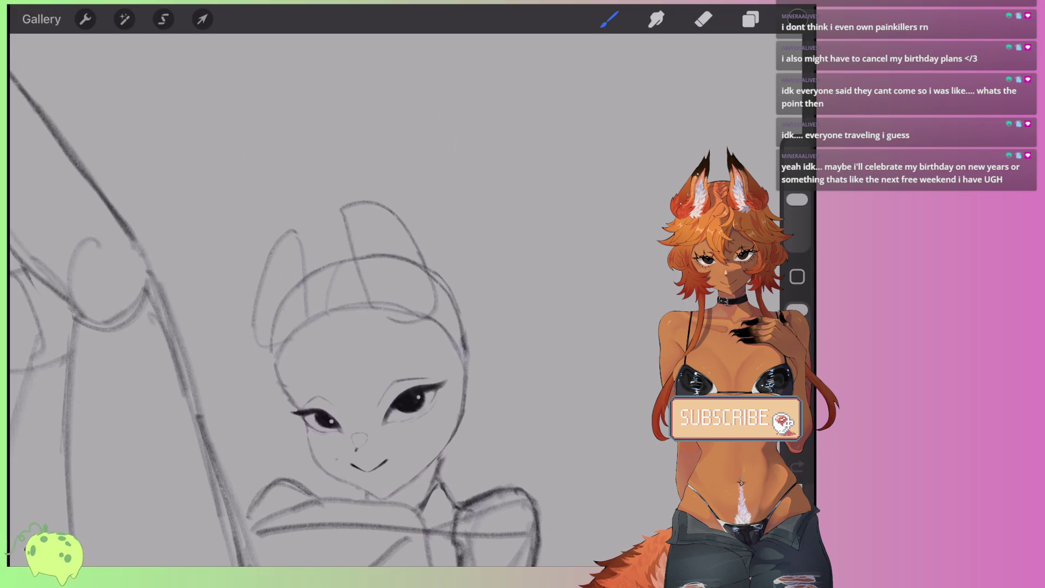
mouse_move(307, 289)
mouse_down()
mouse_move(293, 220)
mouse_move(257, 277)
mouse_up()
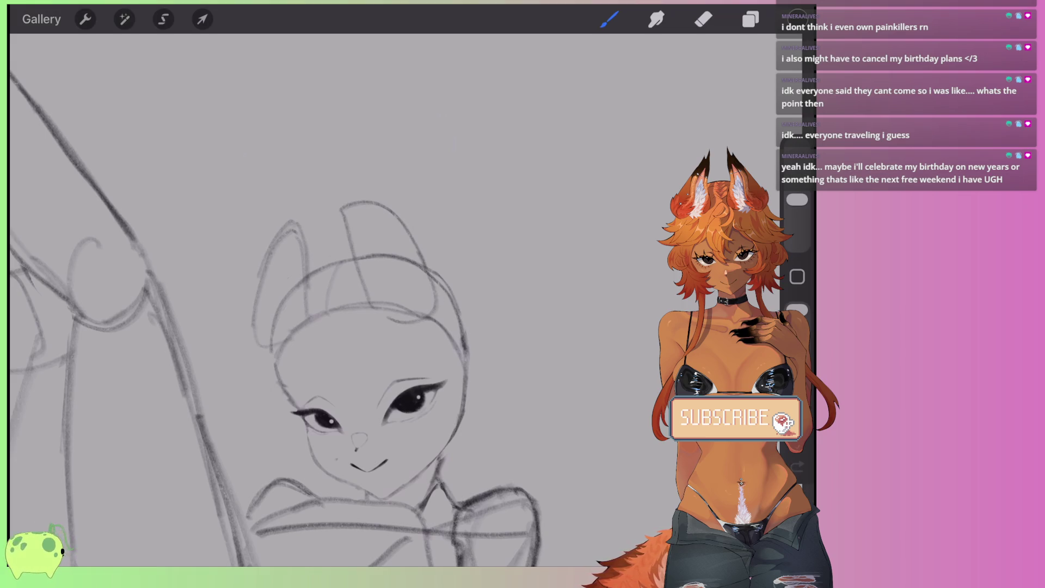
drag(341, 212, 379, 203)
drag(305, 234, 268, 242)
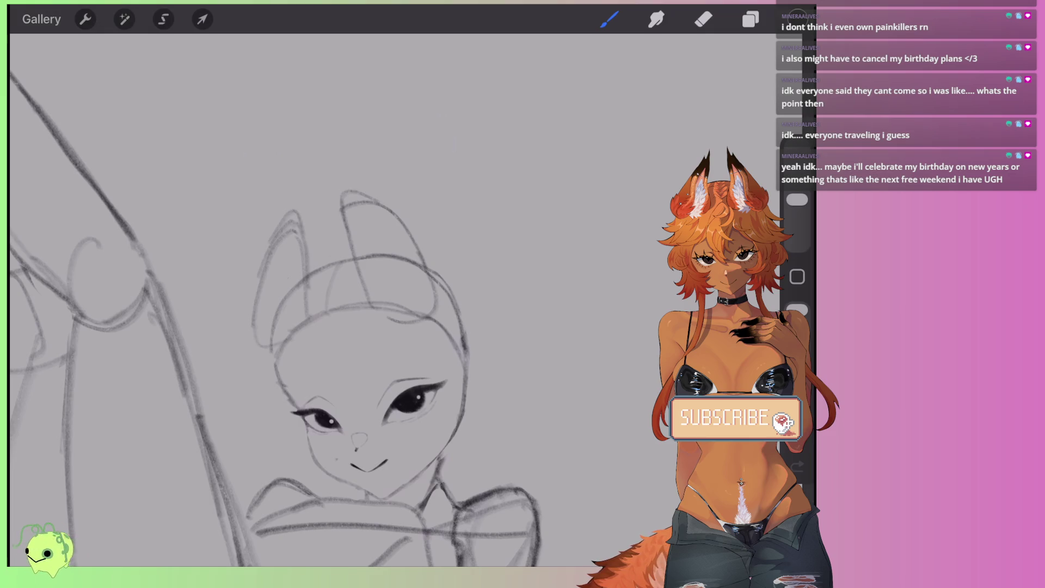
mouse_move(381, 308)
mouse_down()
mouse_move(395, 234)
mouse_move(411, 275)
mouse_up()
mouse_move(302, 321)
mouse_down()
mouse_move(283, 256)
mouse_move(264, 316)
mouse_up()
Step: Undo the first-attempt ear strokes to clear them from the head
scroll(276, 299, down, 3)
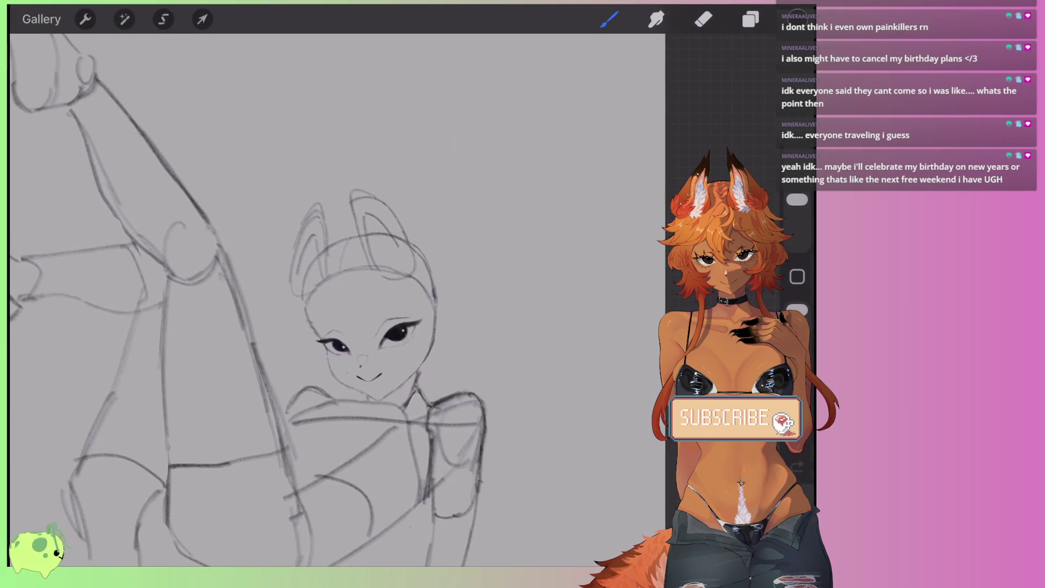
scroll(346, 310, down, 5)
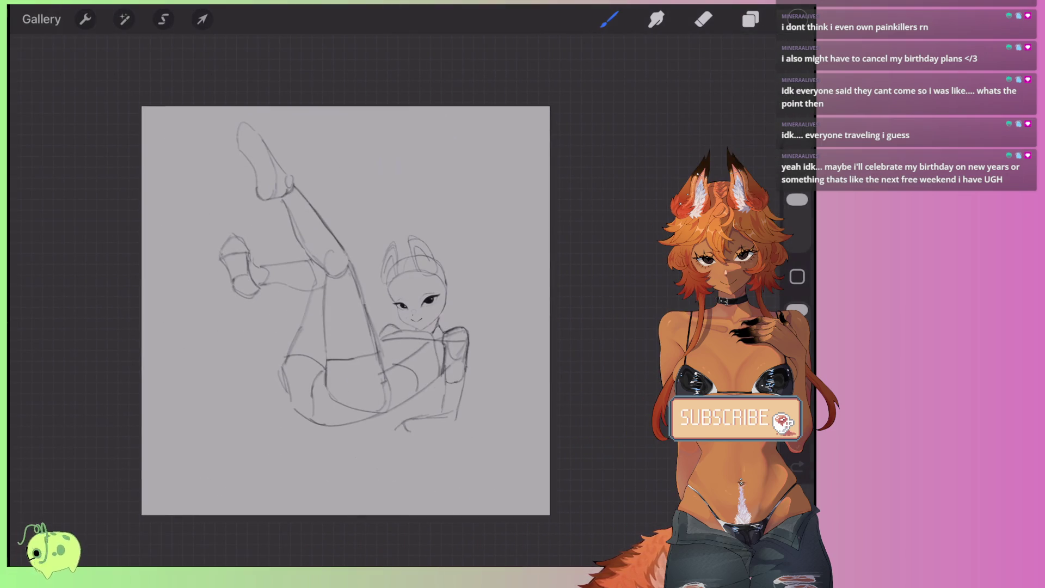
scroll(381, 305, up, 6)
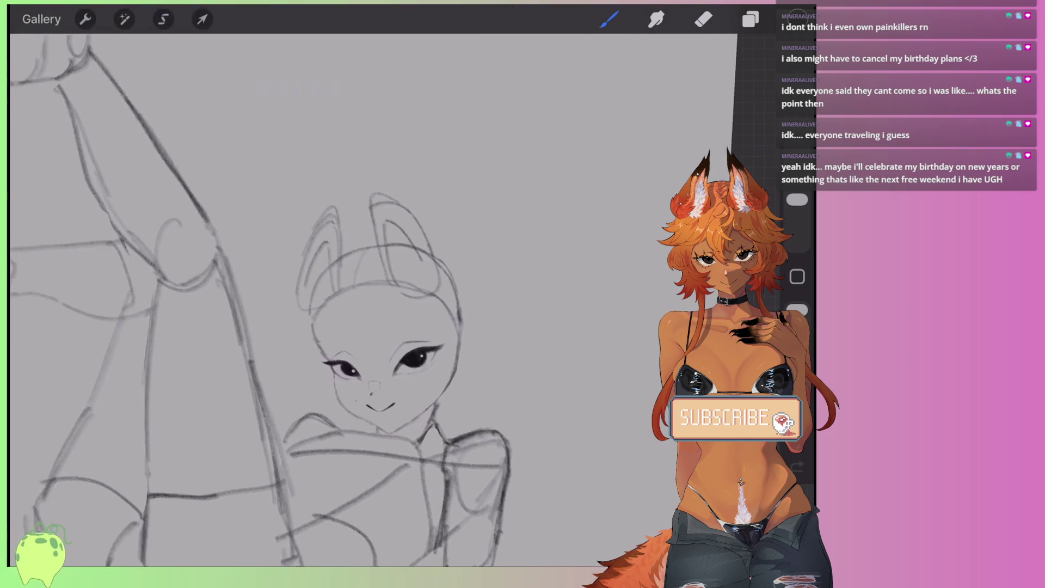
scroll(345, 272, down, 6)
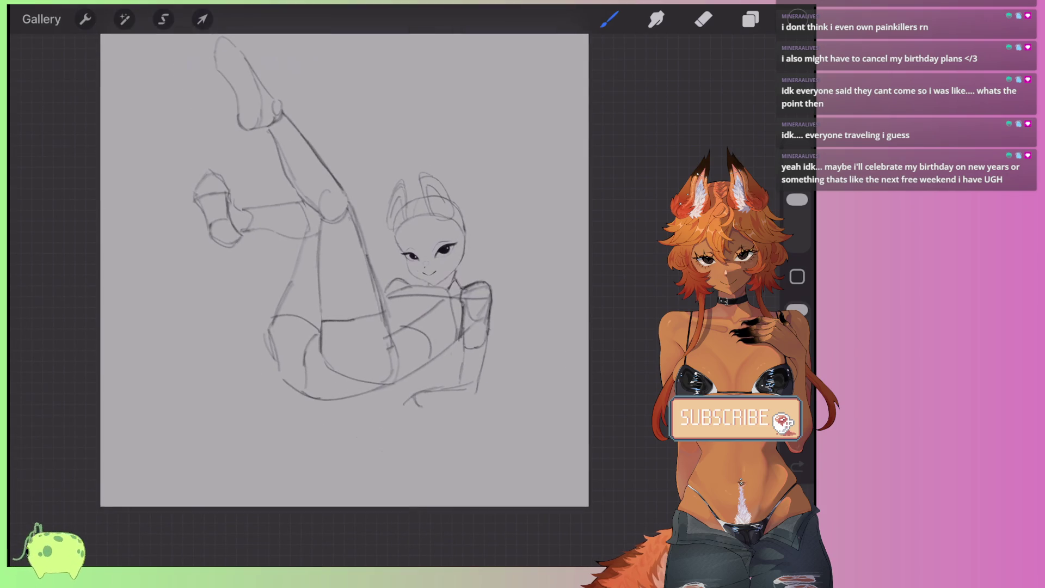
scroll(381, 305, up, 6)
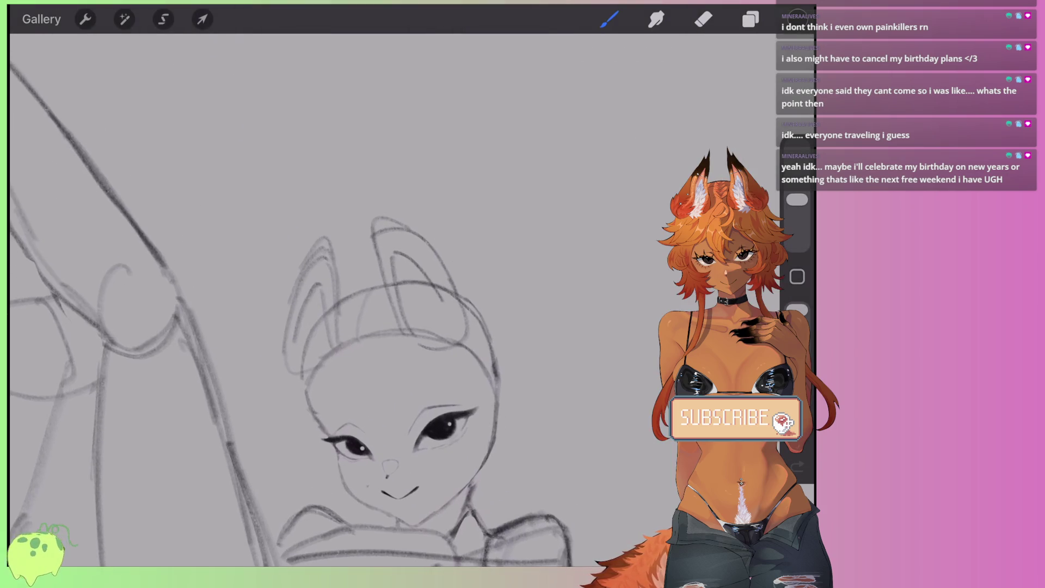
key(ctrl+z)
key(ctrl+z)
key(ctrl+z)
key(ctrl+z)
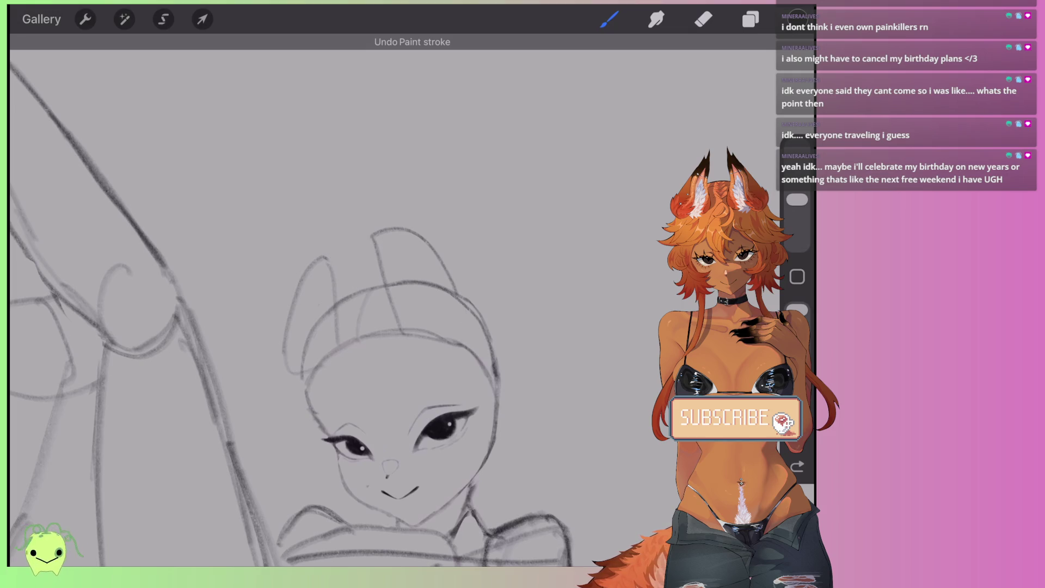
key(ctrl+z)
key(ctrl+z)
key(ctrl+z)
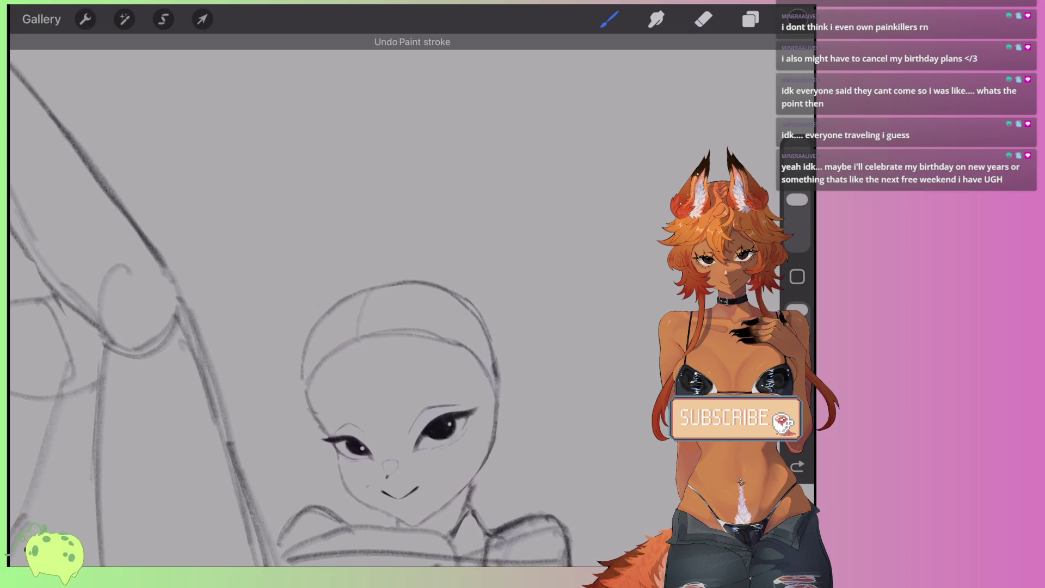
Step: Redraw the outlines of the left and right ears
mouse_move(334, 329)
mouse_down()
mouse_move(342, 214)
mouse_move(274, 328)
mouse_move(305, 352)
mouse_up()
mouse_move(451, 316)
mouse_down()
mouse_move(391, 305)
mouse_move(375, 209)
mouse_move(457, 256)
mouse_move(452, 324)
mouse_up()
scroll(338, 299, down, 5)
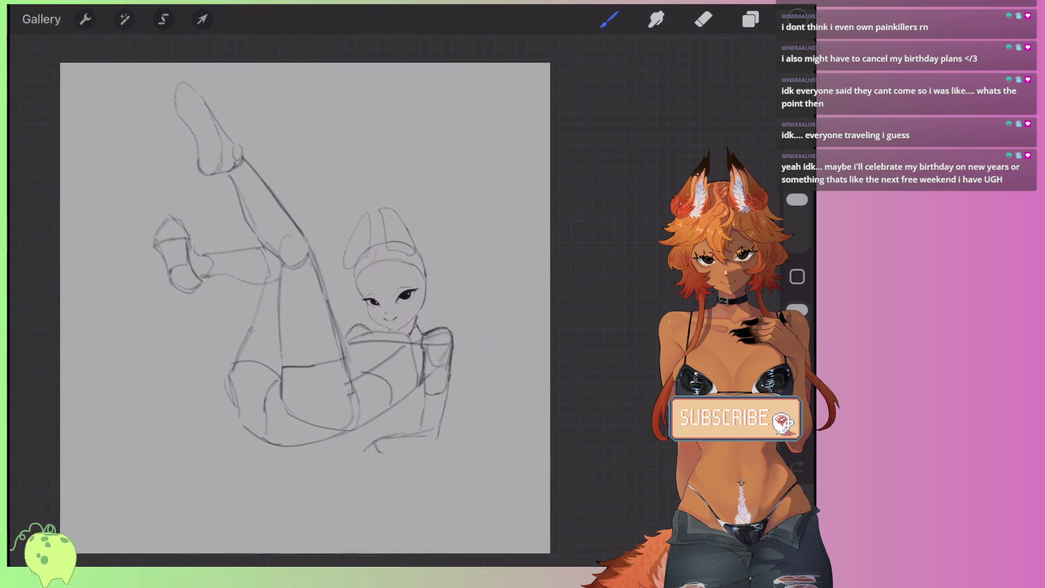
scroll(338, 300, up, 5)
Step: Redraw both ear tips, outer contours and inner-ear lines
mouse_move(283, 291)
mouse_down()
mouse_move(311, 245)
mouse_move(327, 322)
mouse_up()
mouse_move(362, 289)
mouse_down()
mouse_move(348, 221)
mouse_move(430, 286)
mouse_up()
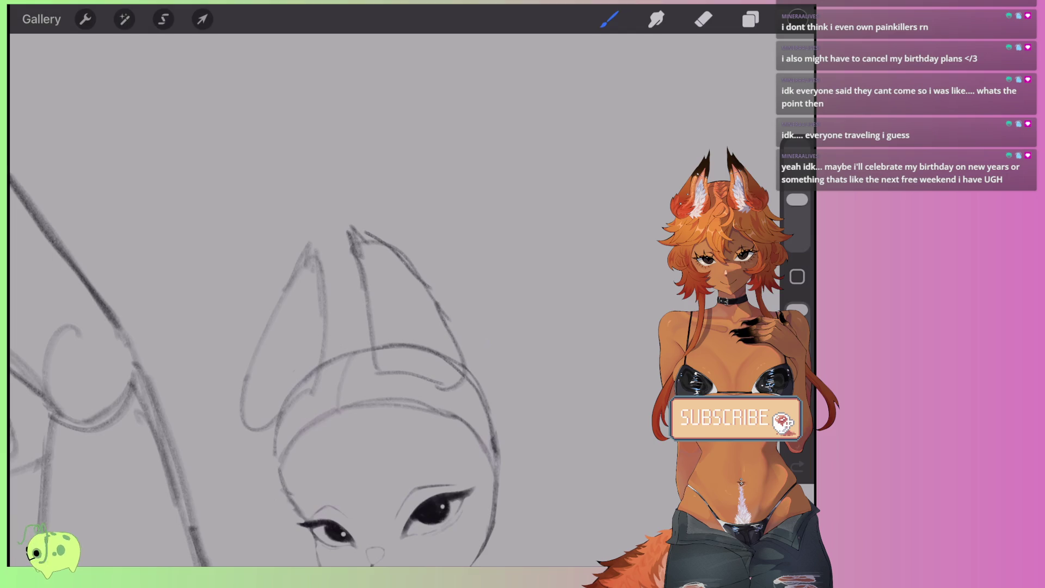
mouse_move(298, 273)
mouse_down()
mouse_move(272, 421)
mouse_move(322, 274)
mouse_move(320, 384)
mouse_up()
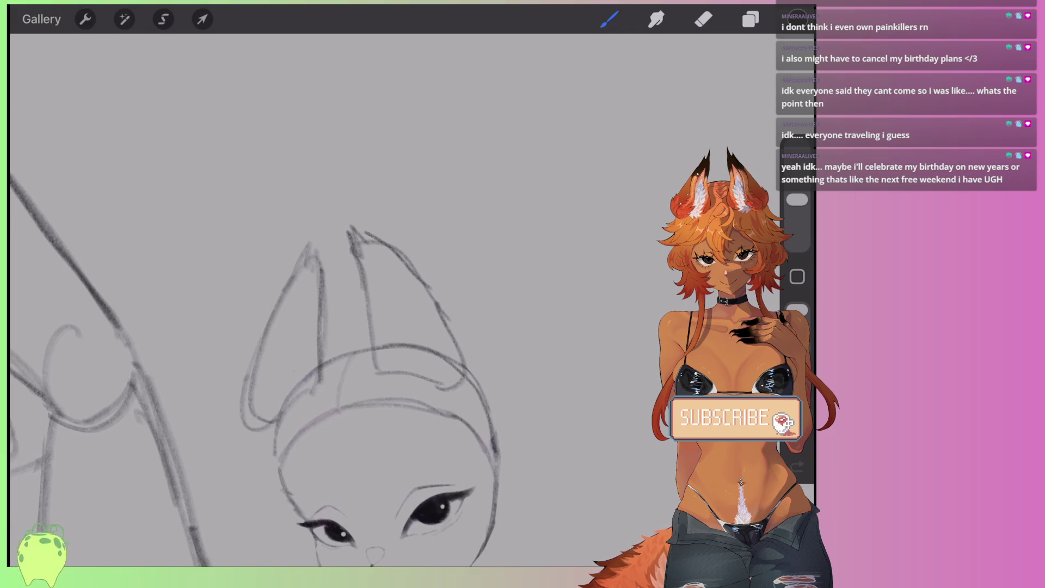
mouse_move(357, 261)
mouse_down()
mouse_move(381, 369)
mouse_move(419, 378)
mouse_up()
drag(410, 269, 469, 397)
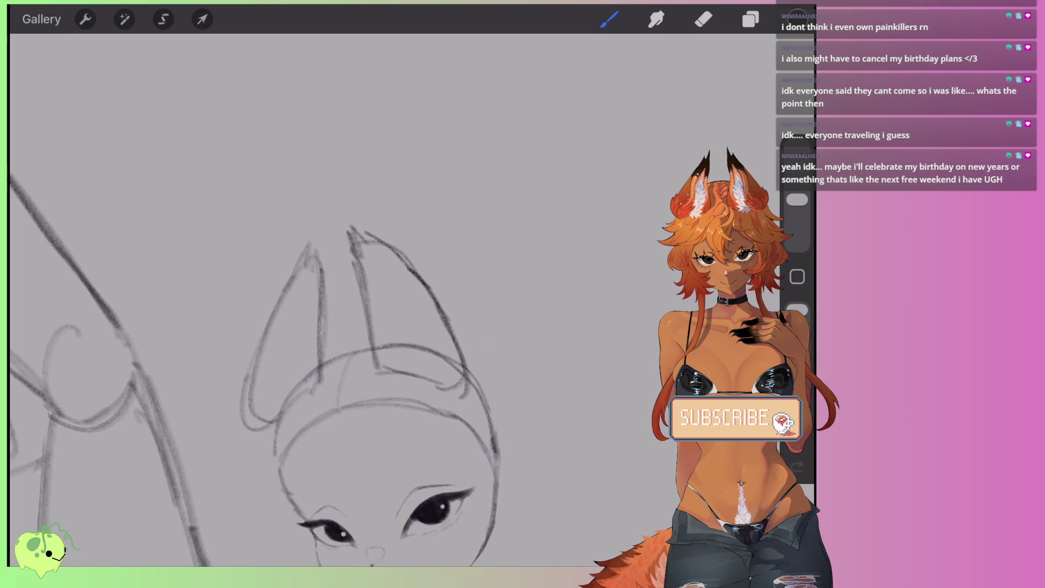
Step: Draw a long curve sweeping from under the legs toward the lower left
scroll(343, 326, down, 5)
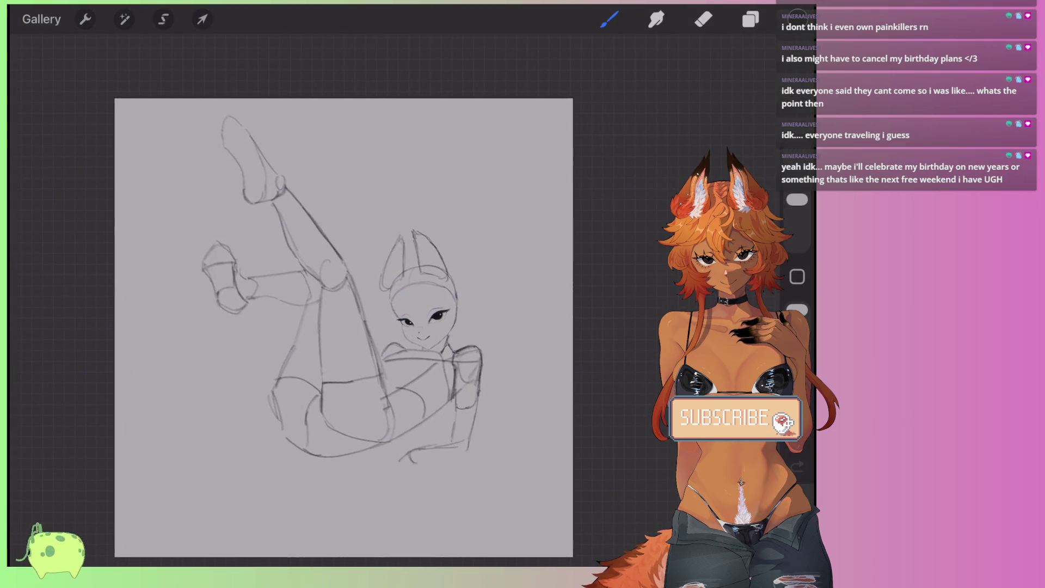
scroll(343, 326, up, 3)
mouse_move(422, 392)
mouse_down()
mouse_move(146, 443)
mouse_move(122, 509)
mouse_up()
Step: Draw the tail's inner and outer contours from the hip, refining its upper edge and base
scroll(382, 272, down, 3)
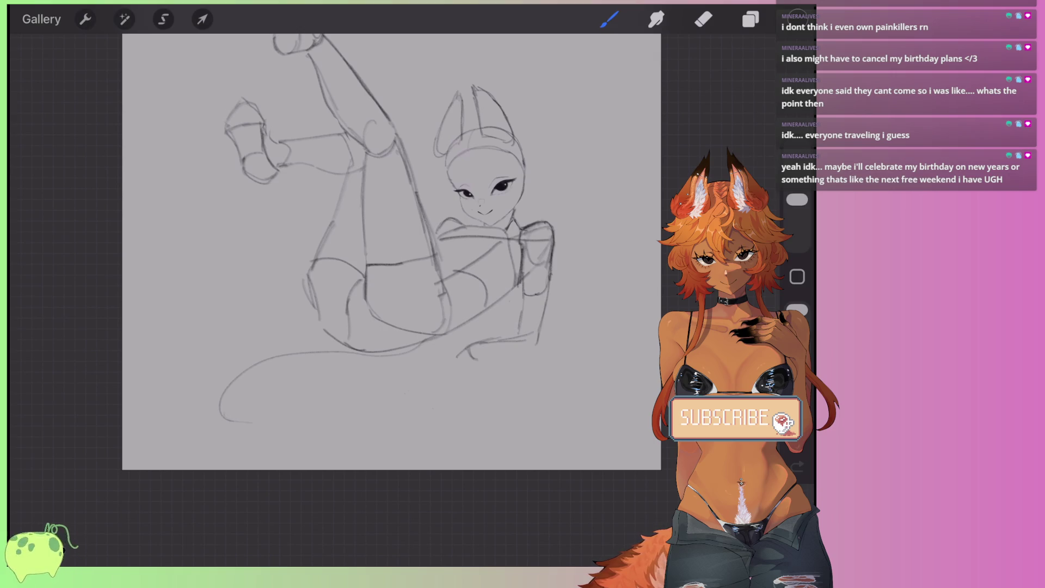
mouse_move(334, 370)
mouse_down()
mouse_move(266, 413)
mouse_move(326, 433)
mouse_up()
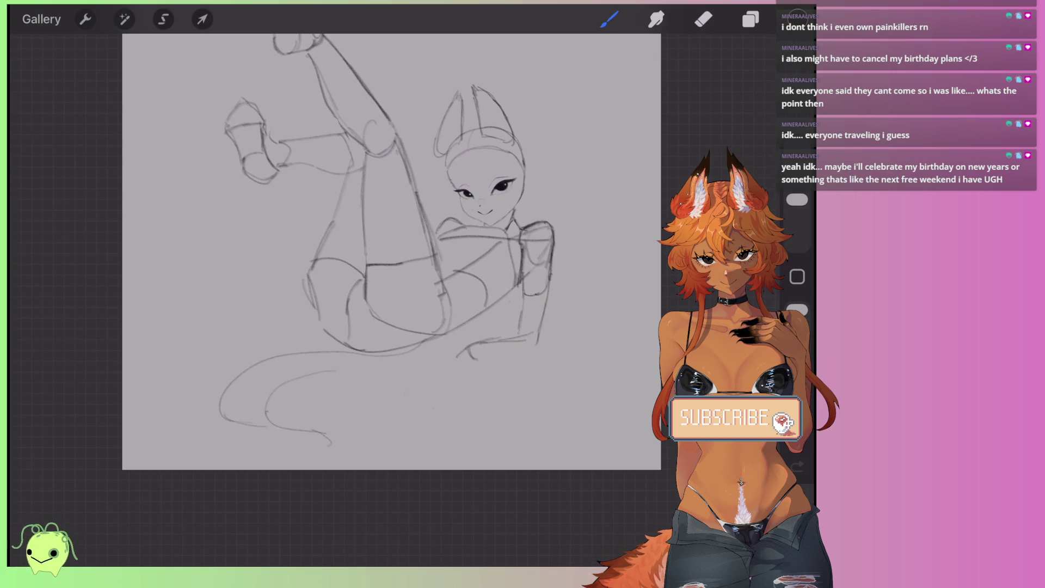
mouse_move(257, 361)
mouse_down()
mouse_move(203, 415)
mouse_move(319, 435)
mouse_move(299, 378)
mouse_move(381, 372)
mouse_move(422, 346)
mouse_up()
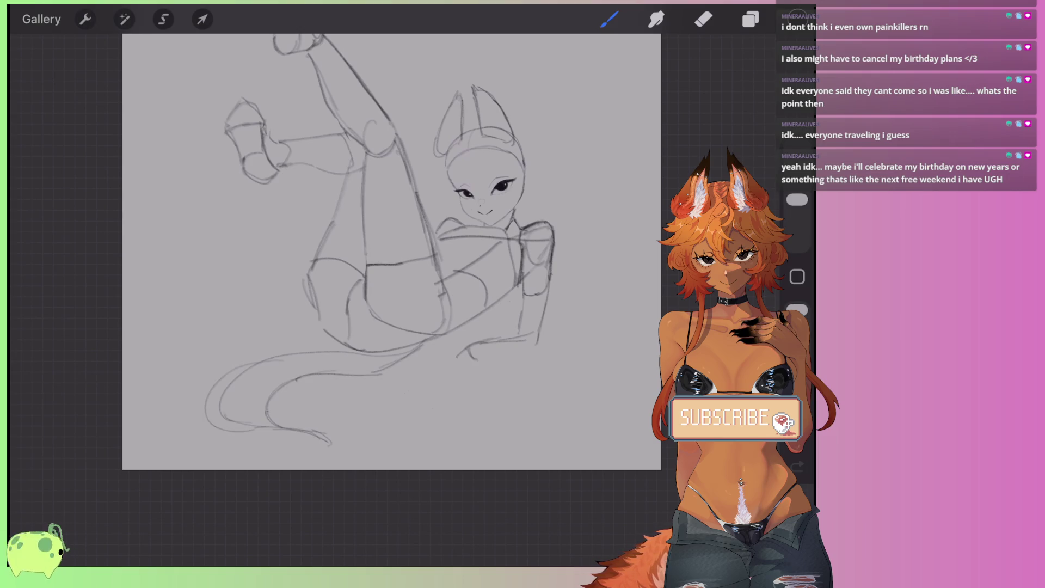
drag(360, 351, 300, 349)
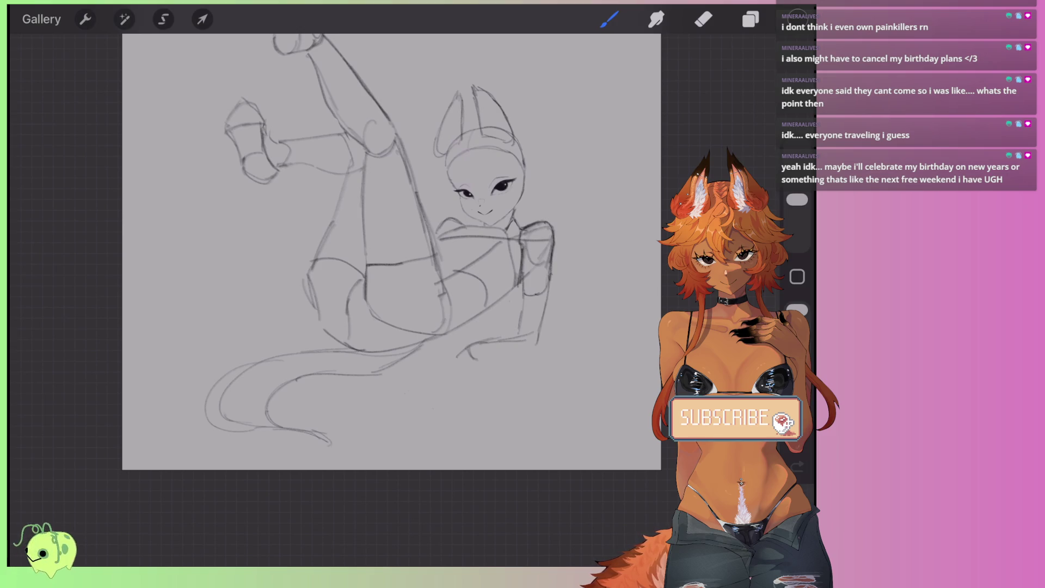
scroll(351, 328, up, 3)
mouse_move(437, 351)
mouse_down()
mouse_move(222, 339)
mouse_move(163, 392)
mouse_move(171, 442)
mouse_up()
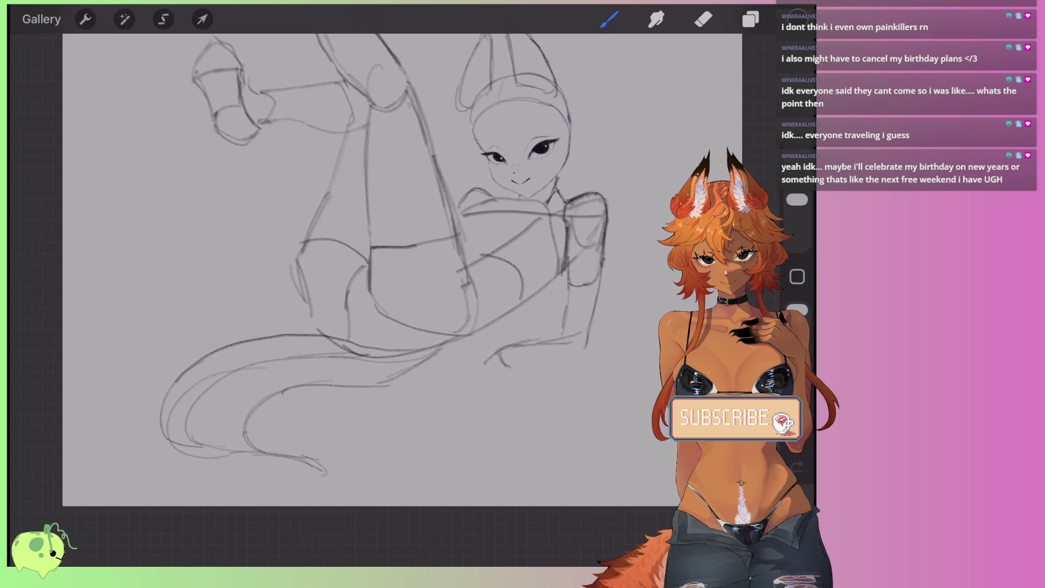
mouse_move(441, 343)
mouse_down()
mouse_move(407, 371)
mouse_move(343, 388)
mouse_move(245, 442)
mouse_move(325, 472)
mouse_up()
scroll(403, 270, down, 5)
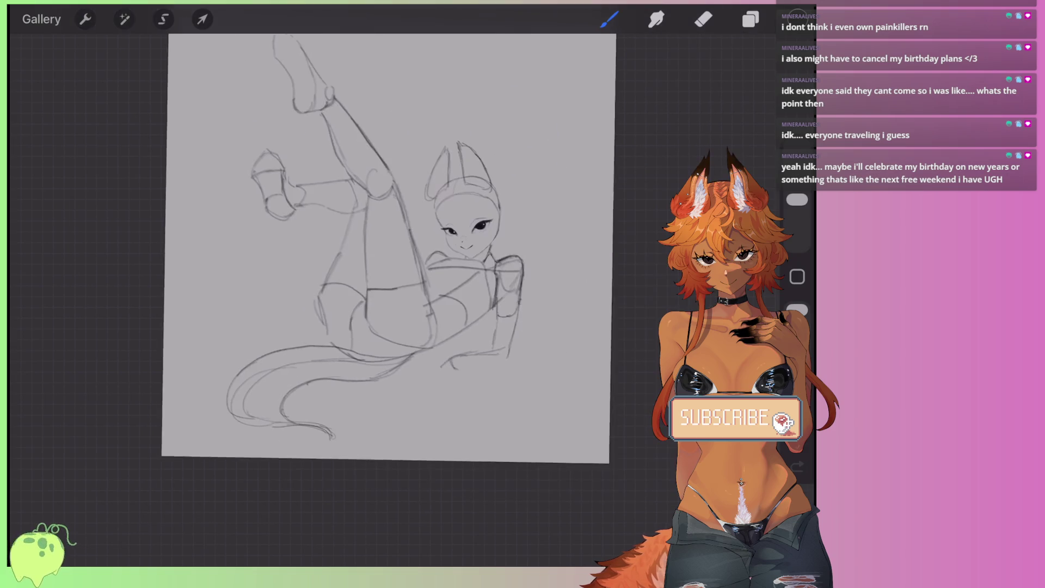
scroll(360, 242, up, 5)
click(703, 19)
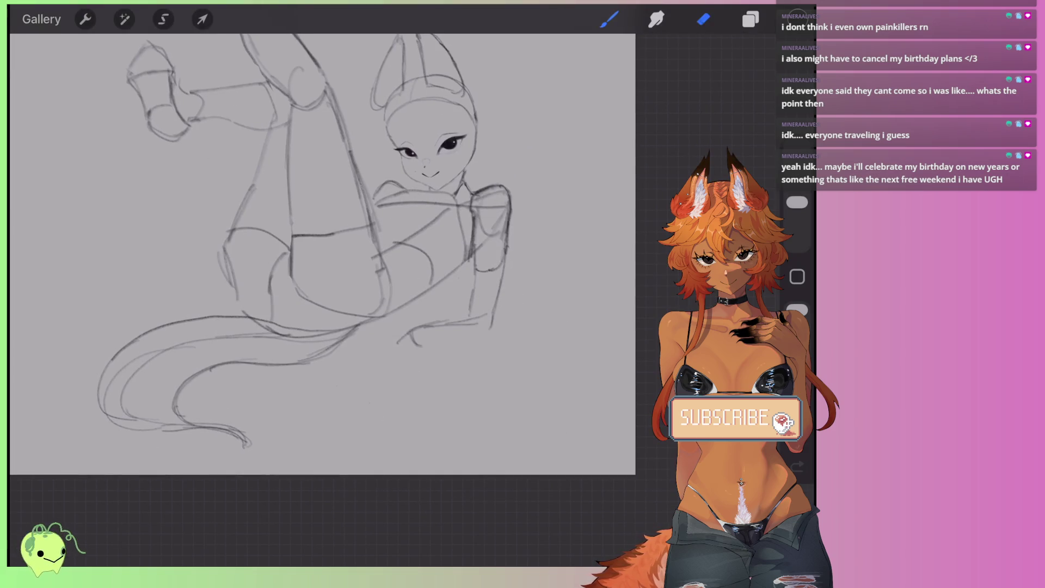
Step: Erase the stray stroke near the hip and sketch the hand resting on the knee
scroll(375, 245, up, 3)
mouse_move(385, 357)
mouse_down()
mouse_move(364, 367)
mouse_move(397, 344)
mouse_up()
key(b)
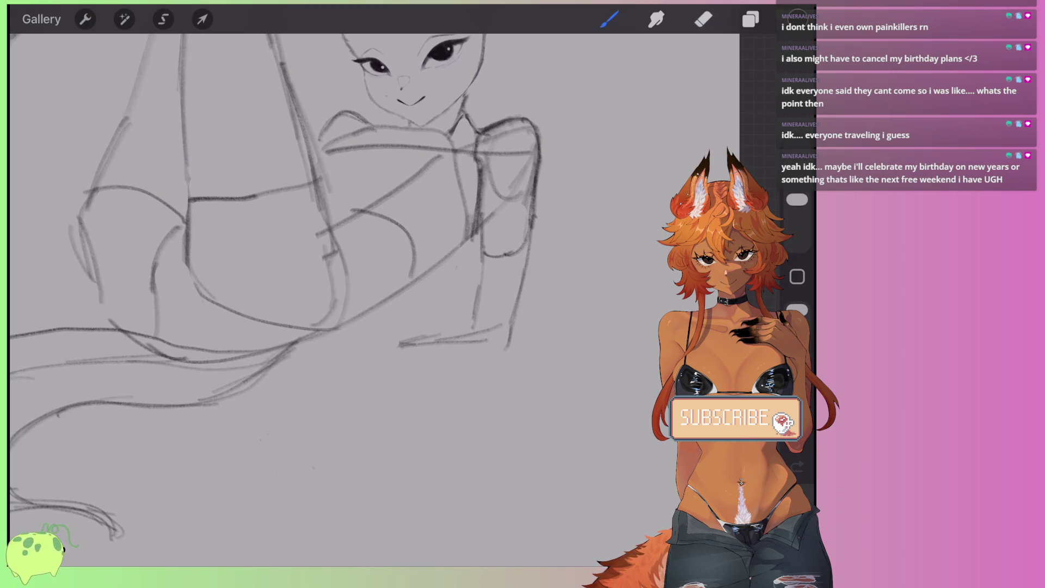
drag(529, 241, 514, 352)
drag(482, 230, 468, 323)
Step: Erase part of the hand's edge and redraw its outer contour
click(703, 19)
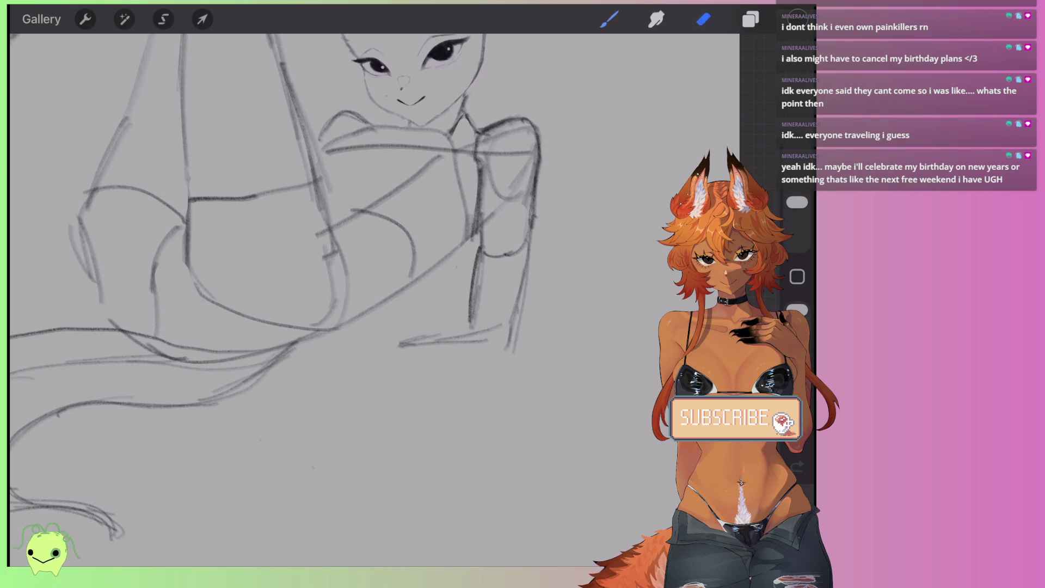
mouse_move(479, 169)
mouse_down()
mouse_move(469, 229)
mouse_move(477, 166)
mouse_move(518, 127)
mouse_move(528, 163)
mouse_move(486, 220)
mouse_move(479, 168)
mouse_move(478, 234)
mouse_up()
key(b)
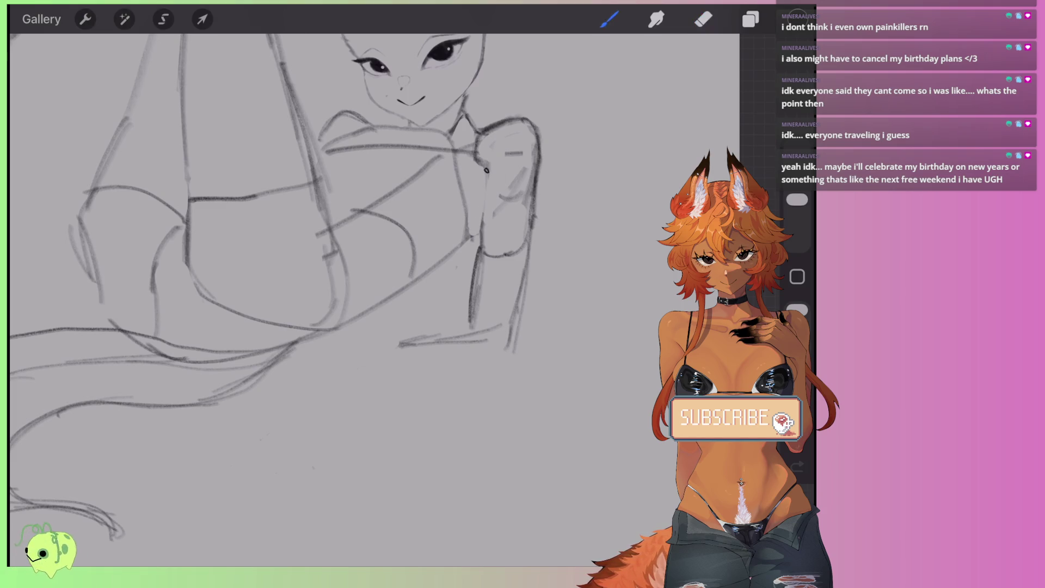
mouse_move(486, 170)
mouse_down()
mouse_move(476, 318)
mouse_move(511, 322)
mouse_move(528, 250)
mouse_up()
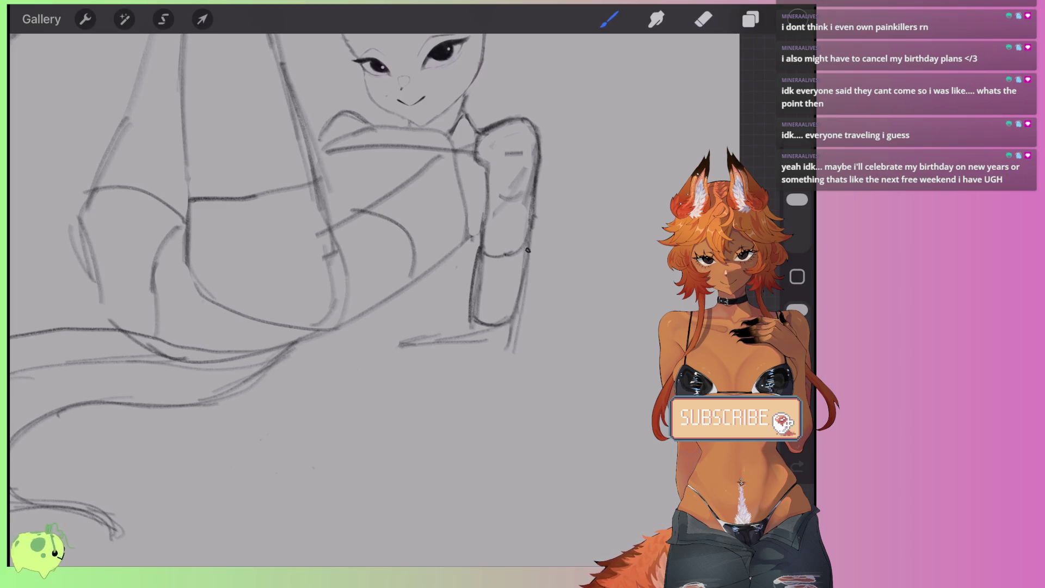
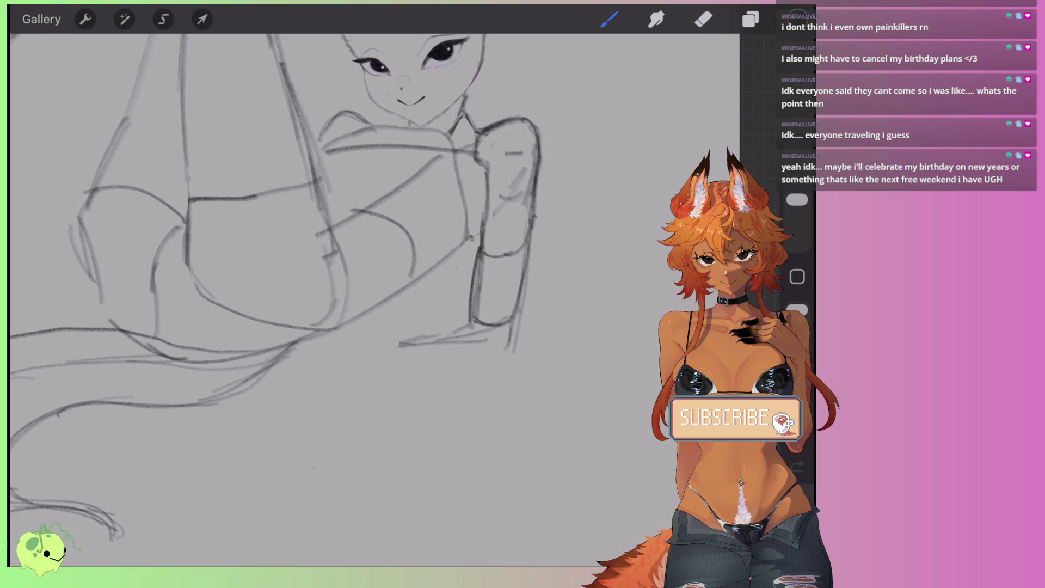
Step: Erase the short stroke at the bottom of the raised arm
scroll(289, 272, down, 2)
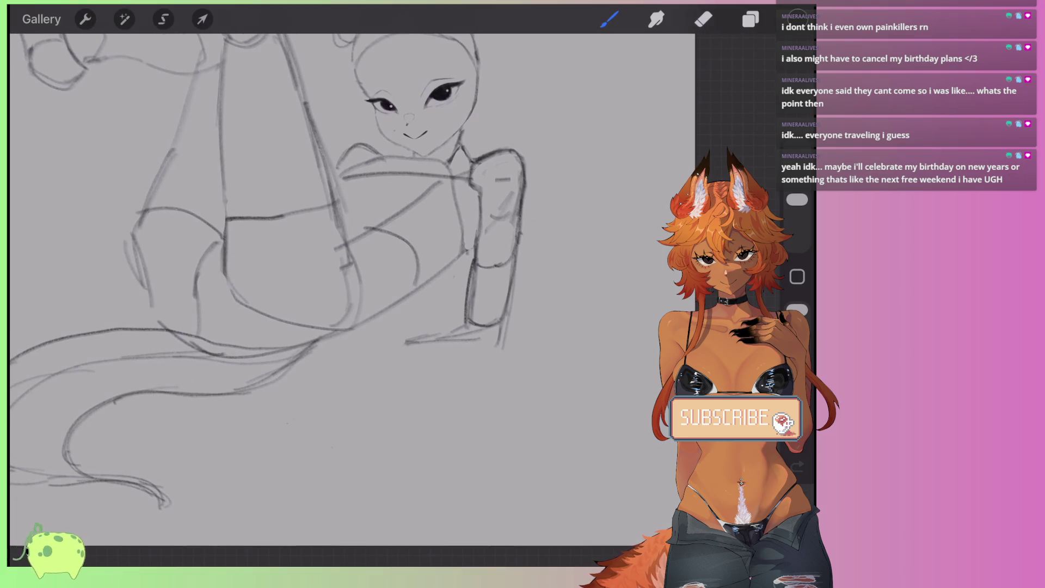
scroll(348, 272, up, 5)
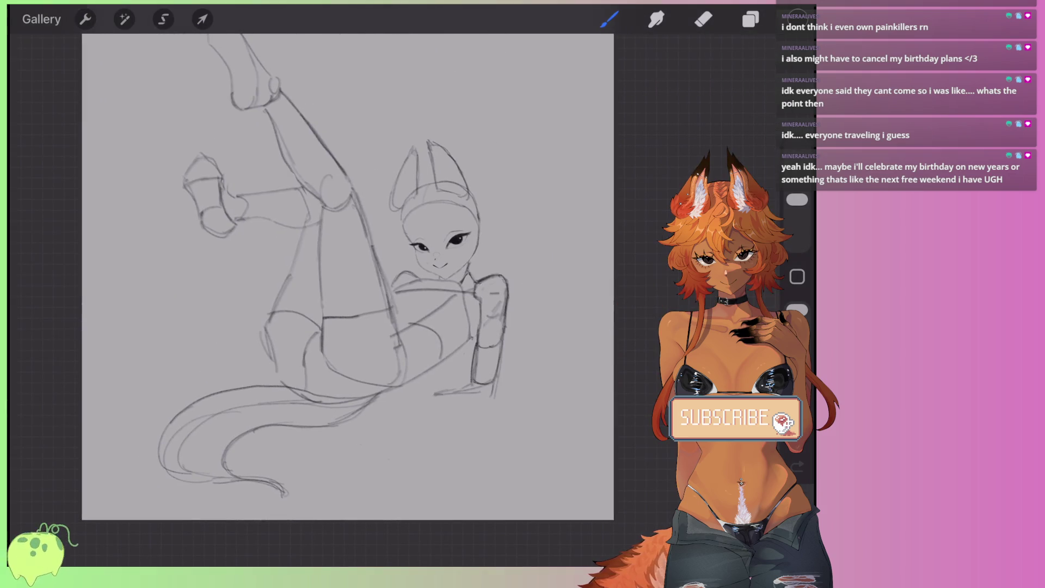
scroll(381, 327, up, 5)
key(e)
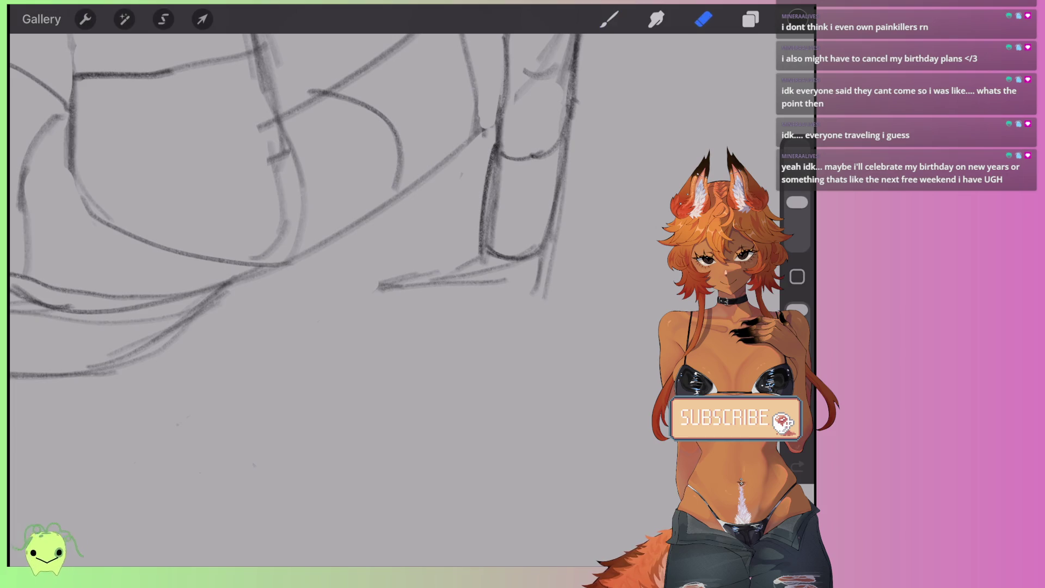
mouse_move(479, 280)
mouse_down()
mouse_move(513, 268)
mouse_move(468, 256)
mouse_move(436, 273)
mouse_move(451, 289)
mouse_move(530, 268)
mouse_move(489, 265)
mouse_move(490, 206)
mouse_move(539, 201)
mouse_move(535, 281)
mouse_up()
Step: Draw a curved pencil line closing the arm's bottom end
key(b)
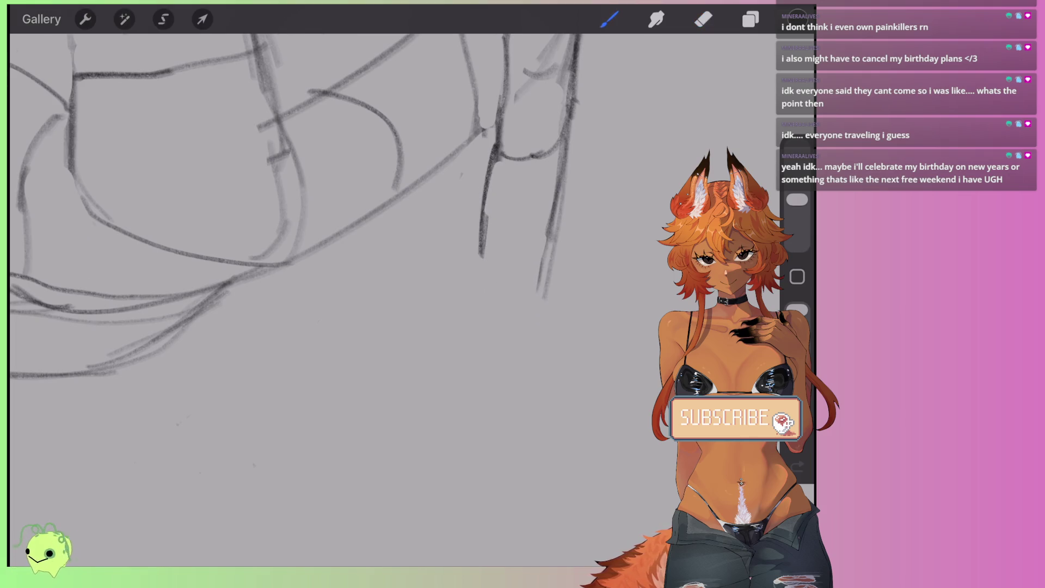
scroll(294, 261, down, 3)
click(703, 19)
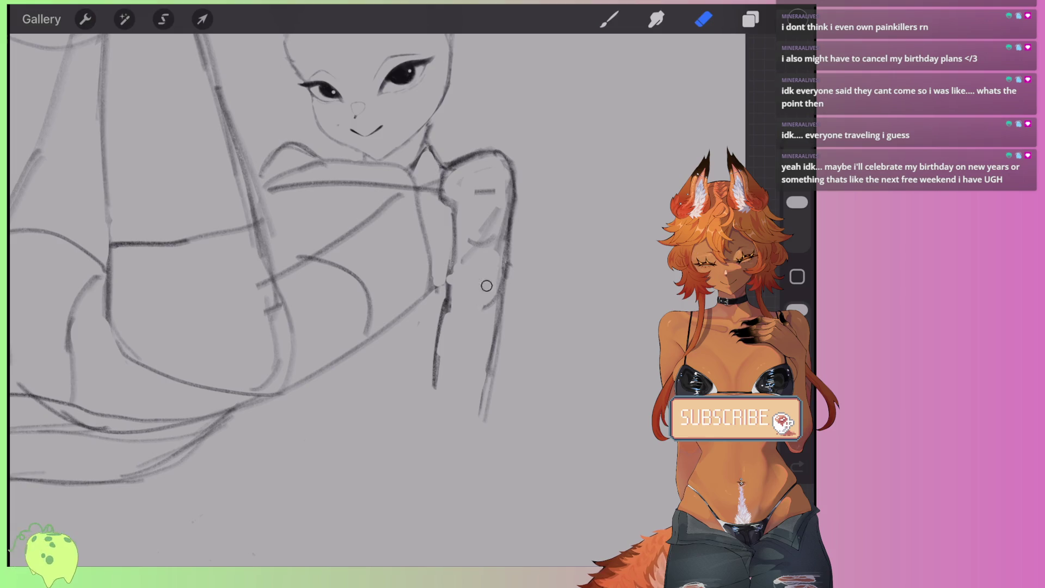
click(610, 19)
drag(437, 370, 494, 376)
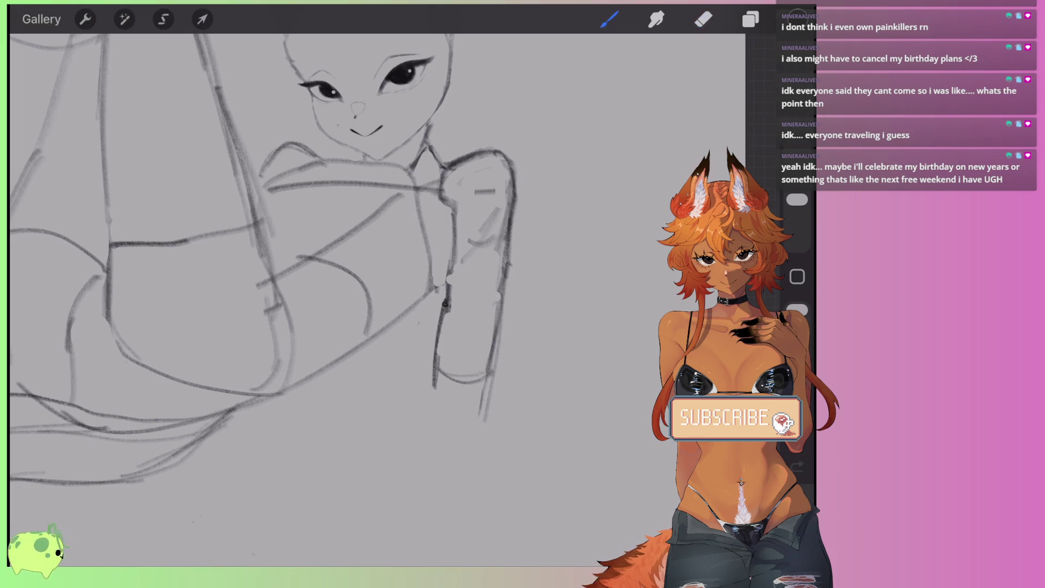
Step: Erase the lower ends of the arm's outline strokes
scroll(294, 262, down, 5)
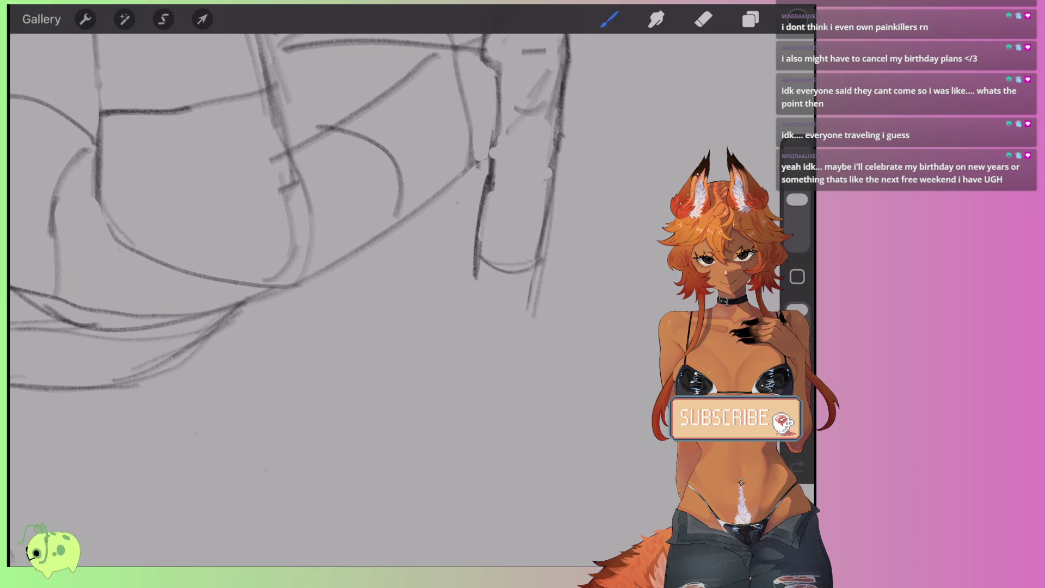
click(704, 19)
mouse_move(463, 258)
mouse_down()
mouse_move(502, 284)
mouse_move(543, 285)
mouse_move(568, 270)
mouse_up()
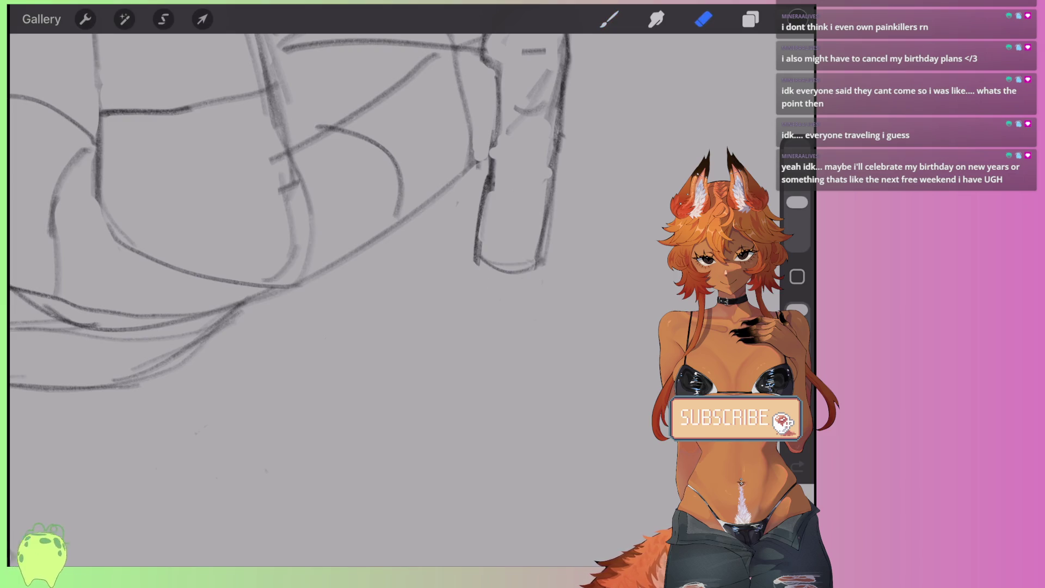
scroll(291, 213, up, 3)
click(610, 19)
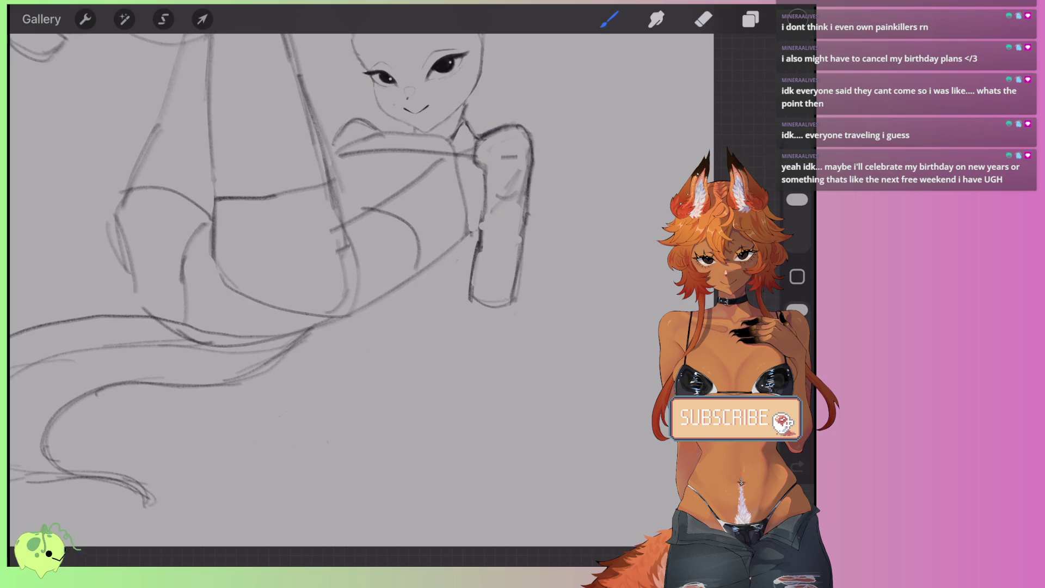
Step: Sketch the forearm's lines running down-left below the raised arm
drag(471, 309, 409, 348)
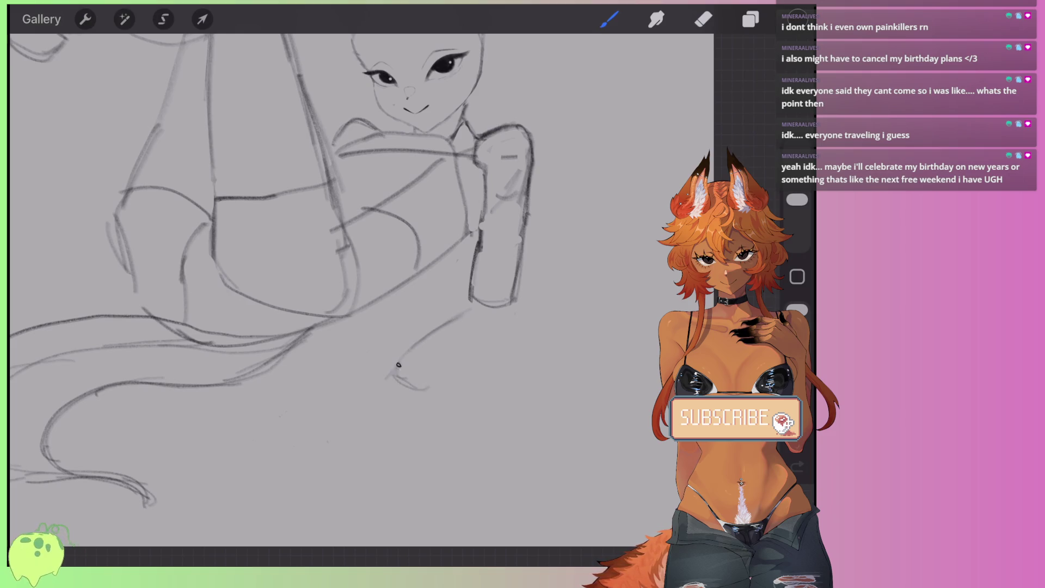
drag(511, 335, 420, 388)
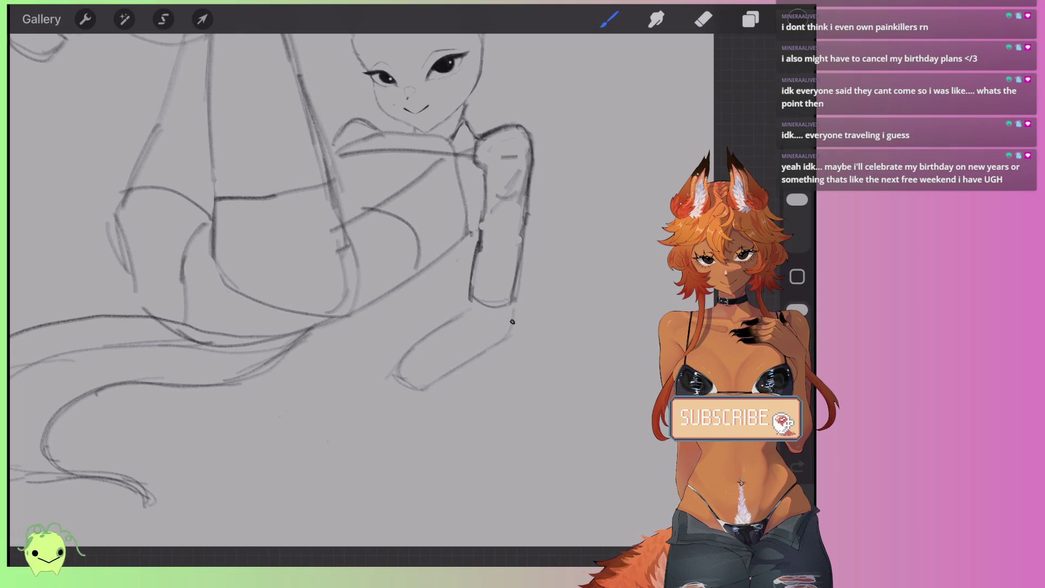
mouse_move(514, 284)
mouse_down()
mouse_move(516, 329)
mouse_move(459, 366)
mouse_move(514, 300)
mouse_up()
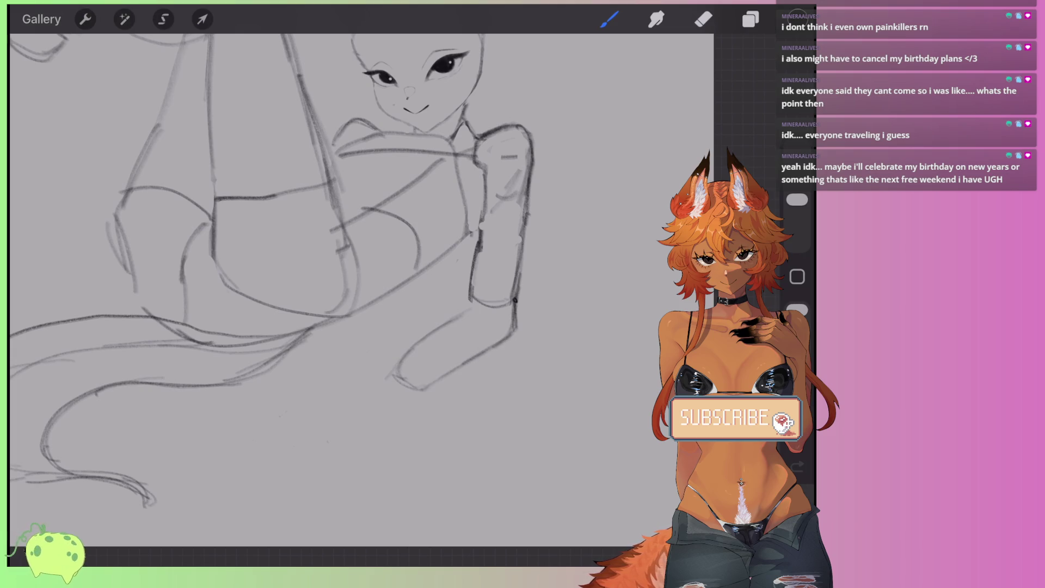
drag(439, 332, 394, 378)
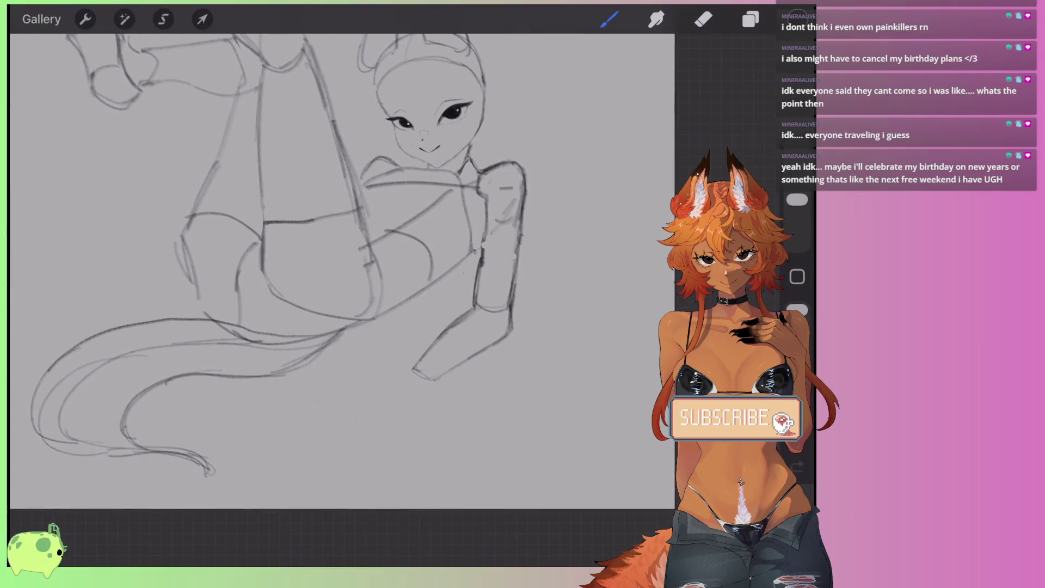
scroll(348, 272, down, 5)
scroll(349, 245, up, 3)
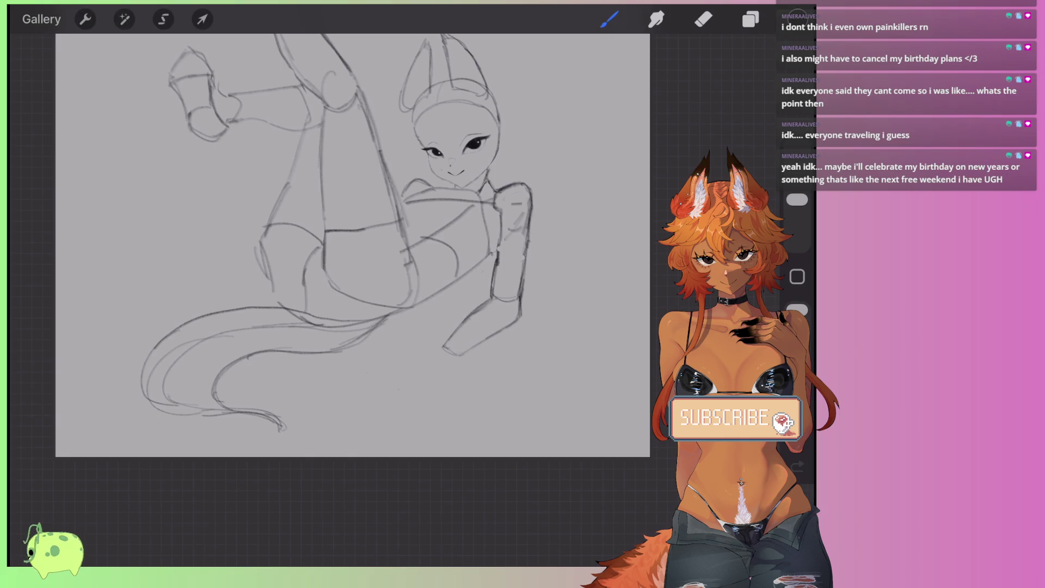
scroll(348, 245, up, 3)
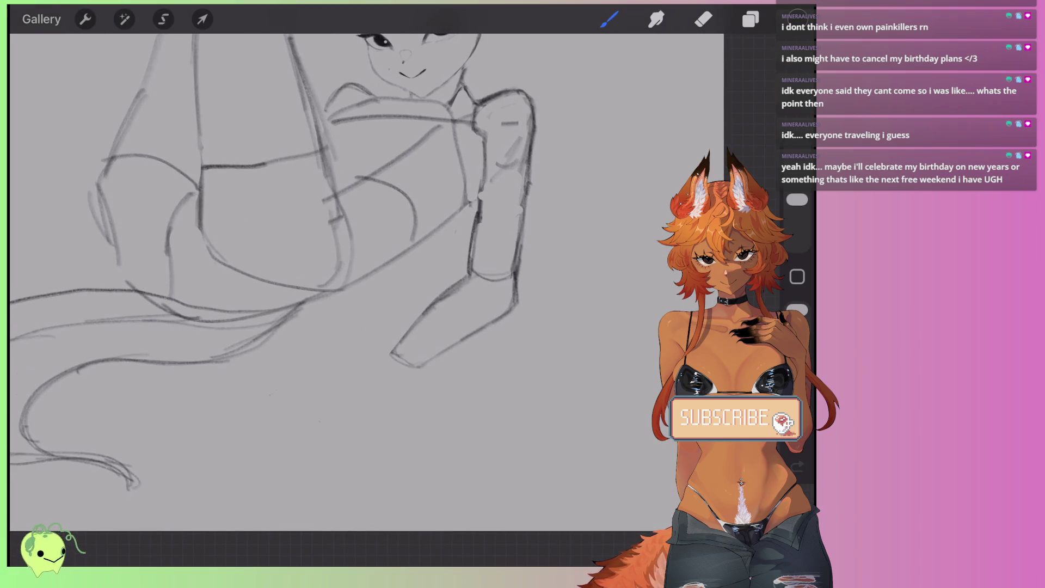
scroll(349, 245, up, 3)
Step: Erase part of the forearm's right outline, then darken and re-lighten its upper stroke
key(e)
mouse_move(530, 297)
mouse_down()
mouse_move(527, 270)
mouse_move(518, 321)
mouse_move(513, 301)
mouse_move(499, 335)
mouse_up()
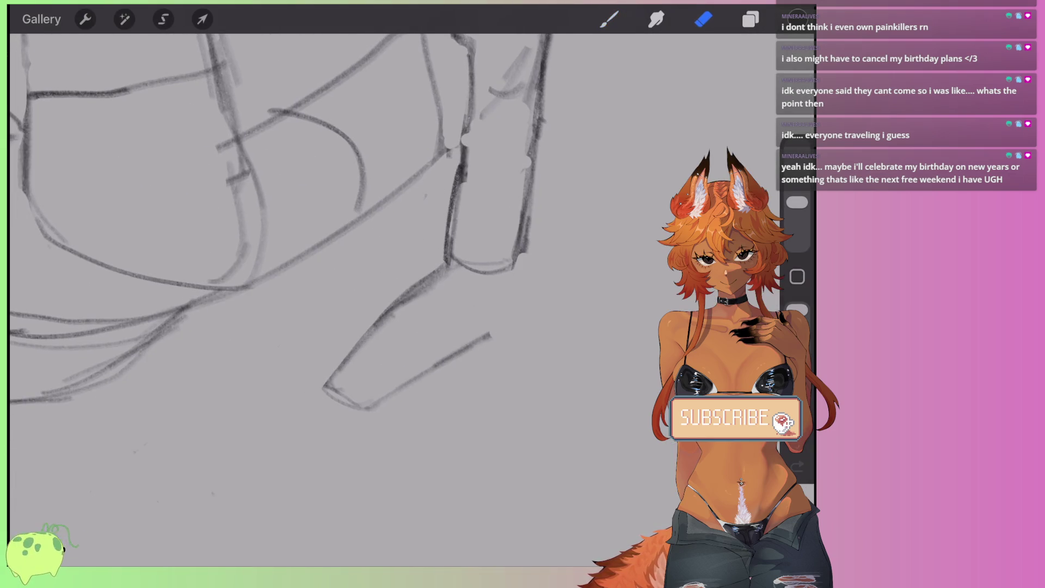
key(b)
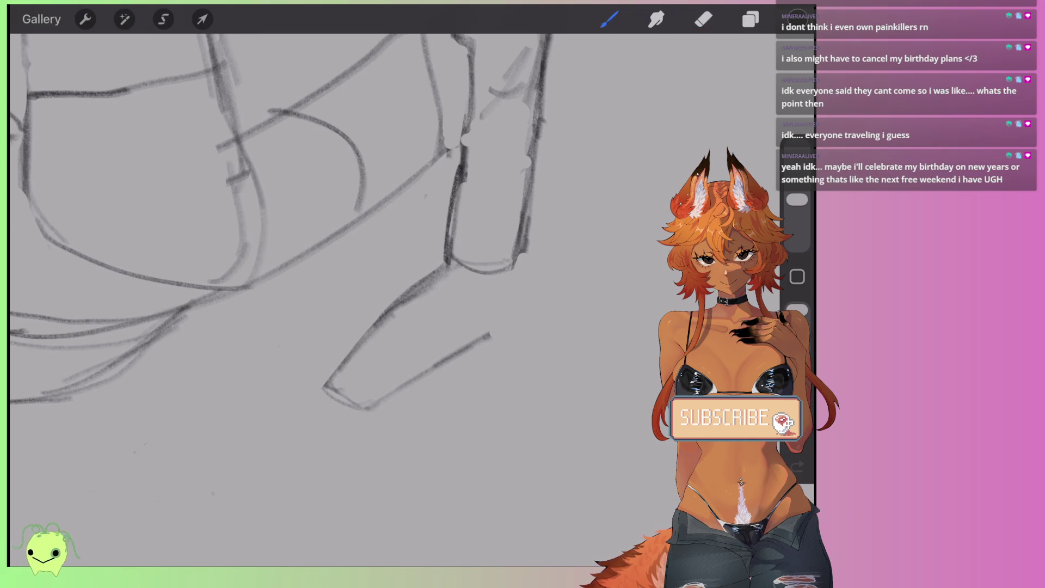
mouse_move(452, 263)
mouse_down()
mouse_move(385, 313)
mouse_move(420, 274)
mouse_up()
key(e)
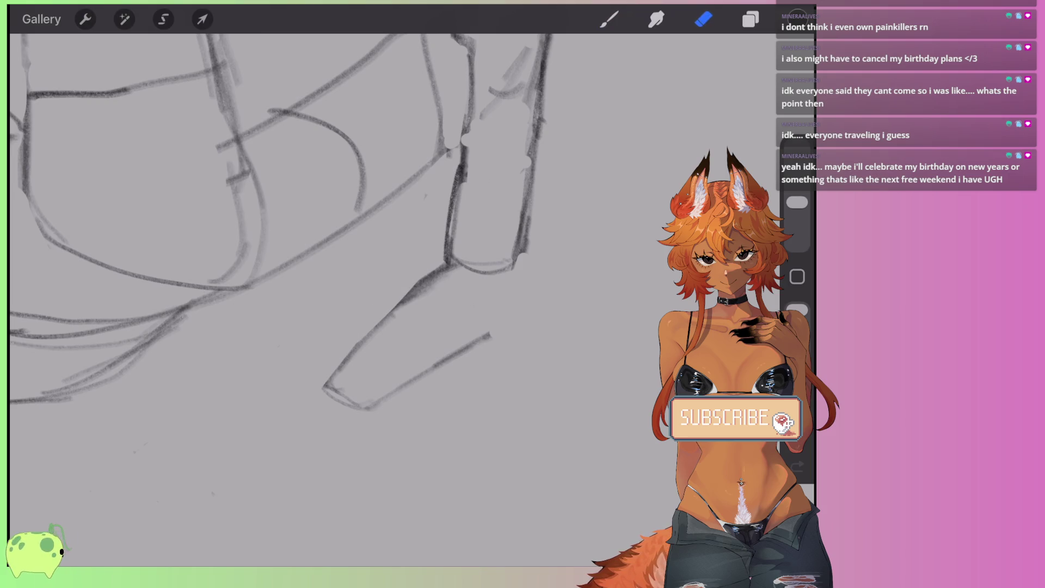
drag(401, 307, 454, 266)
key(b)
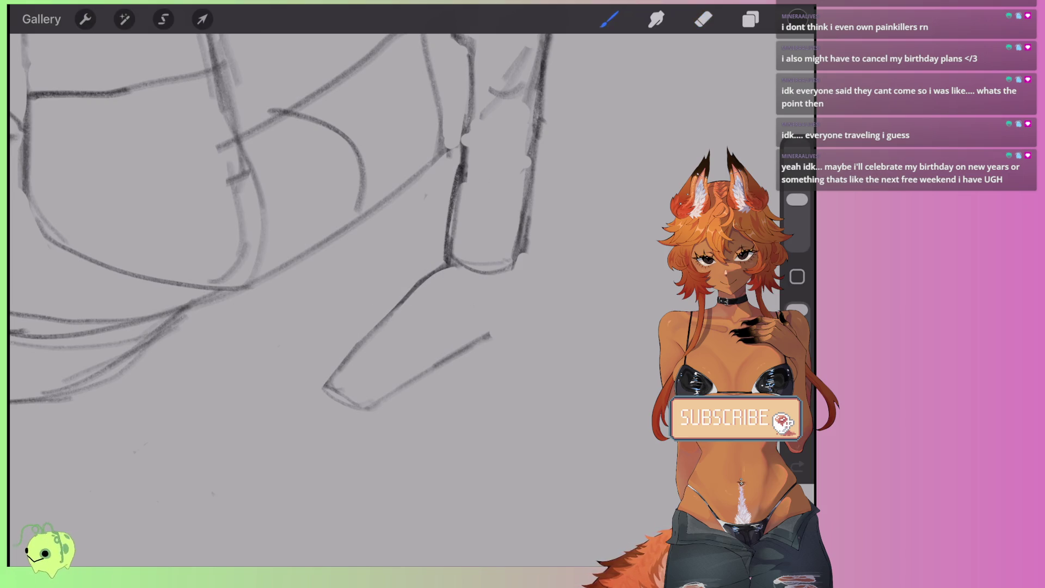
Step: Redraw the forearm's right and lower edges with darker strokes
mouse_move(517, 291)
mouse_down()
mouse_move(452, 357)
mouse_move(460, 346)
mouse_up()
drag(523, 272, 460, 346)
mouse_move(524, 229)
mouse_down()
mouse_move(512, 300)
mouse_move(433, 370)
mouse_up()
key(e)
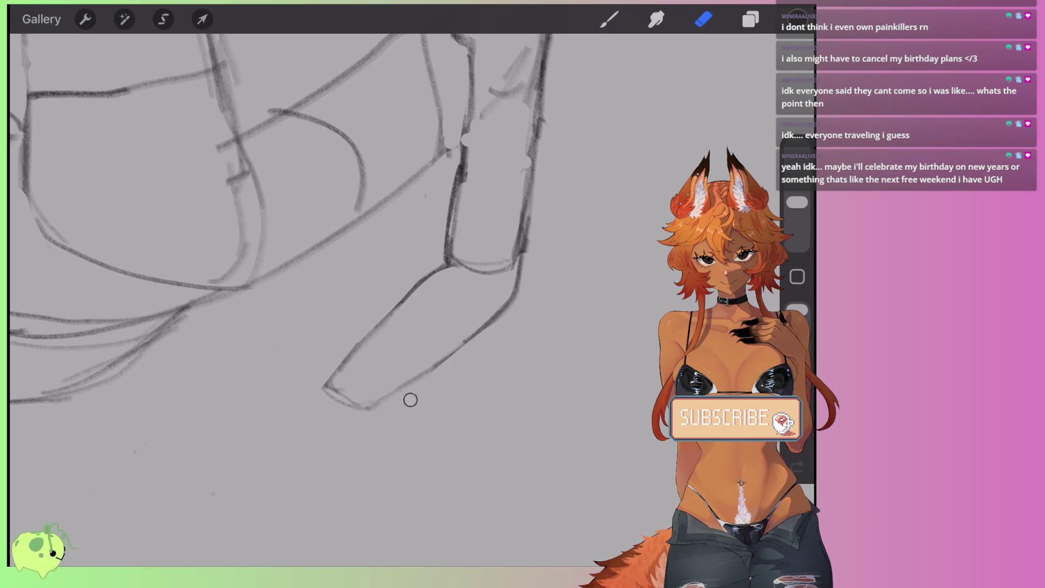
key(b)
Step: Redraw the forearm's left edge darker, then lighten it with the eraser
drag(419, 286, 351, 362)
drag(394, 316, 328, 384)
key(e)
drag(413, 272, 329, 381)
scroll(278, 245, down, 5)
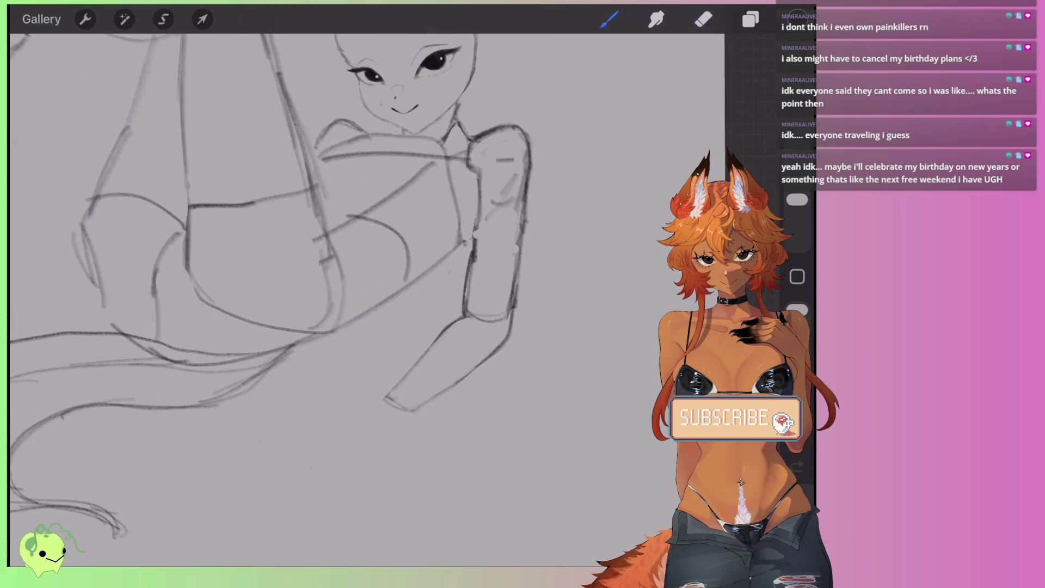
Step: Rework the forearm's bend, replacing the crossing lines with a curved stroke
scroll(278, 245, up, 5)
mouse_move(435, 283)
mouse_down()
mouse_move(441, 306)
mouse_move(488, 285)
mouse_move(509, 258)
mouse_up()
key(b)
mouse_move(429, 289)
mouse_down()
mouse_move(471, 308)
mouse_move(500, 304)
mouse_move(468, 309)
mouse_up()
drag(431, 270, 346, 366)
key(b)
drag(439, 218, 430, 279)
key(e)
mouse_move(441, 169)
mouse_down()
mouse_move(432, 289)
mouse_move(341, 371)
mouse_up()
key(b)
Step: Redraw the lower-left edge from the bend toward the tip, darkening then lightening it
drag(407, 310, 339, 371)
drag(430, 293, 346, 372)
drag(389, 326, 307, 414)
key(e)
drag(391, 317, 303, 414)
key(b)
Step: Add a tip line extending down-left from the forearm, redrawing it once
scroll(343, 294, down, 5)
scroll(343, 294, up, 5)
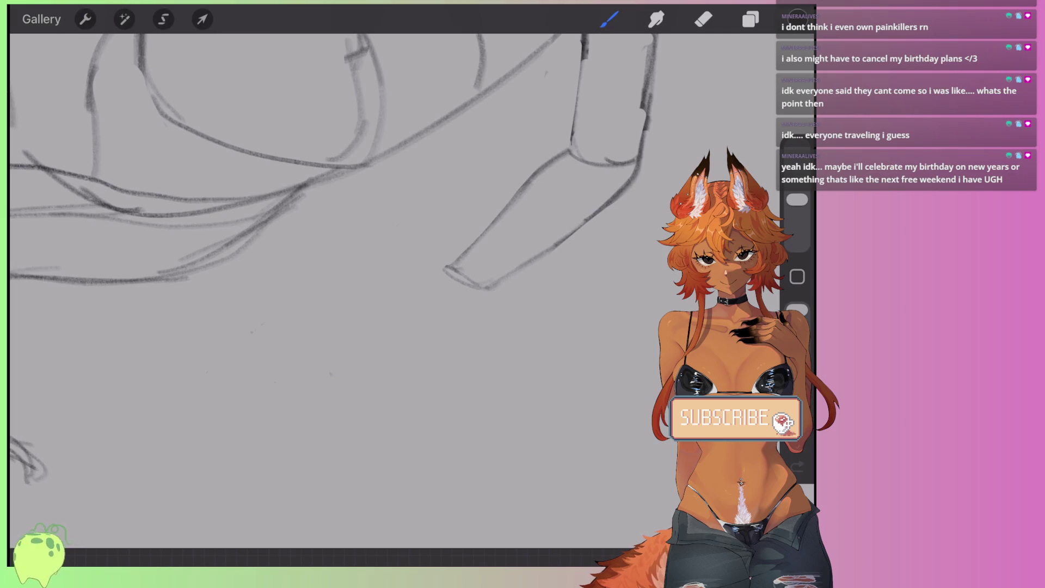
mouse_move(436, 275)
mouse_down()
mouse_move(472, 280)
mouse_move(366, 320)
mouse_up()
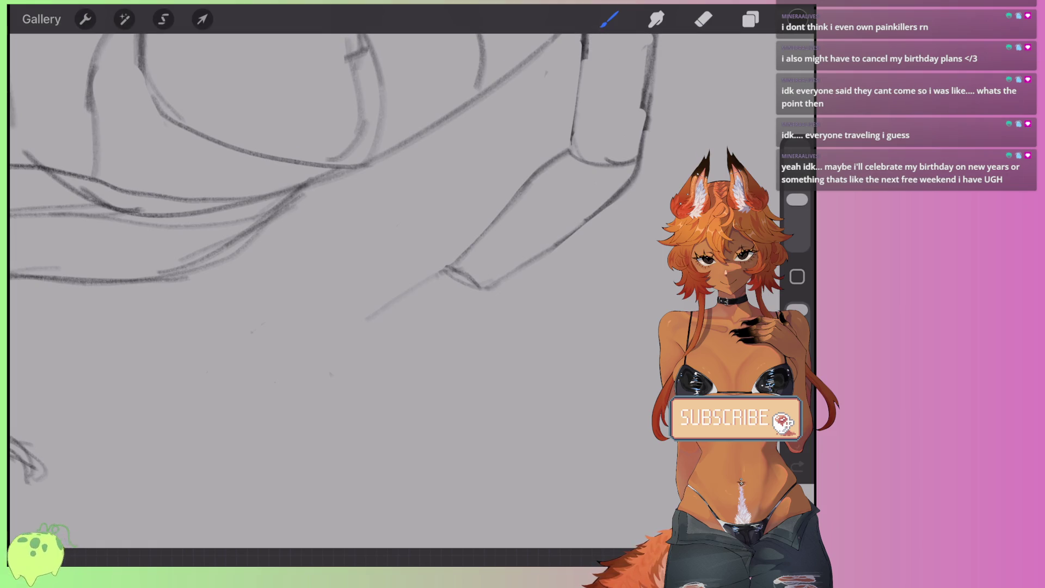
key(ctrl+z)
mouse_move(438, 268)
mouse_down()
mouse_move(375, 310)
mouse_move(429, 341)
mouse_up()
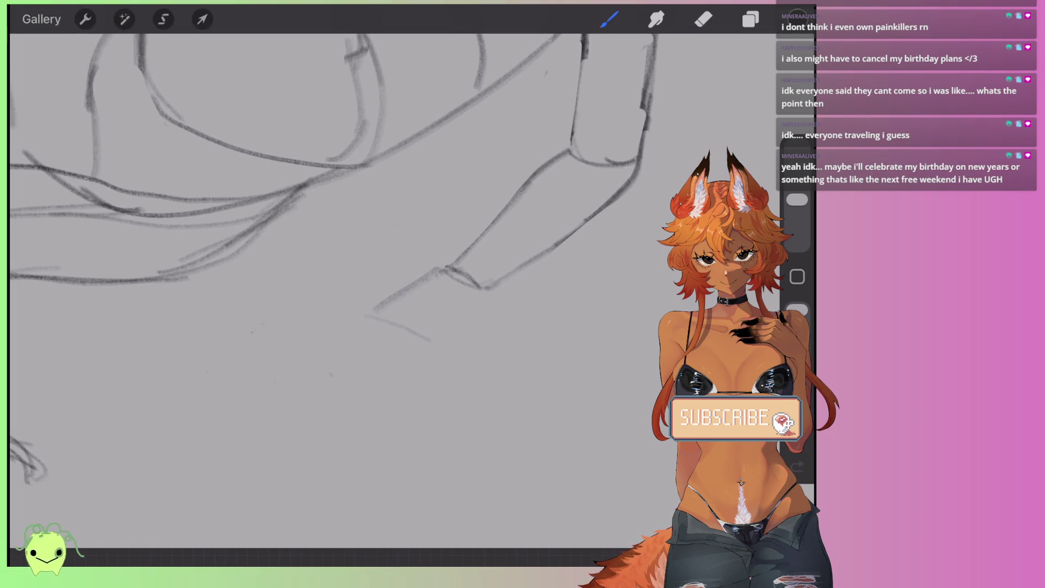
scroll(338, 245, down, 5)
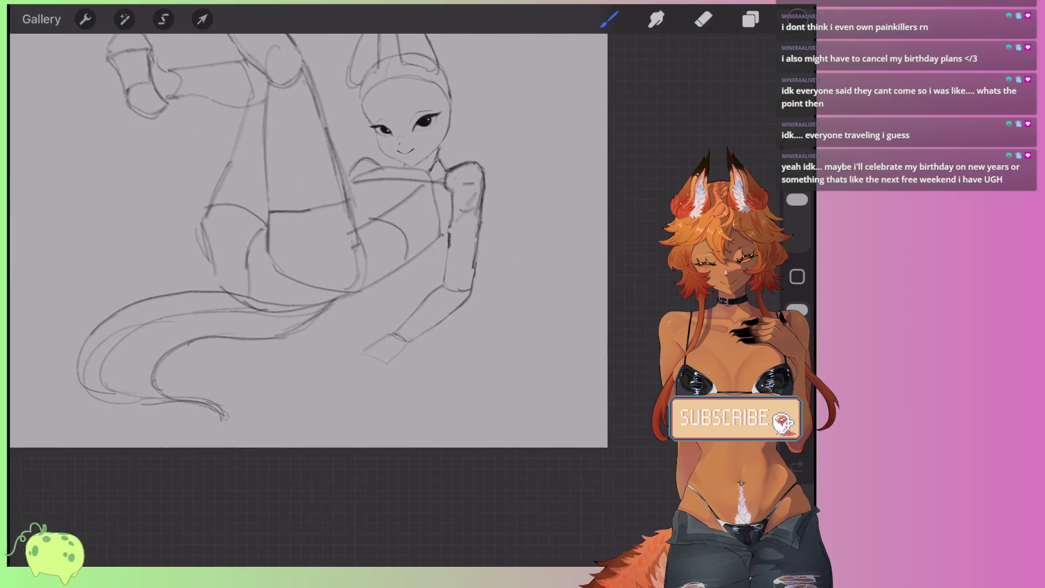
Step: Block in the hand as a box: a short side edge, darkened top-left edge and bottom edge
scroll(387, 335, up, 5)
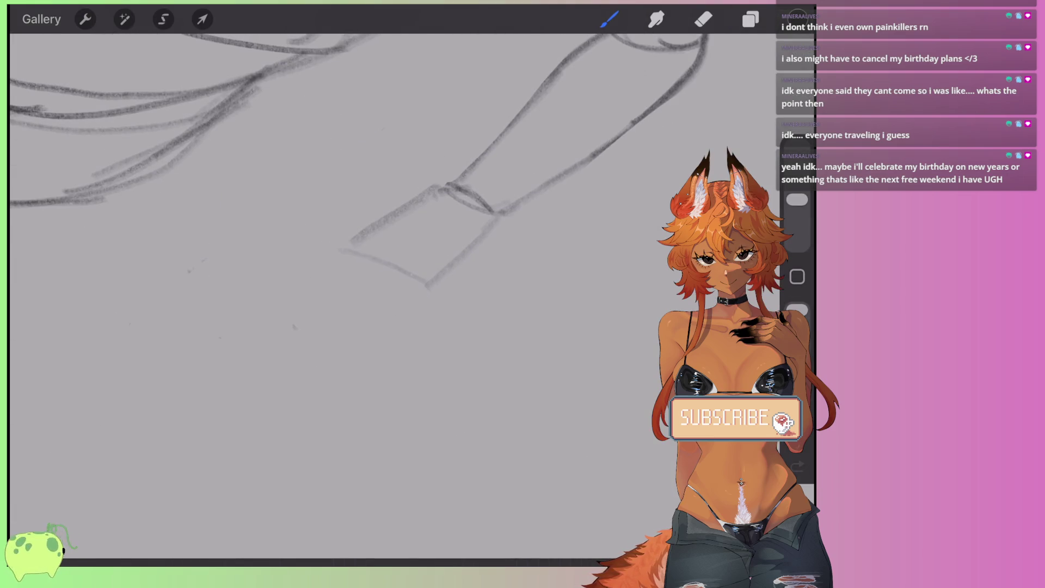
drag(333, 254, 328, 294)
key(ctrl+z)
drag(332, 249, 322, 297)
key(ctrl+z)
mouse_move(331, 251)
mouse_down()
mouse_move(325, 275)
mouse_move(381, 325)
mouse_move(424, 275)
mouse_up()
drag(392, 214, 330, 239)
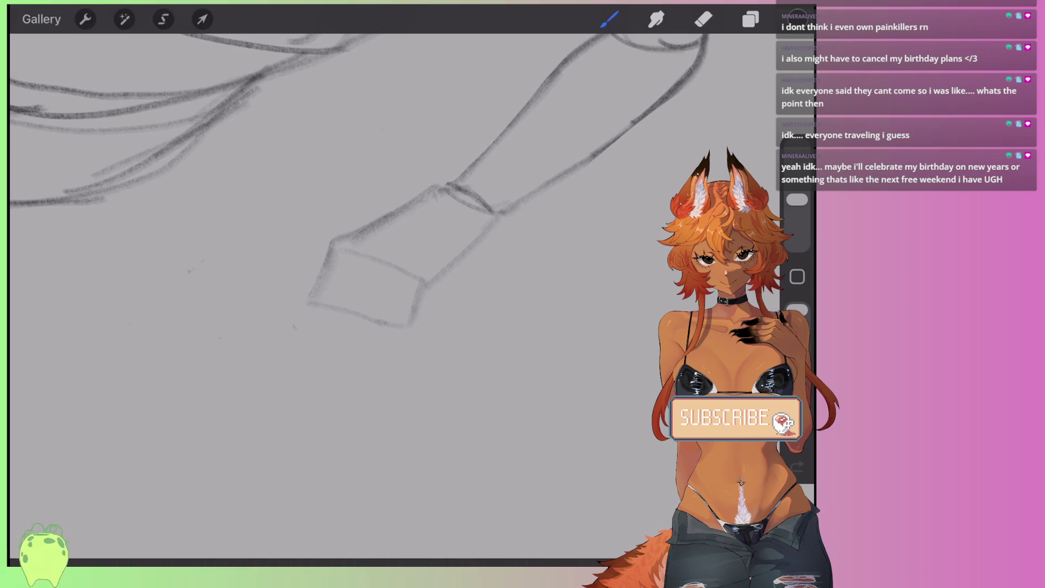
drag(280, 341, 381, 357)
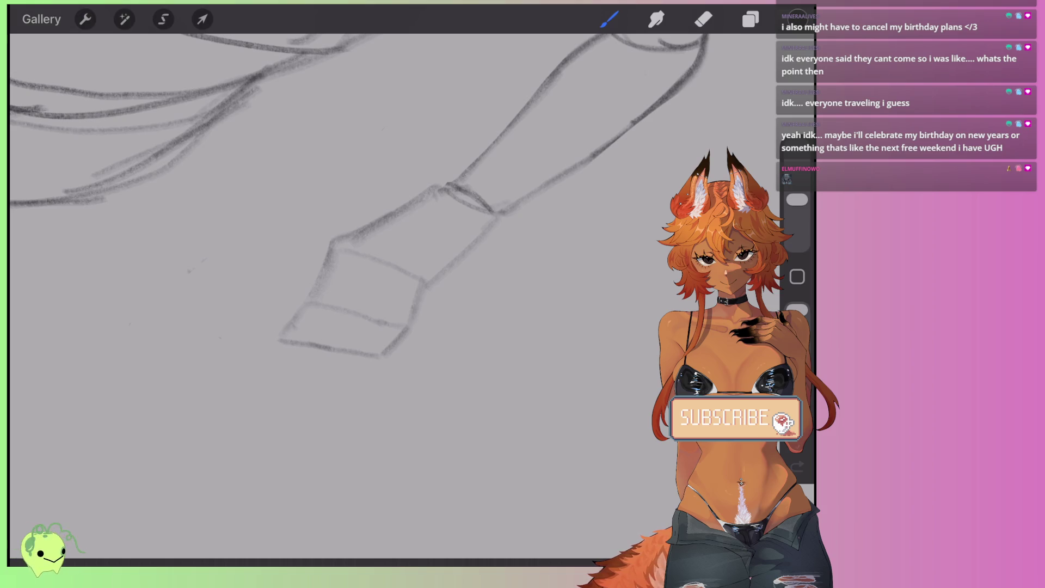
click(164, 20)
Step: Lasso the boxy hand and Distort its corners into a tilted quadrilateral
mouse_move(378, 254)
mouse_down()
mouse_move(276, 319)
mouse_move(322, 357)
mouse_move(422, 272)
mouse_move(378, 254)
mouse_up()
click(203, 19)
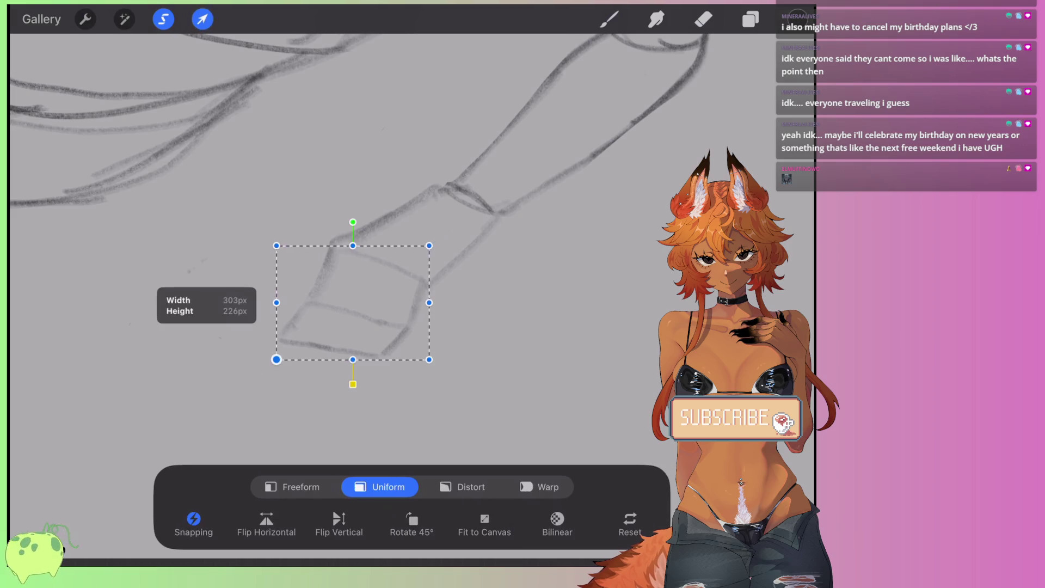
click(471, 487)
drag(277, 359, 287, 336)
drag(429, 245, 434, 247)
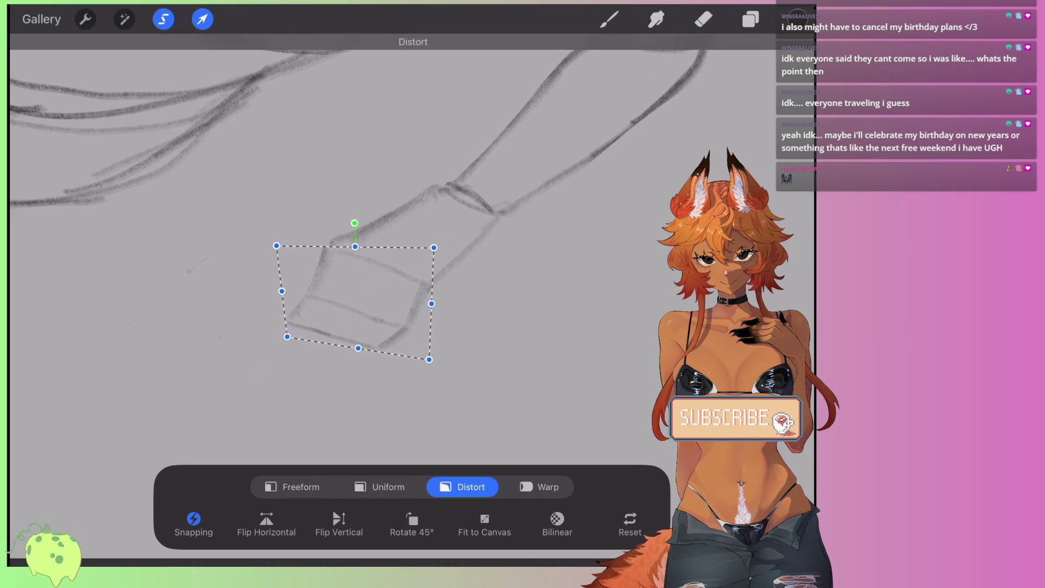
drag(277, 246, 284, 240)
drag(287, 337, 294, 330)
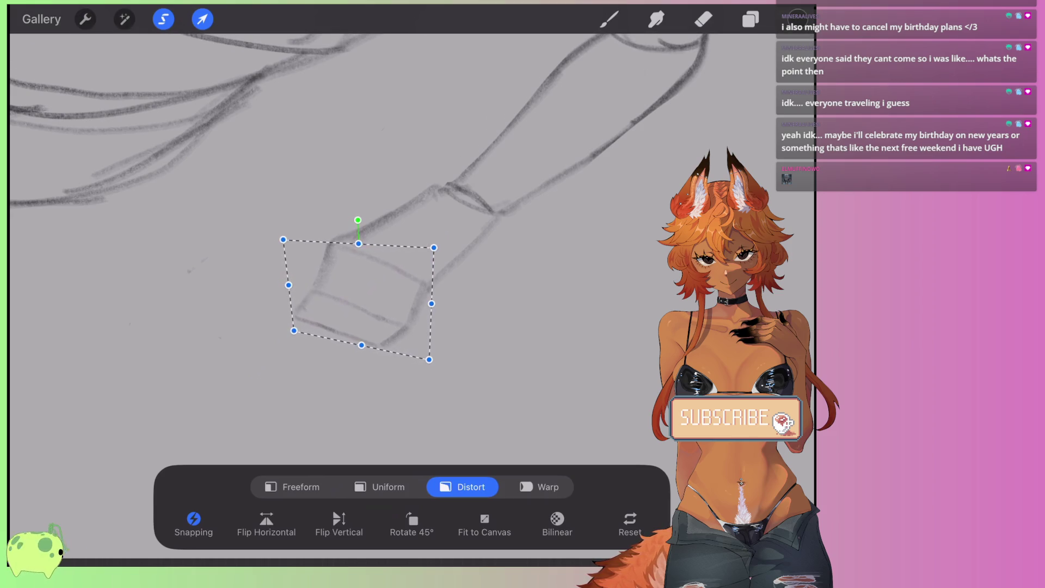
click(609, 19)
scroll(326, 234, up, 3)
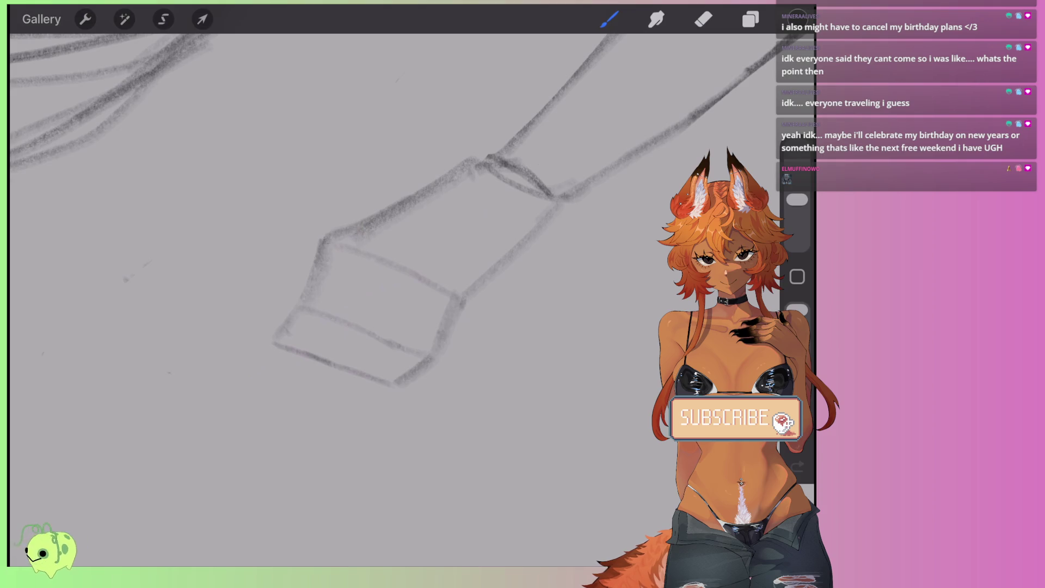
Step: Reduce the brush size and try finger division lines inside the hand, undoing them
drag(797, 200, 797, 209)
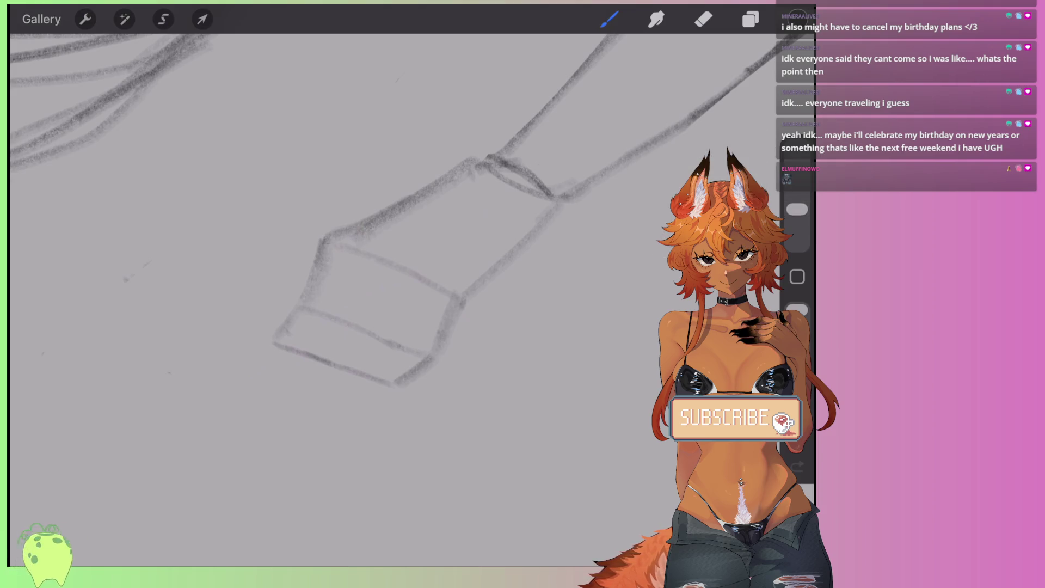
drag(353, 261, 345, 308)
mouse_move(352, 262)
mouse_down()
mouse_move(342, 310)
mouse_move(314, 356)
mouse_move(359, 380)
mouse_up()
drag(395, 275, 381, 338)
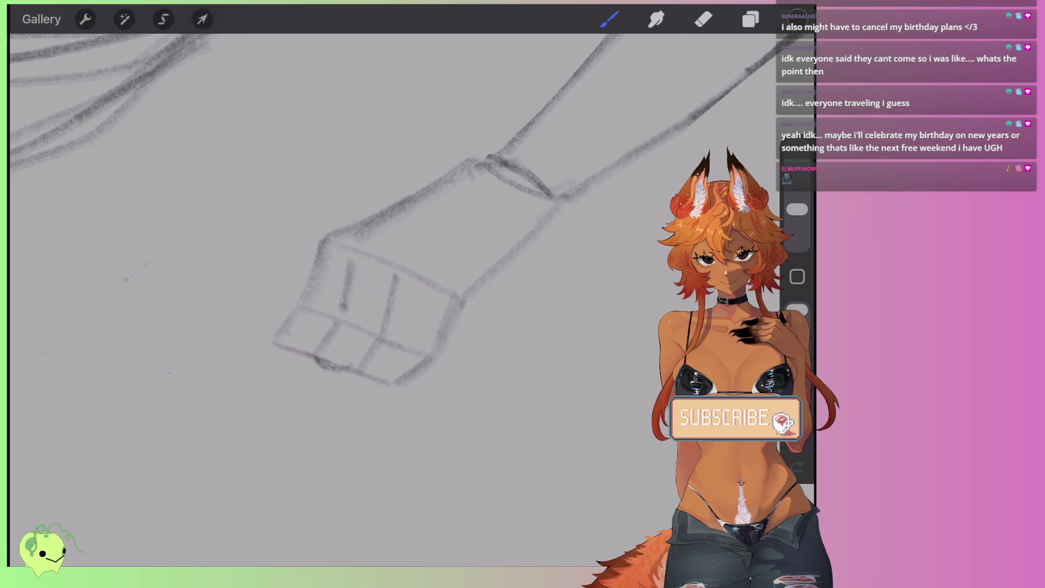
key(ctrl+z)
key(ctrl+z)
key(ctrl+z)
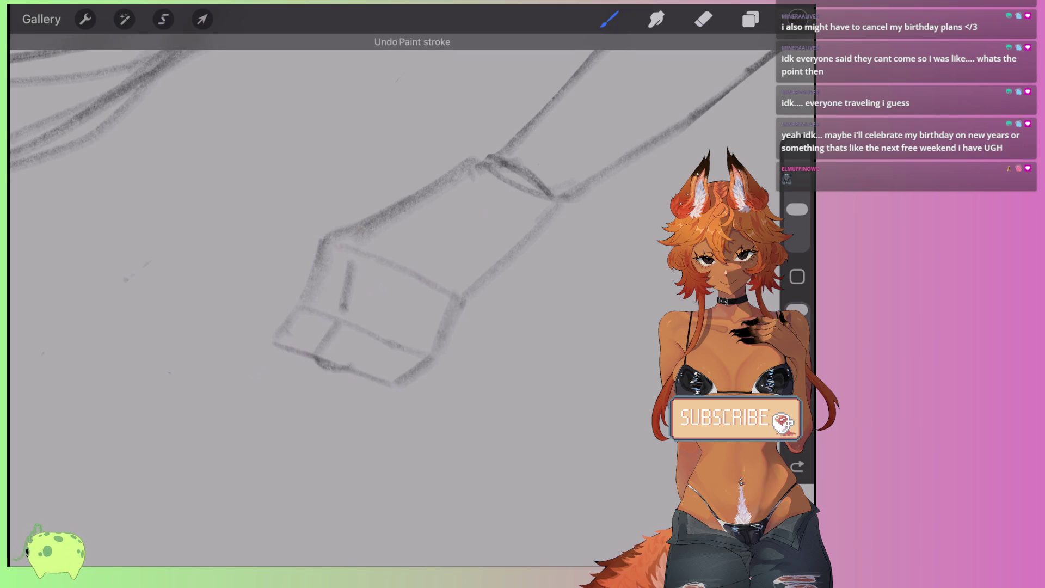
mouse_move(417, 297)
mouse_down()
mouse_move(376, 344)
mouse_move(310, 356)
mouse_move(340, 320)
mouse_up()
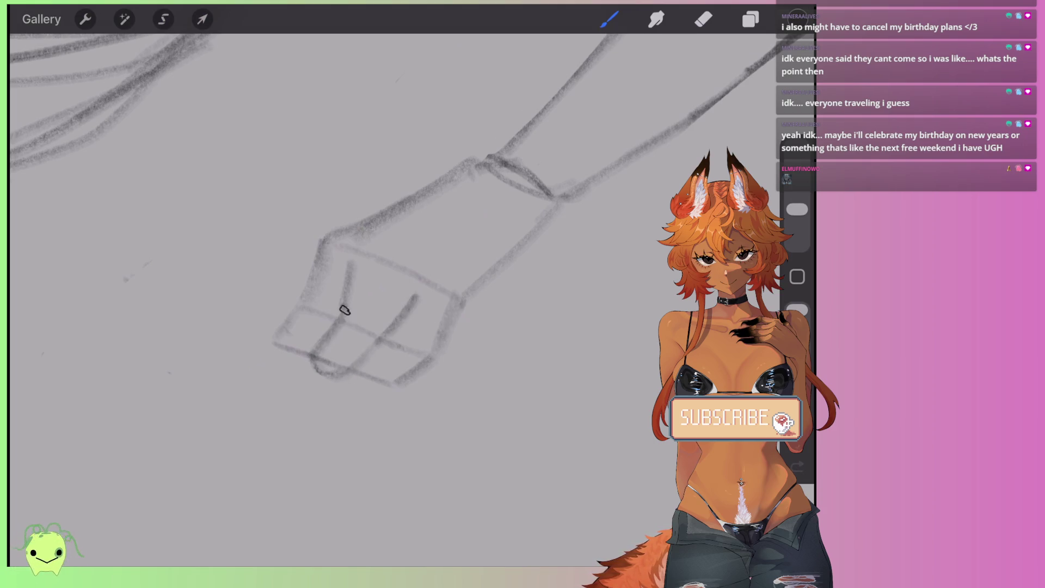
key(ctrl+z)
key(ctrl+z)
key(ctrl+z)
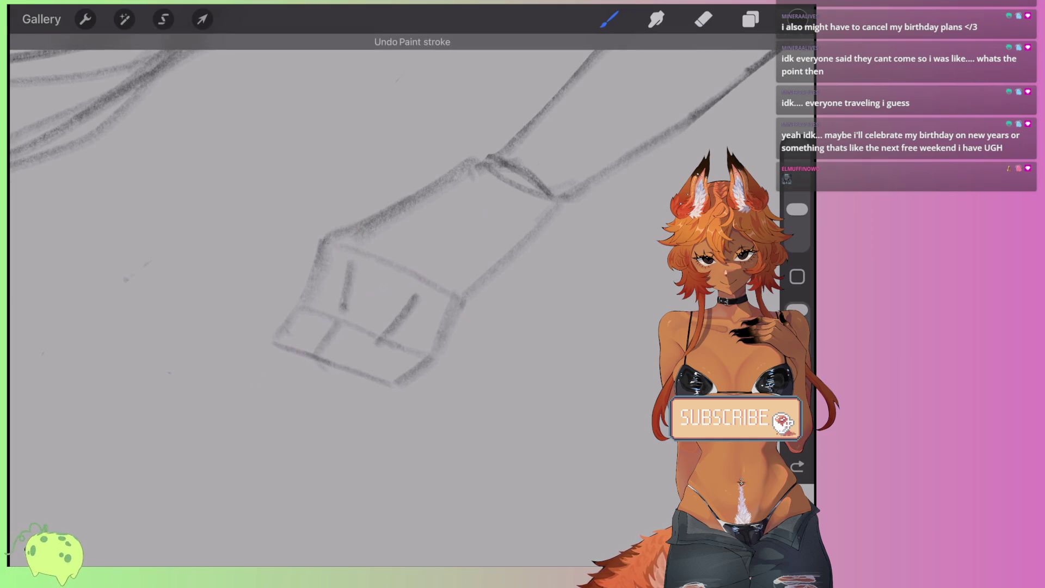
key(ctrl+z)
scroll(414, 245, up, 2)
key(ctrl+z)
scroll(413, 245, up, 1)
Step: Redraw the hand block's left edge and add short finger lines inside it
mouse_move(370, 233)
mouse_down()
mouse_move(339, 240)
mouse_move(260, 370)
mouse_move(275, 387)
mouse_move(315, 353)
mouse_up()
key(ctrl+z)
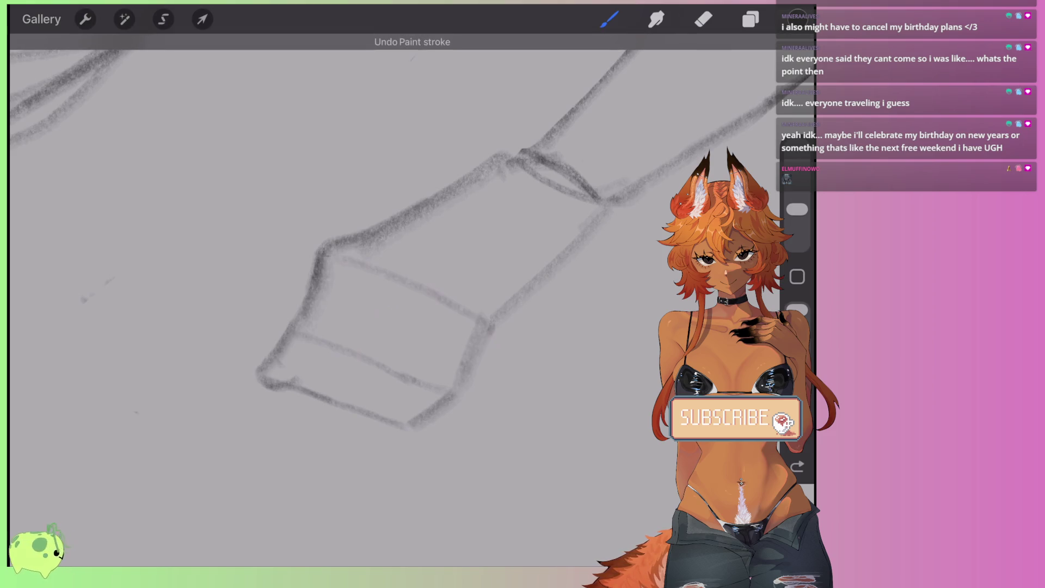
key(ctrl+z)
mouse_move(343, 304)
mouse_down()
mouse_move(339, 329)
mouse_move(292, 386)
mouse_move(236, 402)
mouse_move(279, 359)
mouse_up()
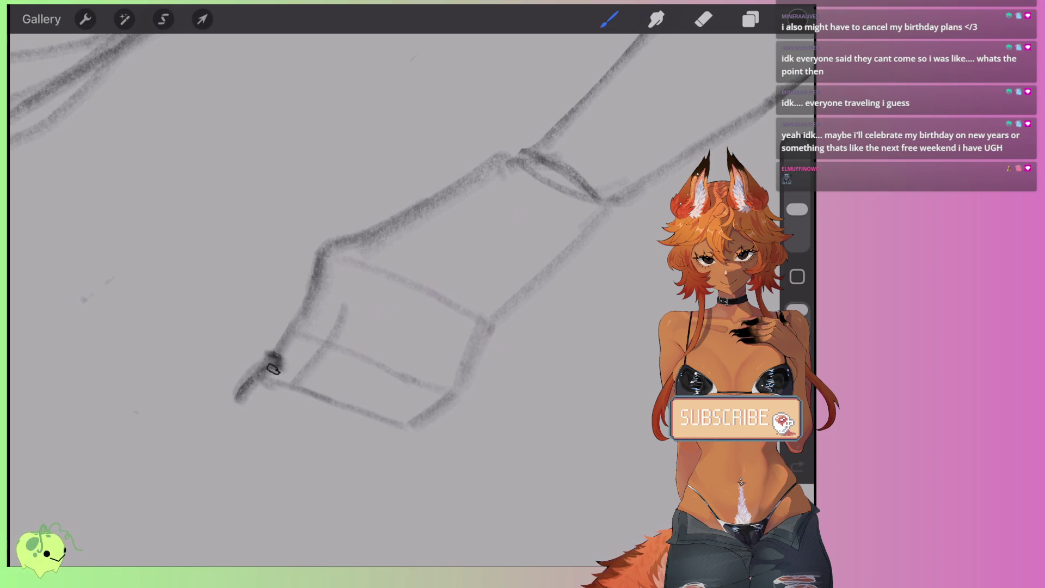
scroll(385, 332, down, 3)
scroll(354, 326, up, 5)
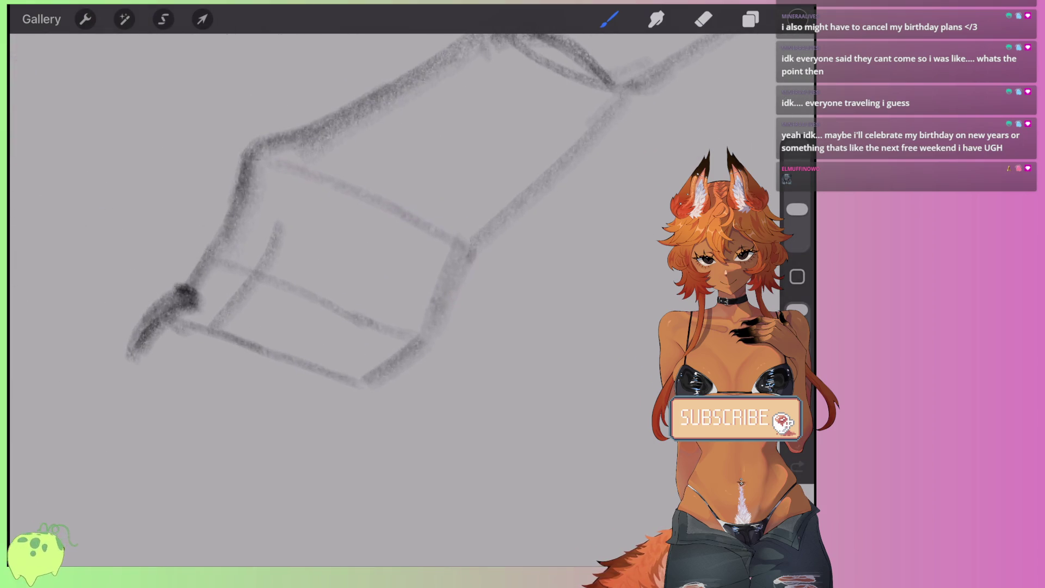
key(ctrl+z)
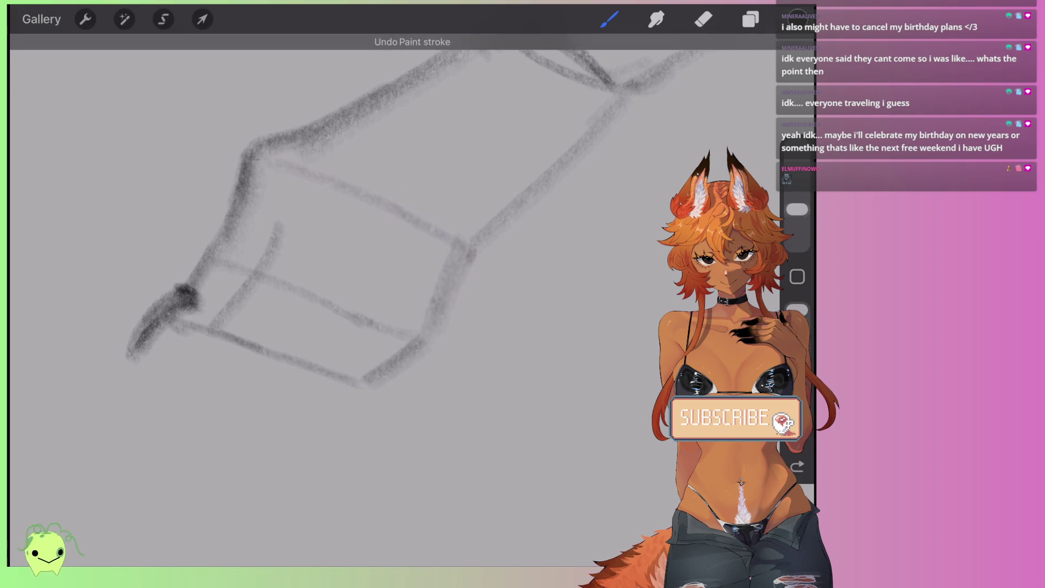
scroll(349, 217, up, 2)
mouse_move(381, 269)
mouse_down()
mouse_move(343, 346)
mouse_move(316, 355)
mouse_move(389, 334)
mouse_move(424, 266)
mouse_move(457, 242)
mouse_up()
scroll(348, 218, down, 2)
Step: Darken the hand's edges and shape a thick claw at the first fingertip
mouse_move(332, 338)
mouse_down()
mouse_move(341, 354)
mouse_move(299, 388)
mouse_move(305, 366)
mouse_move(293, 390)
mouse_up()
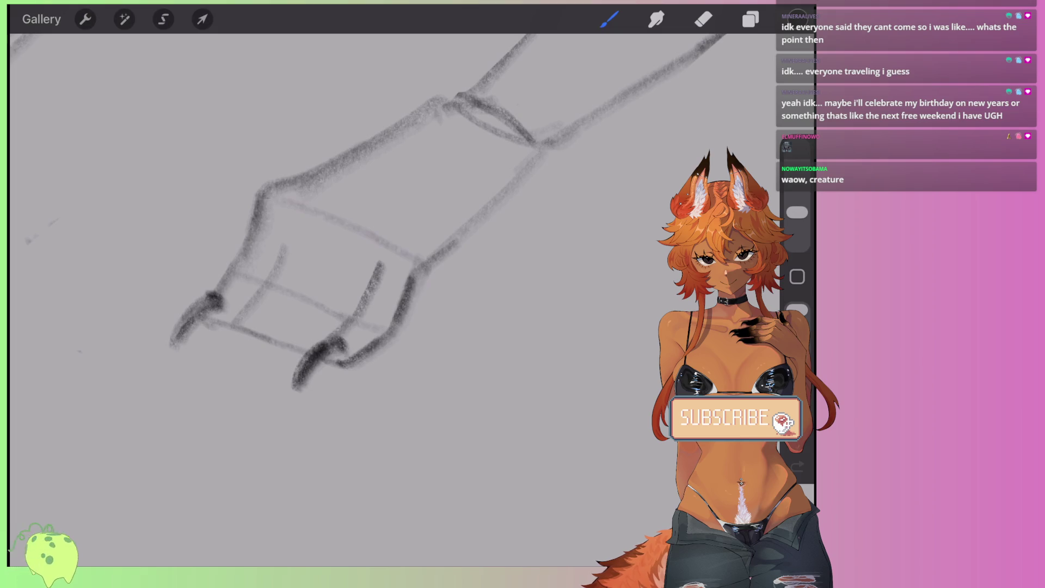
mouse_move(252, 201)
mouse_down()
mouse_move(235, 263)
mouse_move(203, 299)
mouse_up()
drag(244, 257, 163, 356)
drag(234, 312, 194, 328)
drag(257, 298, 202, 328)
drag(273, 277, 230, 317)
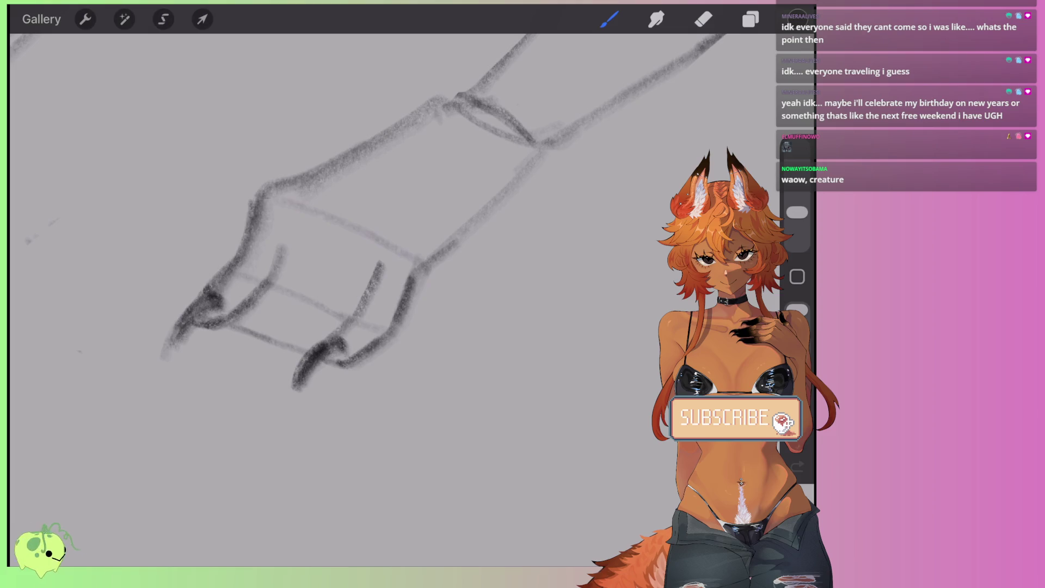
Step: Outline the lower finger curve, a knuckle line, and extend the fingers into claws
mouse_move(223, 329)
mouse_down()
mouse_move(216, 358)
mouse_move(299, 363)
mouse_move(258, 367)
mouse_move(325, 243)
mouse_up()
key(ctrl+z)
mouse_move(250, 360)
mouse_down()
mouse_move(213, 359)
mouse_move(223, 319)
mouse_move(271, 271)
mouse_move(284, 211)
mouse_move(327, 186)
mouse_up()
drag(326, 231, 347, 207)
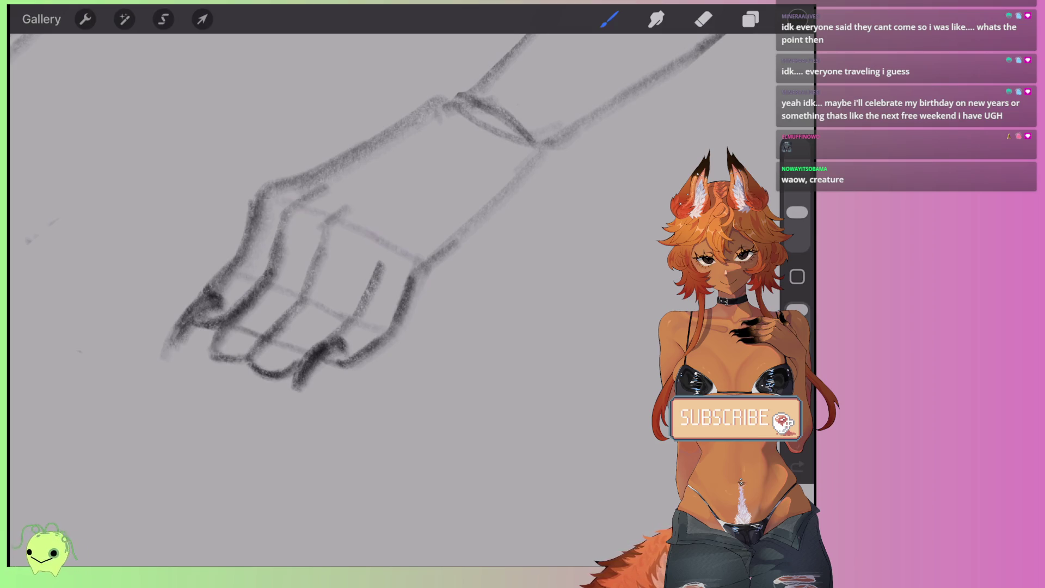
mouse_move(237, 384)
mouse_down()
mouse_move(271, 346)
mouse_move(235, 401)
mouse_up()
drag(248, 325, 223, 347)
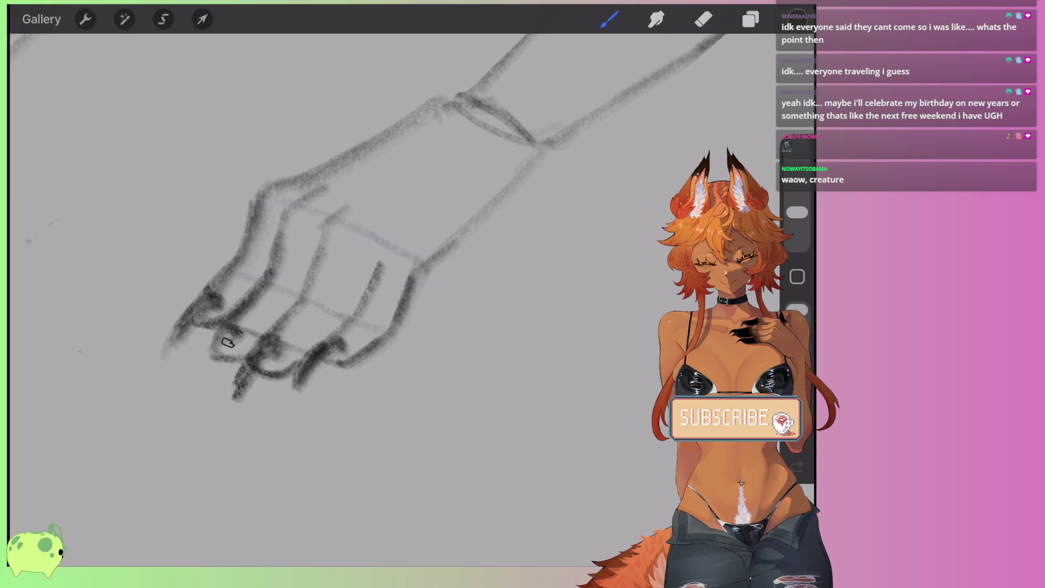
drag(196, 388, 234, 333)
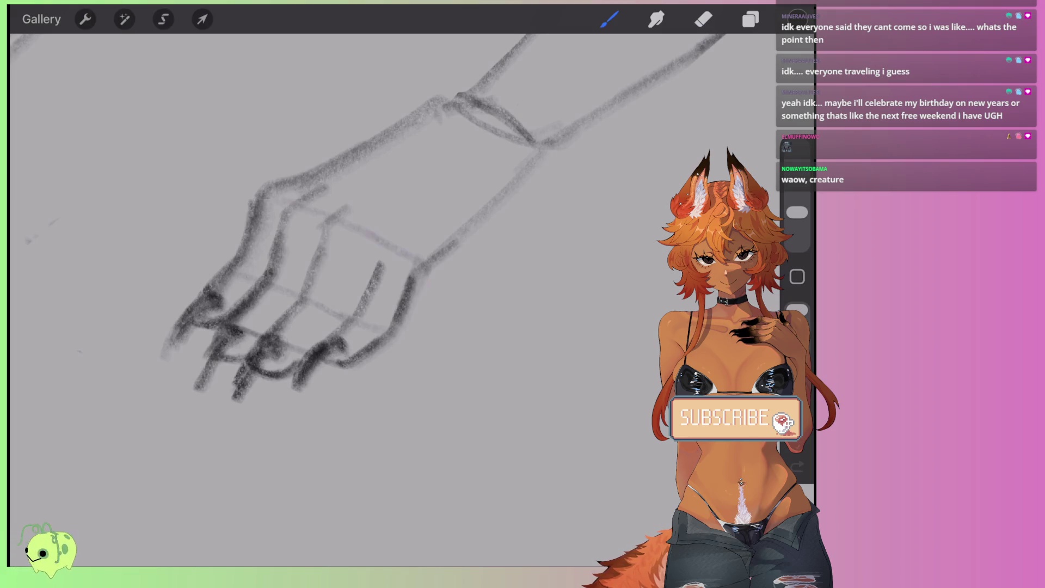
mouse_move(309, 349)
mouse_down()
mouse_move(357, 303)
mouse_move(372, 249)
mouse_move(373, 304)
mouse_move(381, 297)
mouse_up()
Step: Outline the middle and ring fingers and draw the index and top knuckle arcs
click(703, 19)
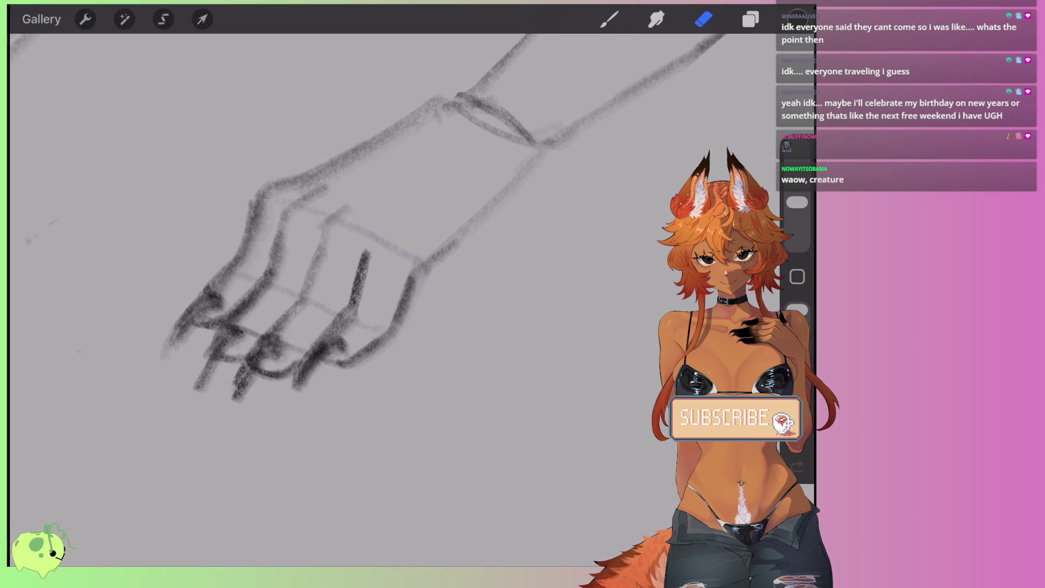
click(609, 19)
mouse_move(381, 234)
mouse_down()
mouse_move(367, 255)
mouse_move(421, 258)
mouse_up()
drag(334, 222, 380, 231)
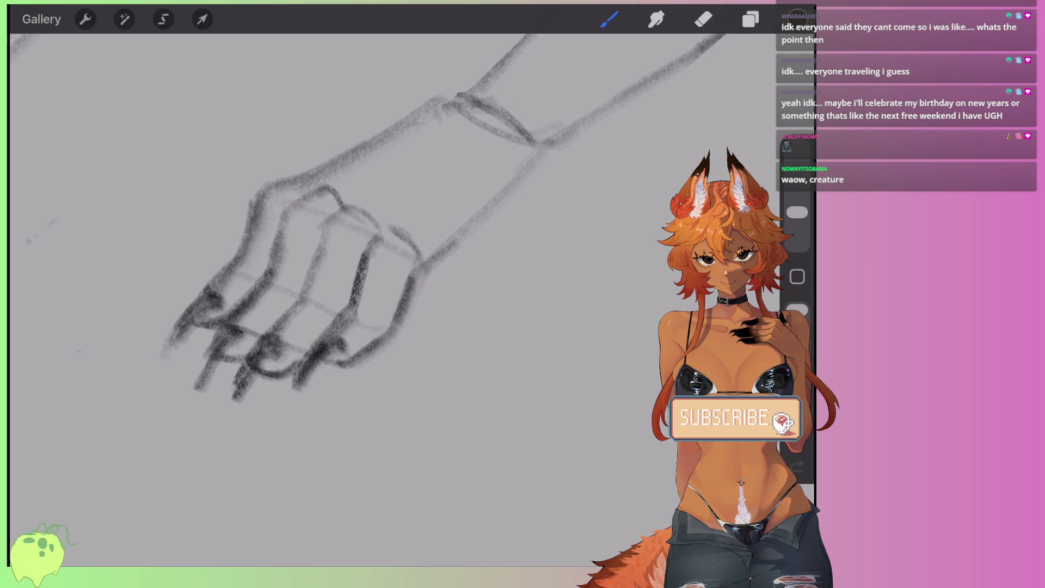
mouse_move(252, 195)
mouse_down()
mouse_move(298, 172)
mouse_move(245, 246)
mouse_move(308, 167)
mouse_up()
Step: Lighten the hand's dark top outline, the fingertip strokes and one finger line
scroll(381, 245, up, 2)
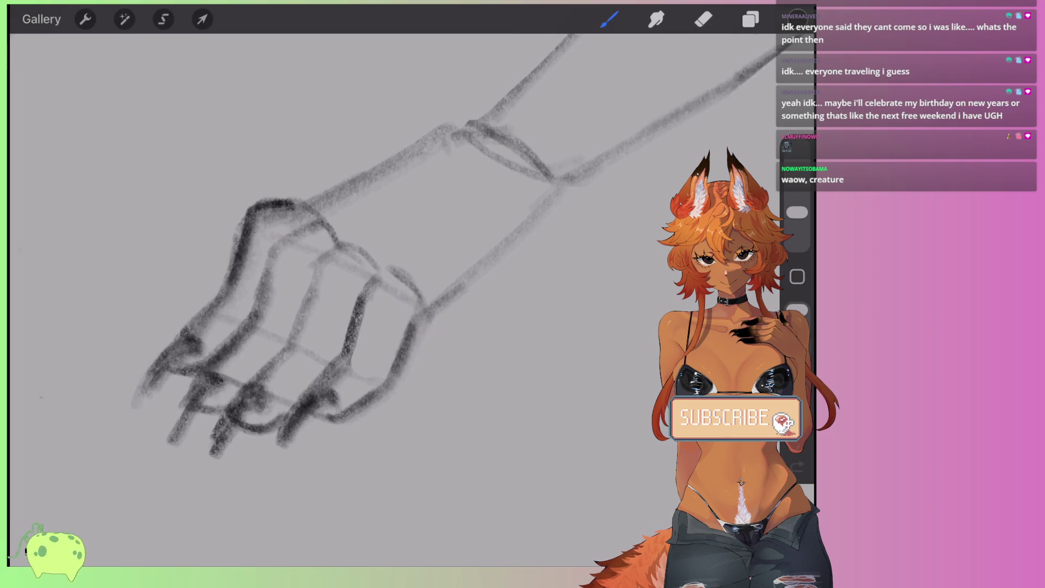
click(703, 19)
drag(332, 202, 216, 221)
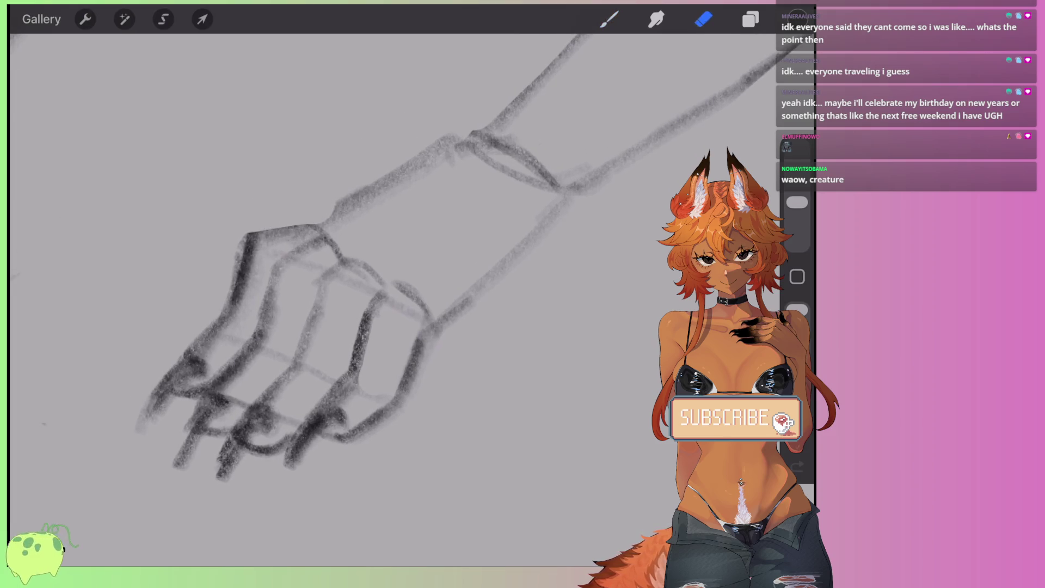
key(ctrl+z)
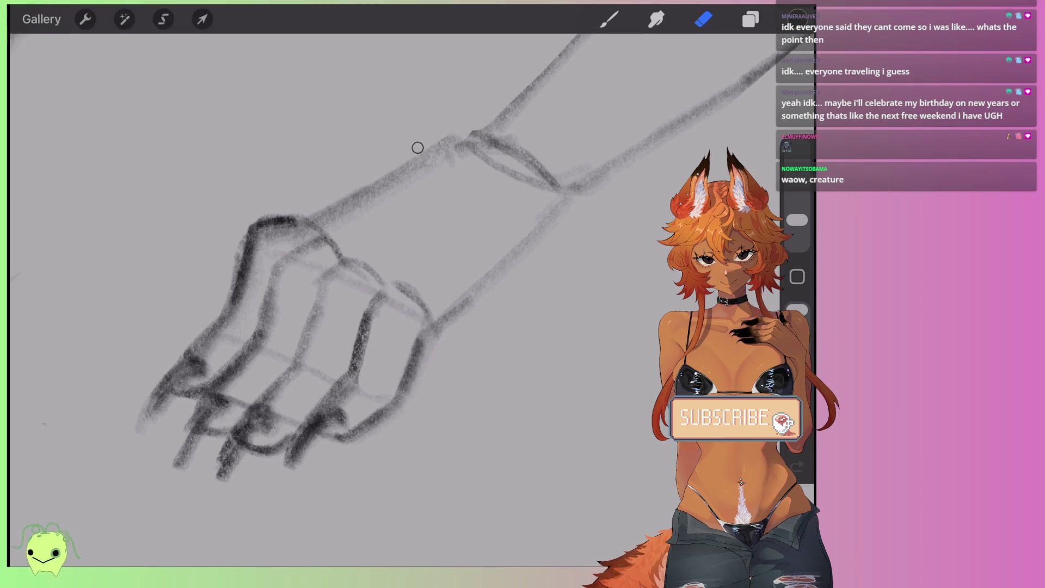
drag(365, 188, 258, 224)
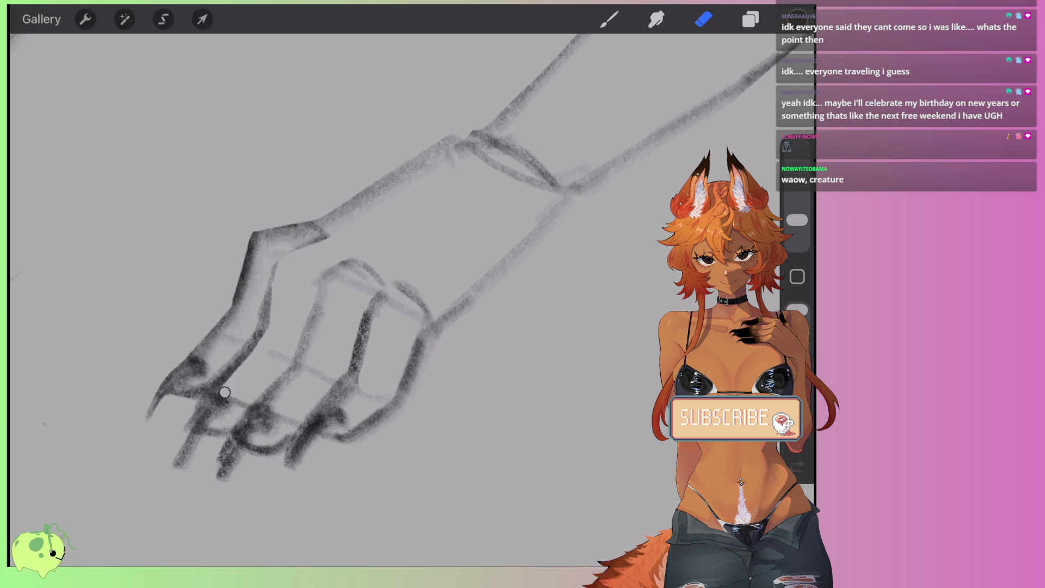
drag(199, 388, 231, 365)
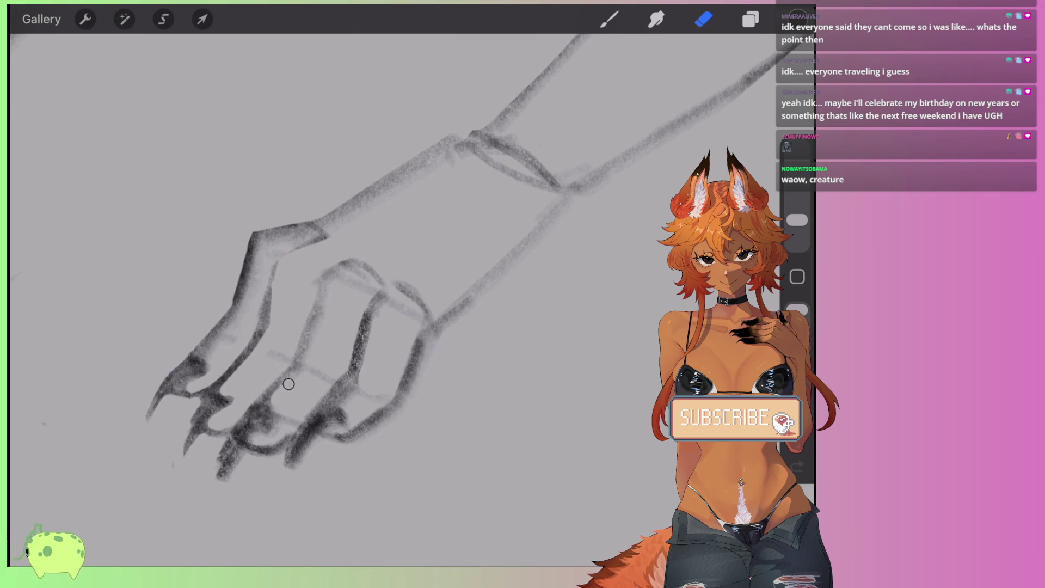
drag(313, 345, 331, 289)
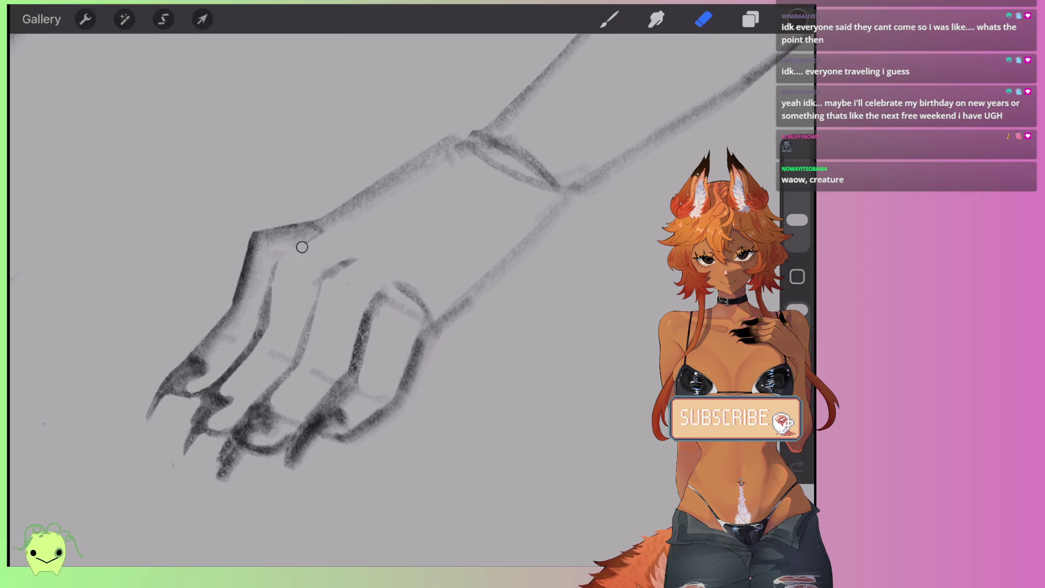
Step: Lighten the upper hand contour, then lasso the whole hand with a freehand selection
drag(341, 216, 429, 167)
drag(311, 215, 249, 239)
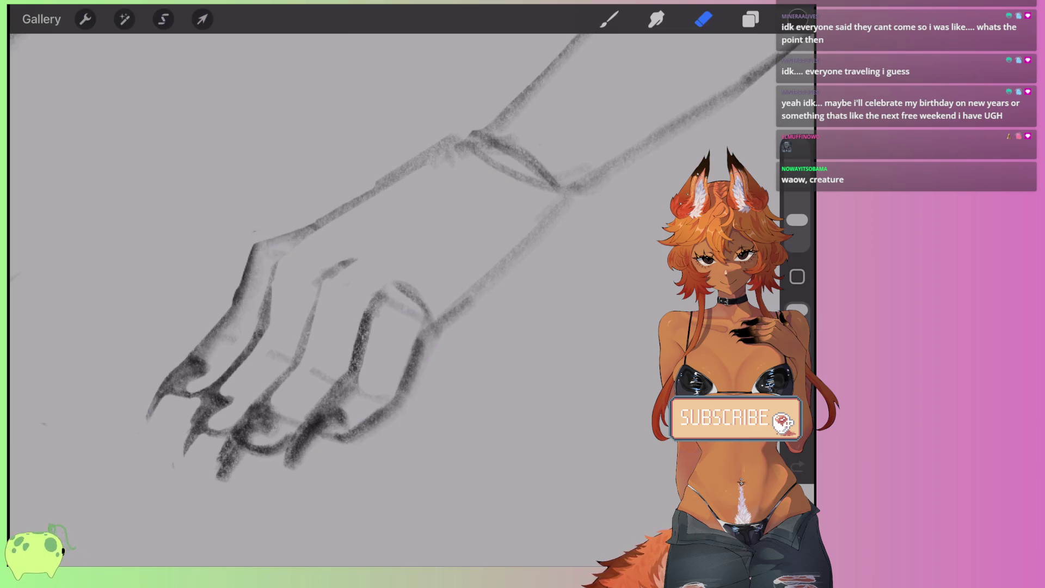
click(163, 19)
mouse_move(242, 213)
mouse_down()
mouse_move(492, 359)
mouse_move(133, 471)
mouse_move(234, 226)
mouse_up()
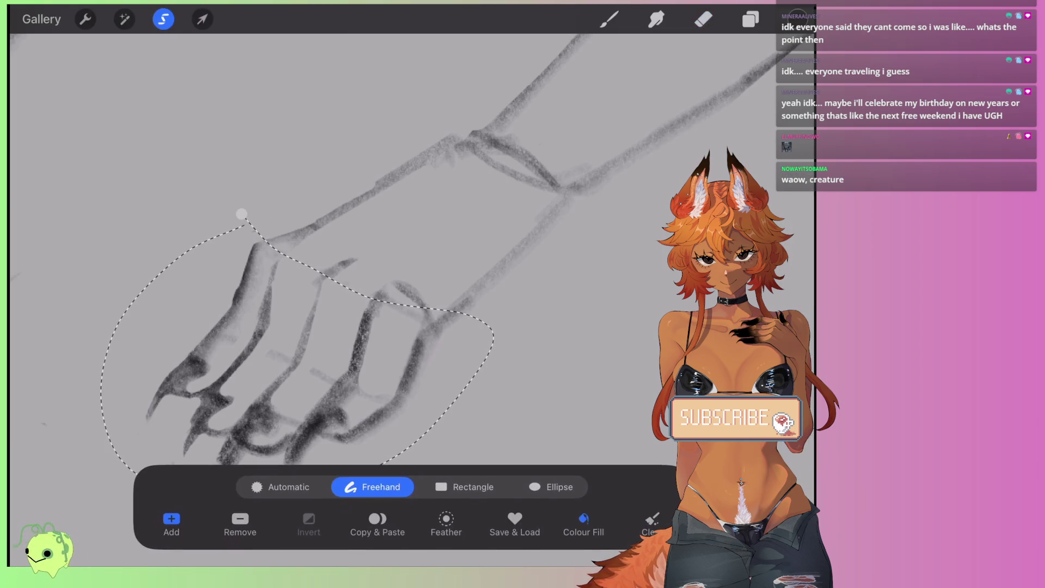
Step: Distort the selected hand by pulling its lower corners to adjust its perspective
click(202, 19)
drag(136, 479, 170, 448)
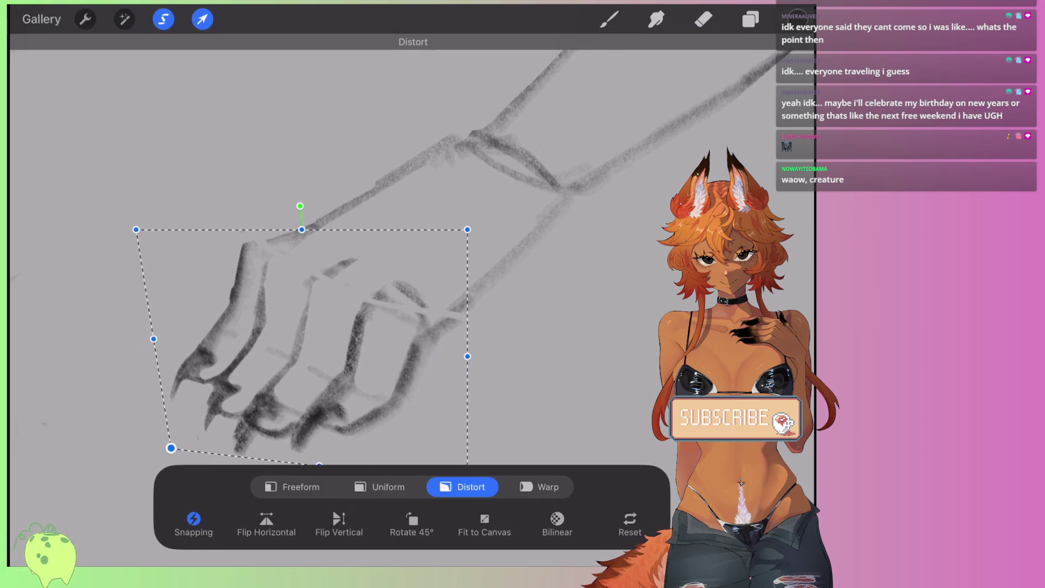
scroll(483, 125, down, 3)
drag(471, 391, 480, 396)
drag(251, 362, 259, 357)
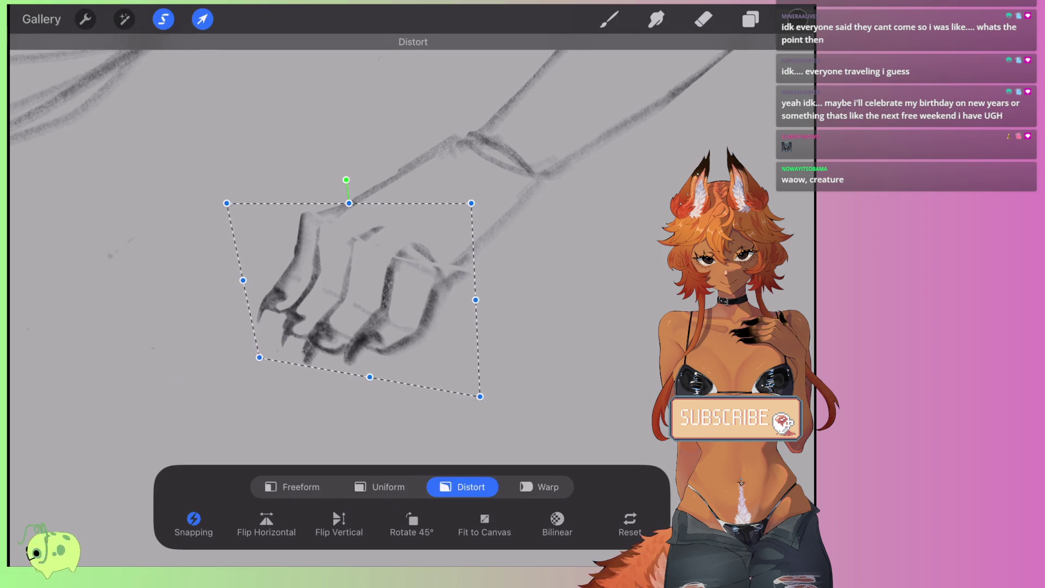
Step: Erase stray wrist strokes, then redraw the hand's right finger edge and bottom edge
key(e)
scroll(381, 218, up, 3)
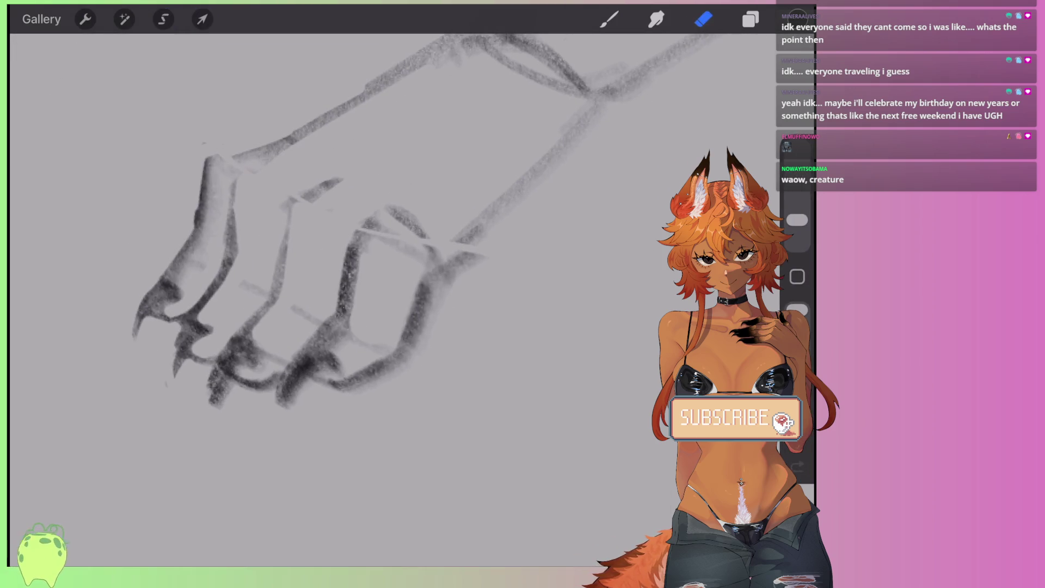
mouse_move(495, 249)
mouse_down()
mouse_move(429, 296)
mouse_move(382, 379)
mouse_up()
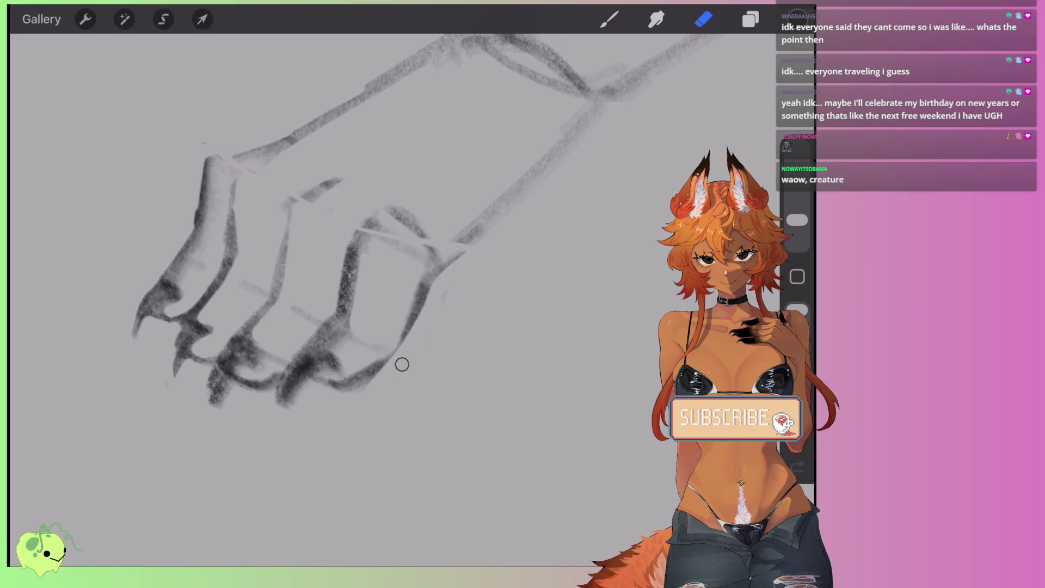
key(b)
drag(411, 272, 384, 348)
mouse_move(407, 294)
mouse_down()
mouse_move(359, 384)
mouse_move(299, 404)
mouse_up()
Step: Erase part of the right finger edge and open a gap between the lower fingers
key(e)
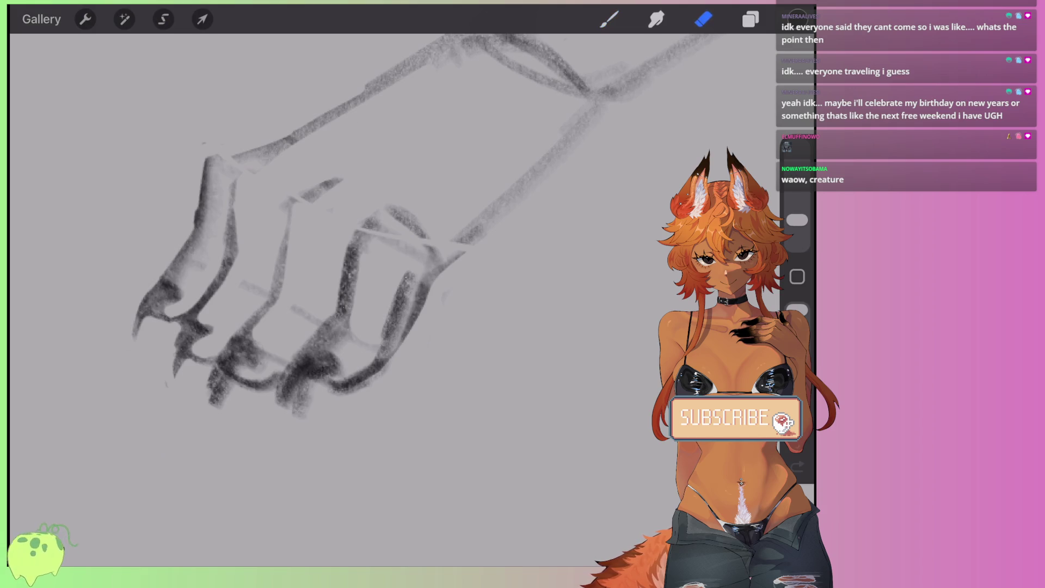
drag(445, 272, 413, 315)
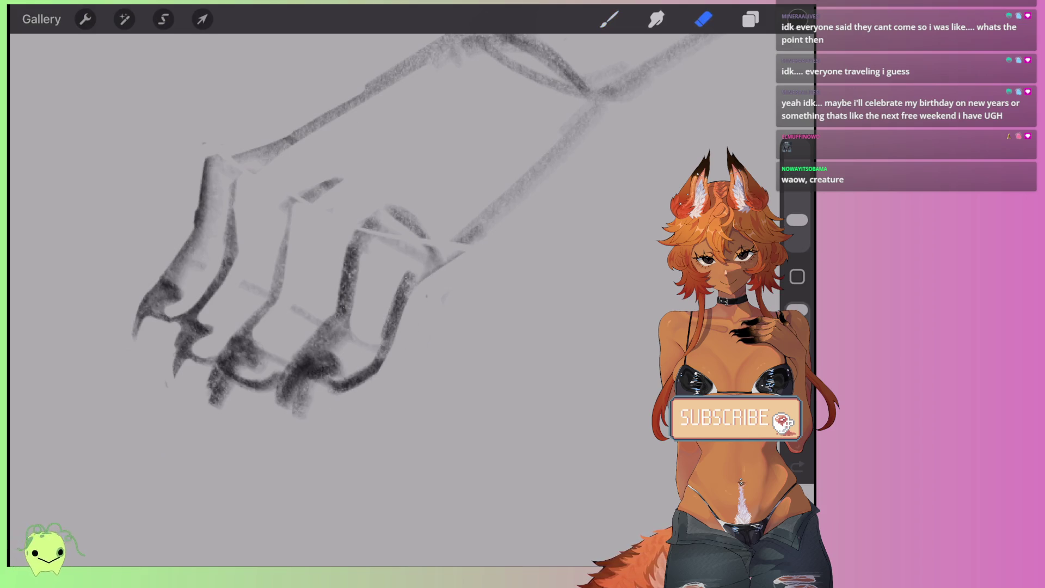
drag(294, 370, 284, 407)
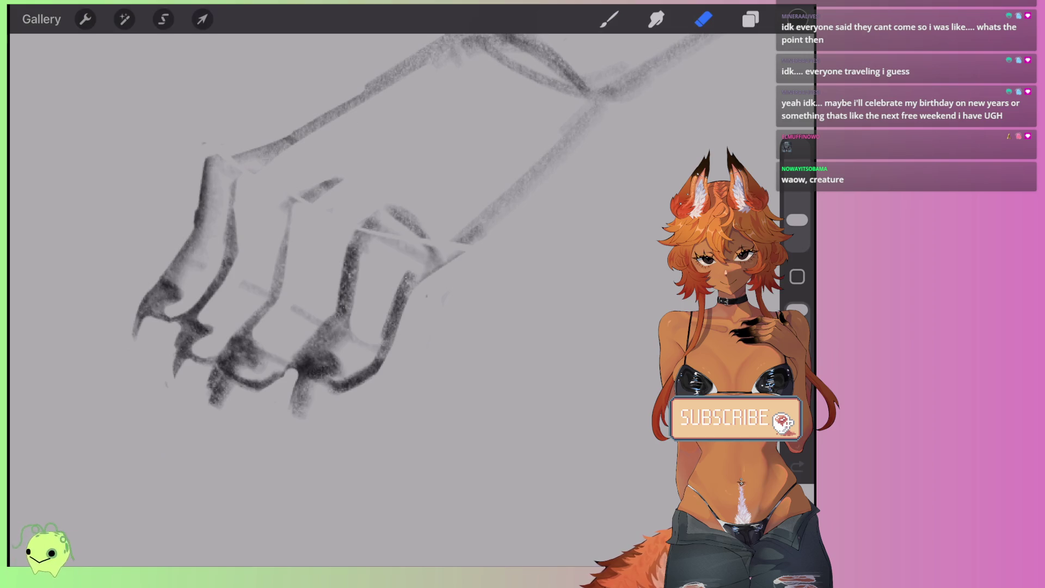
Step: Erase the old fingers, thumb and remaining hand marks around the forearm
drag(327, 272, 348, 289)
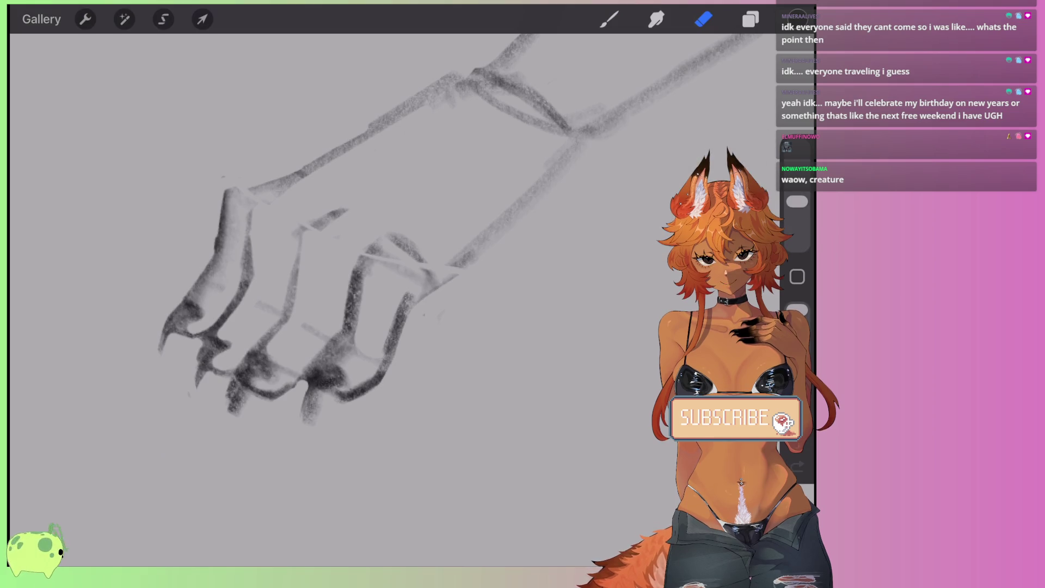
drag(327, 272, 345, 291)
mouse_move(353, 234)
mouse_down()
mouse_move(308, 310)
mouse_move(275, 327)
mouse_up()
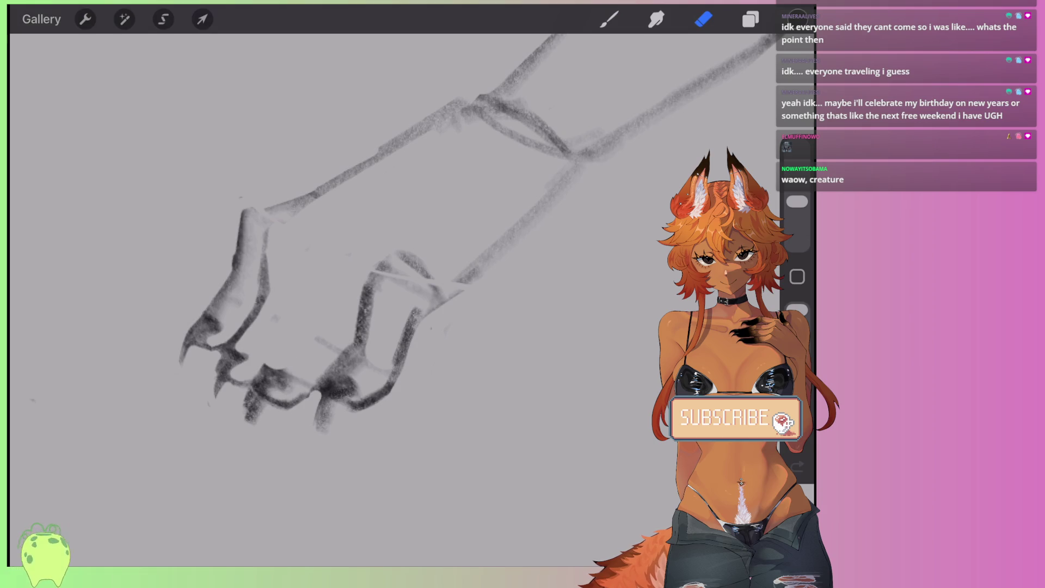
mouse_move(250, 218)
mouse_down()
mouse_move(210, 354)
mouse_move(215, 378)
mouse_move(280, 320)
mouse_move(372, 281)
mouse_move(436, 273)
mouse_move(321, 427)
mouse_up()
drag(444, 269, 354, 284)
mouse_move(336, 341)
mouse_down()
mouse_move(374, 250)
mouse_move(214, 439)
mouse_move(219, 425)
mouse_move(449, 339)
mouse_up()
Step: Sketch the new hand block below the forearm, redrawing its left and bottom edges
click(609, 19)
mouse_move(338, 166)
mouse_down()
mouse_move(282, 224)
mouse_move(471, 287)
mouse_up()
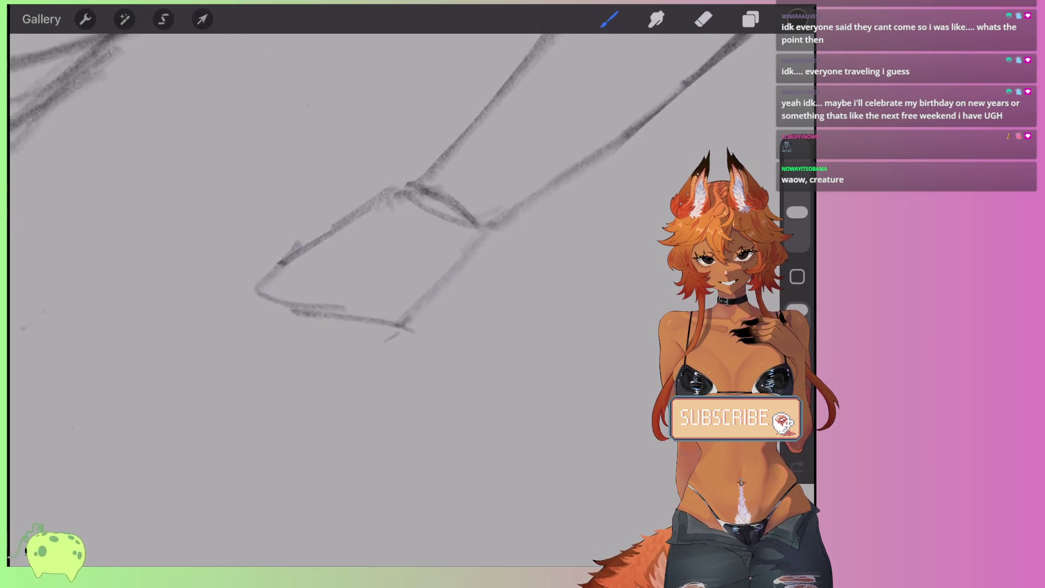
mouse_move(305, 287)
mouse_down()
mouse_move(396, 329)
mouse_move(388, 383)
mouse_up()
drag(249, 267, 248, 357)
key(ctrl+z)
key(ctrl+z)
mouse_move(248, 267)
mouse_down()
mouse_move(191, 343)
mouse_move(302, 373)
mouse_up()
Step: Add a slanted side edge and darken the block's top and upper-right edges
mouse_move(389, 329)
mouse_down()
mouse_move(345, 392)
mouse_move(229, 350)
mouse_move(212, 322)
mouse_up()
mouse_move(388, 321)
mouse_down()
mouse_move(243, 264)
mouse_move(350, 190)
mouse_move(240, 249)
mouse_move(284, 275)
mouse_up()
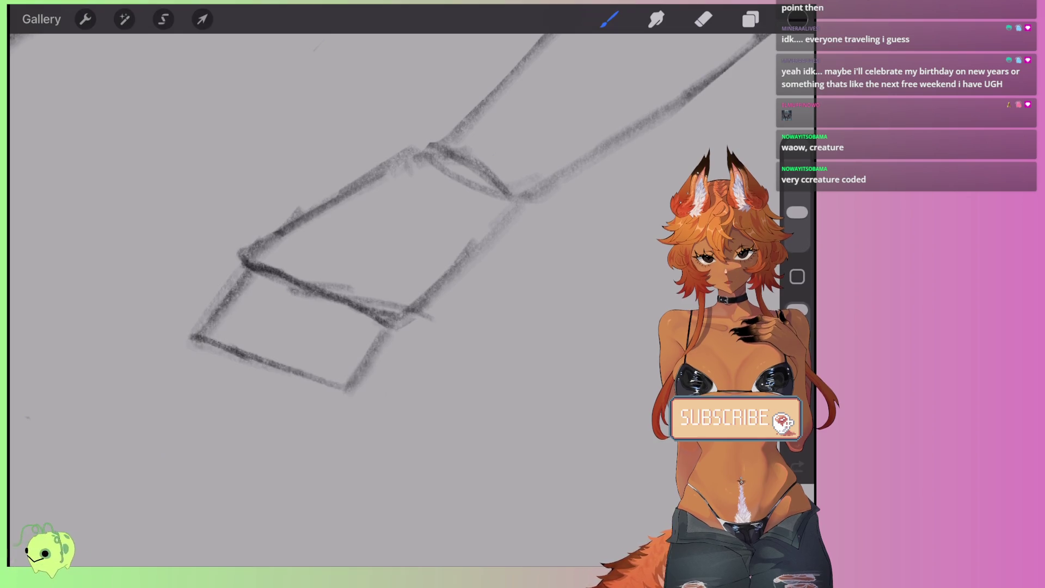
drag(458, 278, 384, 334)
drag(509, 229, 385, 332)
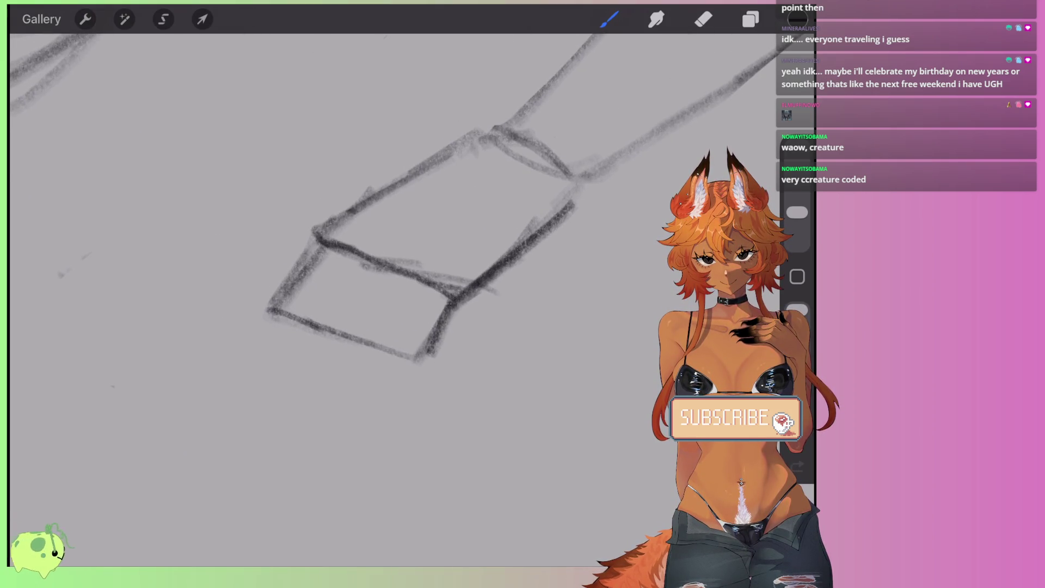
scroll(348, 294, down, 5)
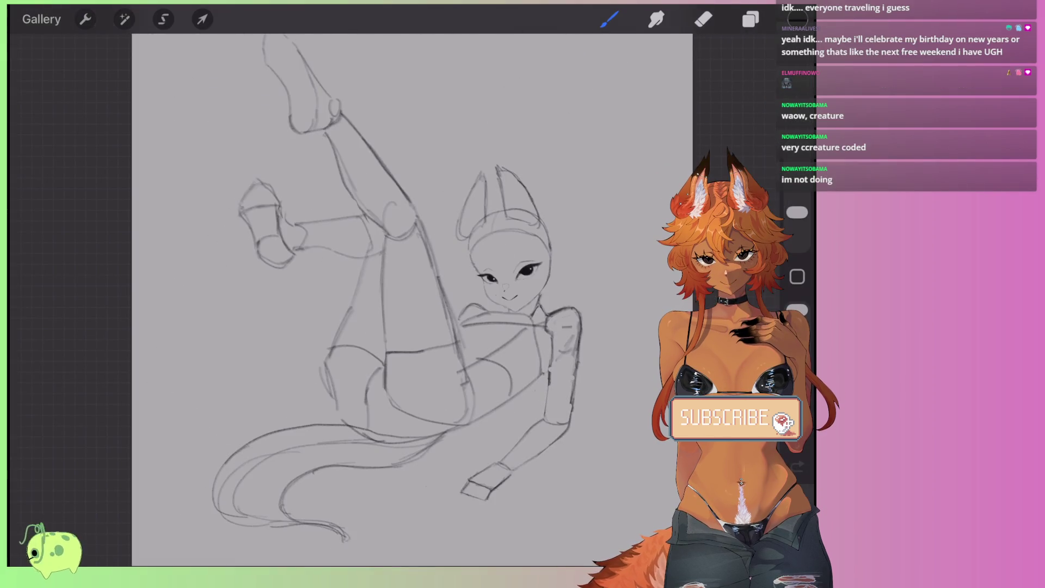
Step: Darken the hand block's right edge and test finger lines below it, undoing them
scroll(484, 479, up, 5)
mouse_move(482, 231)
mouse_down()
mouse_move(467, 273)
mouse_move(392, 327)
mouse_up()
mouse_move(455, 284)
mouse_down()
mouse_move(385, 341)
mouse_move(360, 391)
mouse_up()
key(ctrl+z)
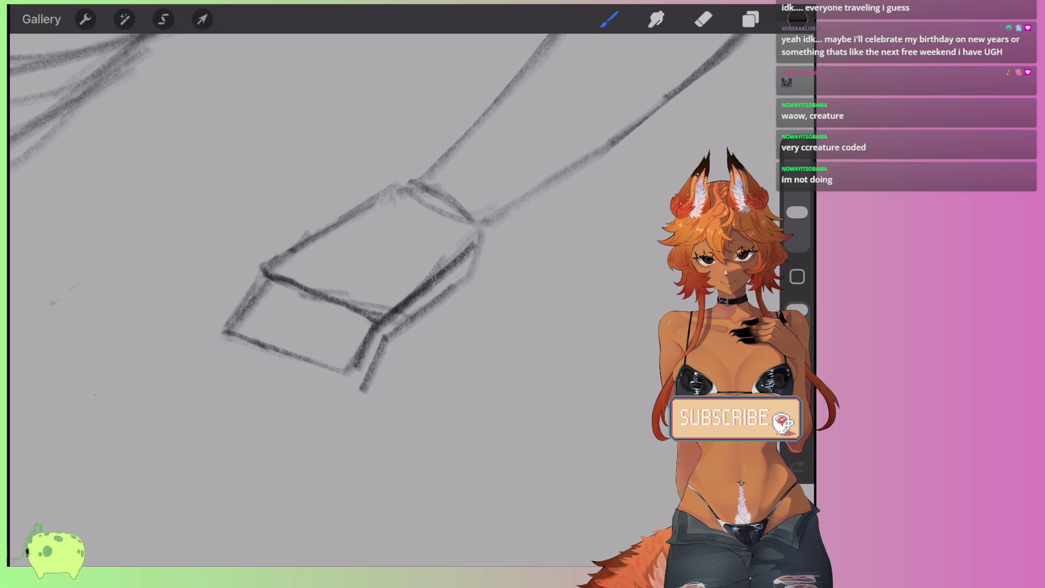
drag(344, 348, 324, 390)
drag(349, 327, 326, 382)
drag(378, 302, 344, 326)
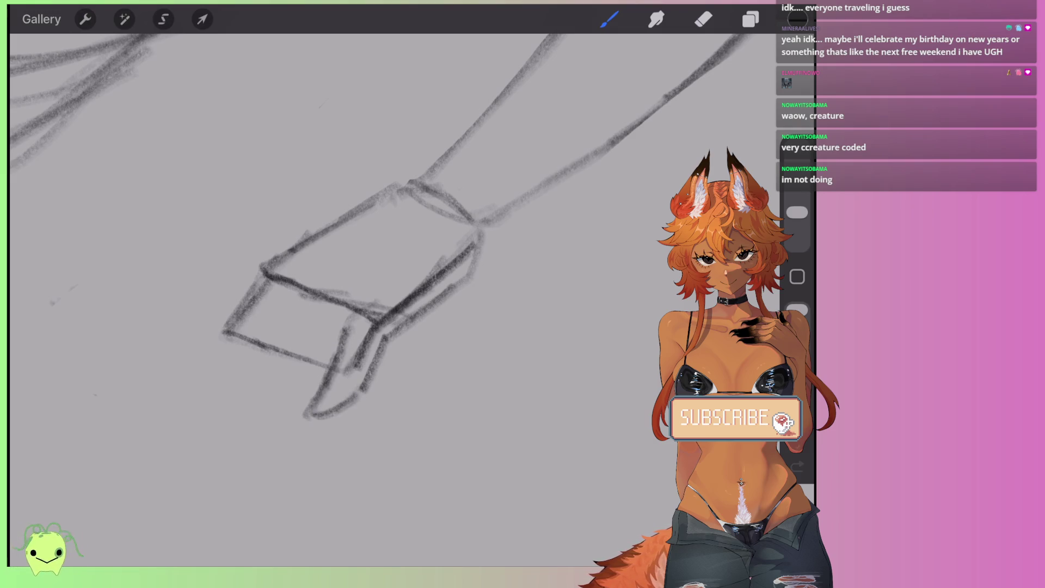
key(ctrl+z)
key(ctrl+z)
key(ctrl+z)
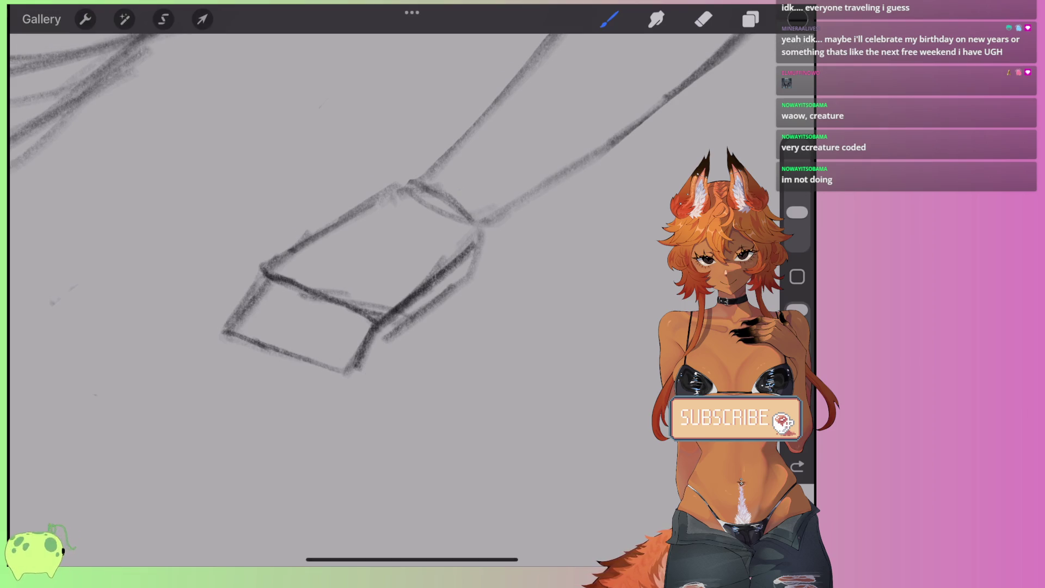
Step: Draw U-shaped finger loops hanging below the hand block, four in total
drag(278, 286, 234, 390)
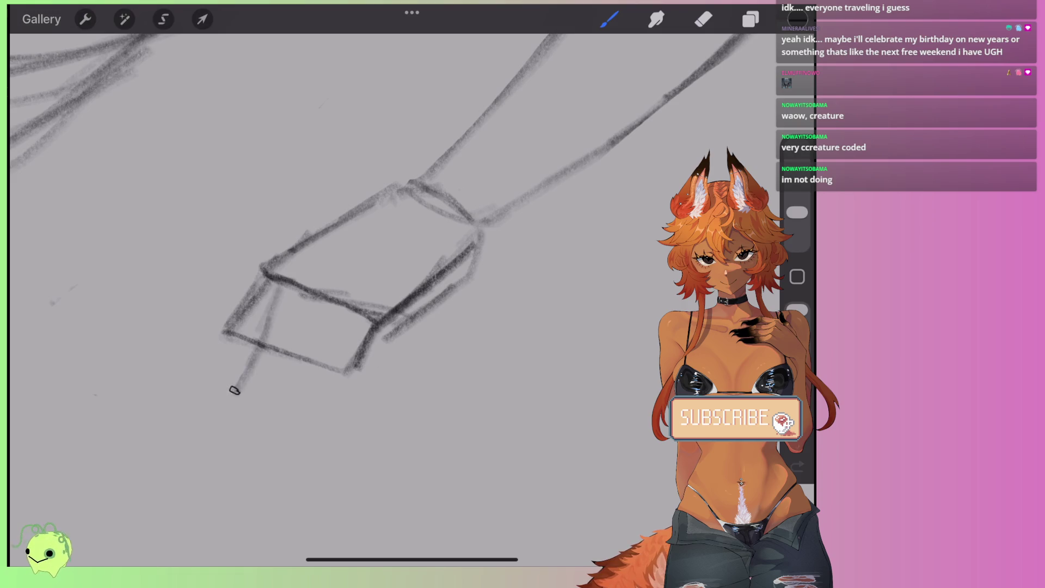
key(ctrl+z)
mouse_move(278, 294)
mouse_down()
mouse_move(231, 403)
mouse_move(288, 382)
mouse_up()
mouse_move(351, 305)
mouse_down()
mouse_move(294, 403)
mouse_move(305, 405)
mouse_move(383, 339)
mouse_up()
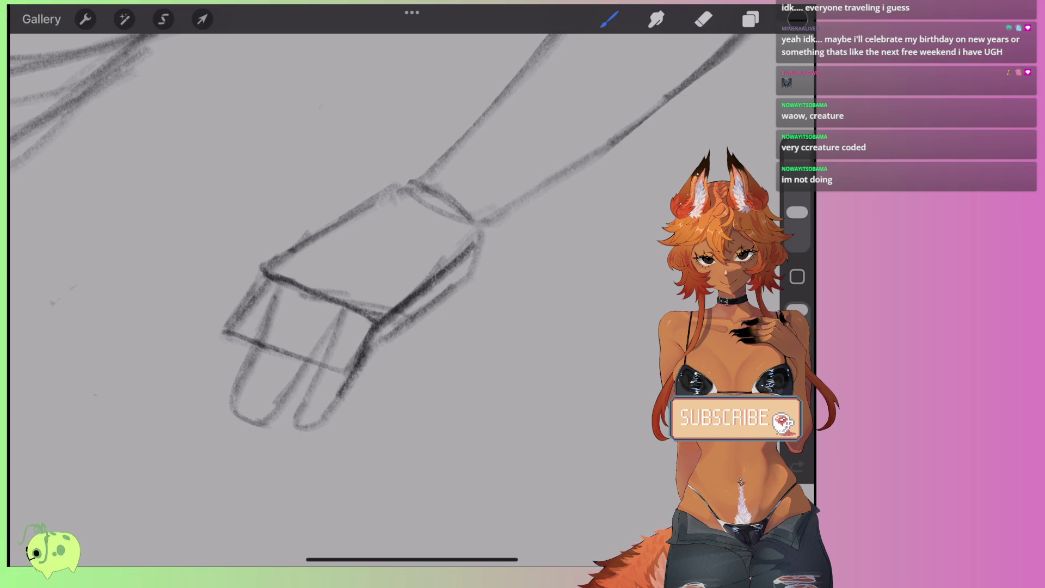
mouse_move(258, 278)
mouse_down()
mouse_move(193, 378)
mouse_move(250, 340)
mouse_up()
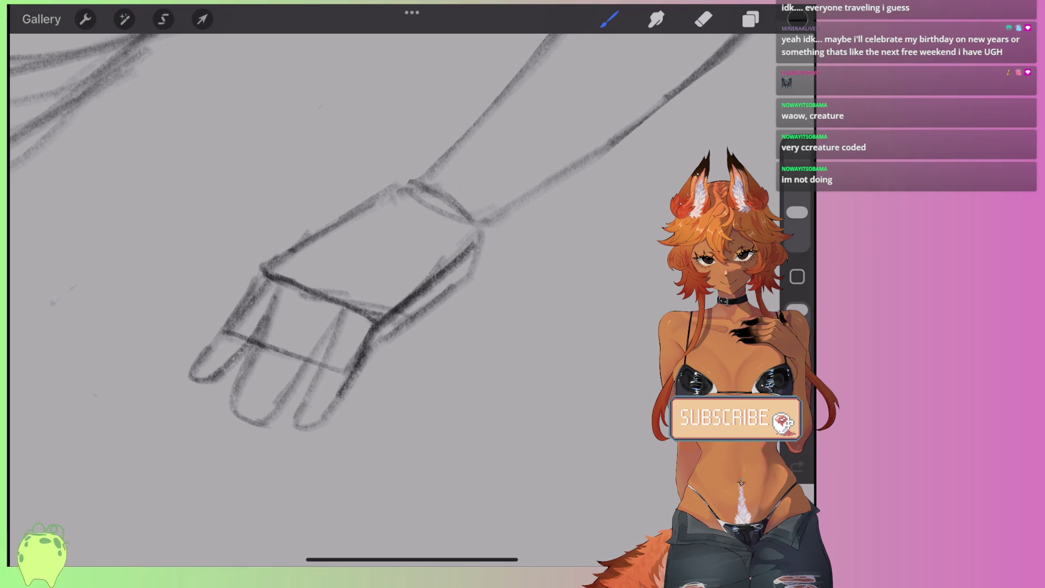
scroll(381, 245, down, 5)
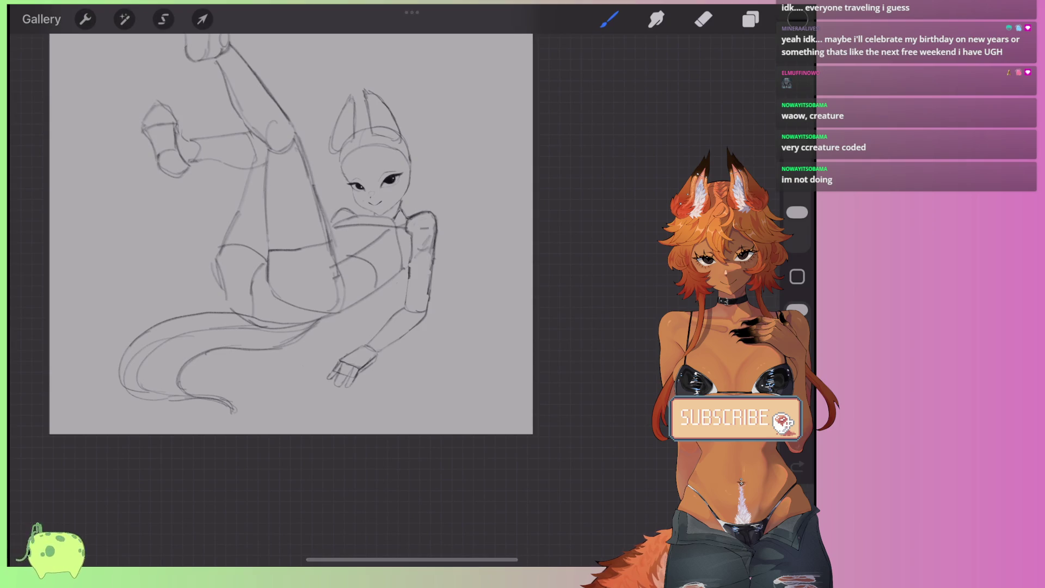
scroll(299, 261, up, 3)
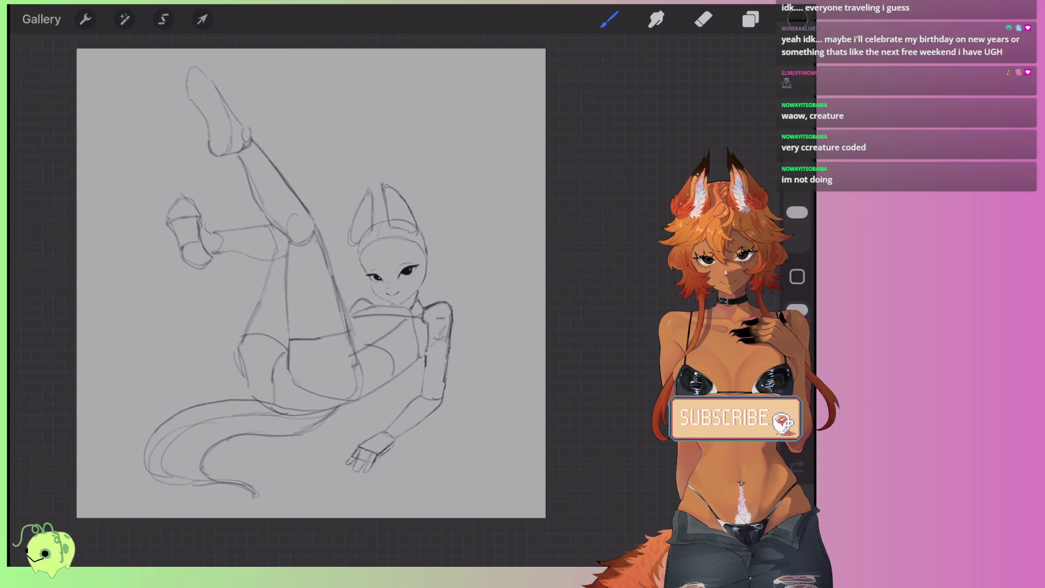
scroll(414, 348, up, 5)
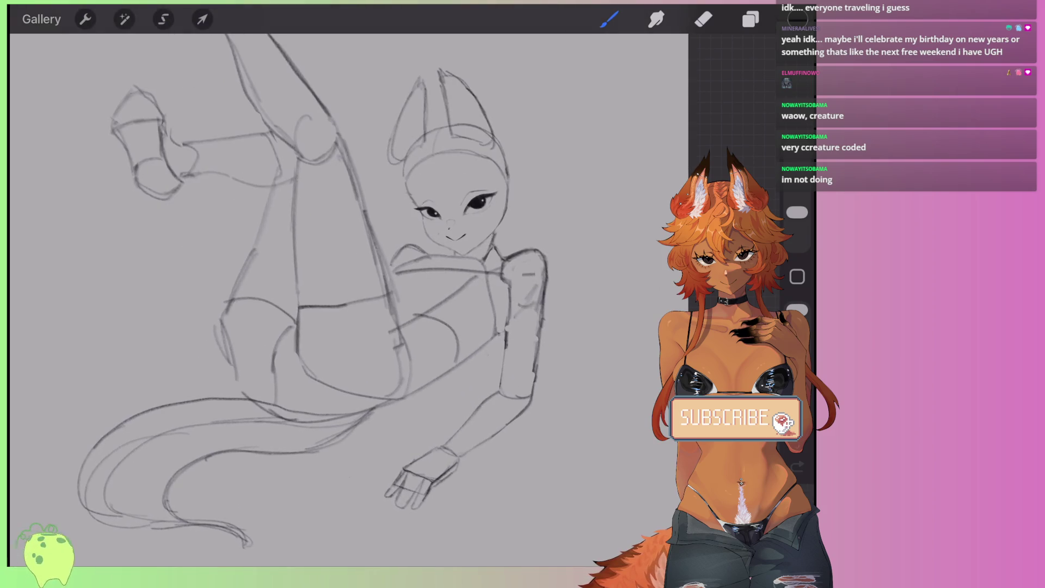
click(163, 19)
Step: Freehand-lasso just the hand, replacing a first selection that included the wrist
drag(416, 338, 215, 41)
click(202, 19)
scroll(349, 245, down, 3)
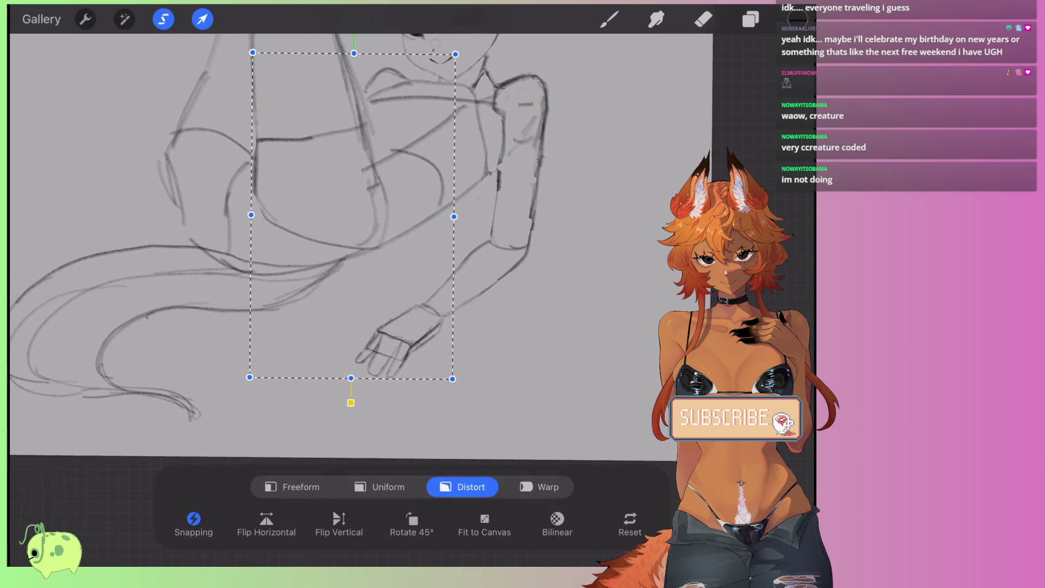
key(b)
click(163, 19)
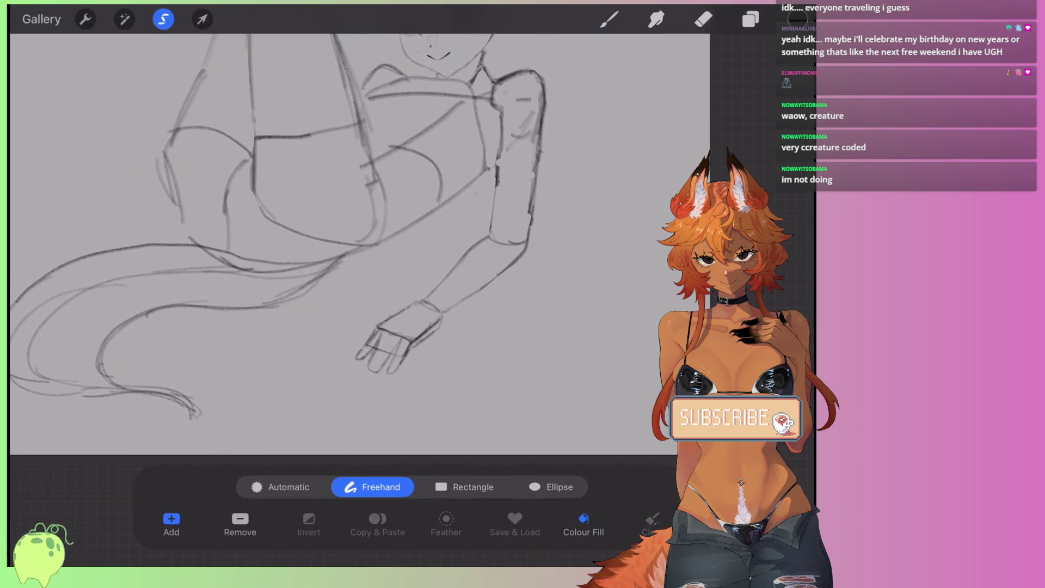
mouse_move(419, 302)
mouse_down()
mouse_move(403, 381)
mouse_move(343, 337)
mouse_move(400, 294)
mouse_up()
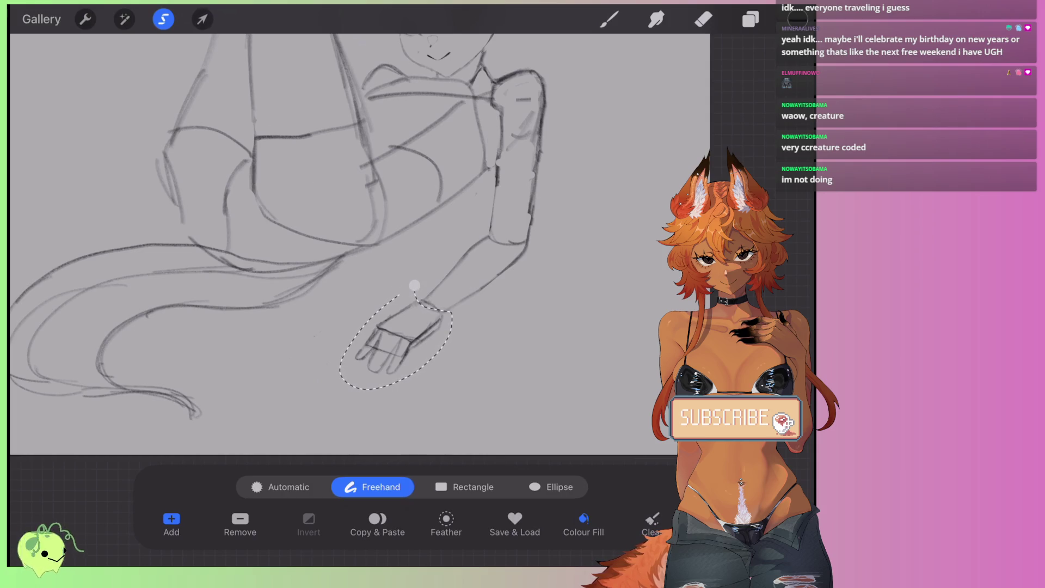
Step: Distort the hand by stretching its four corners outward, then apply the change
click(203, 19)
scroll(349, 245, up, 3)
drag(441, 399, 457, 402)
drag(289, 280, 283, 278)
drag(449, 341, 452, 341)
click(459, 402)
drag(289, 400, 292, 397)
drag(459, 402, 465, 408)
drag(444, 279, 448, 277)
click(202, 19)
scroll(343, 289, down, 5)
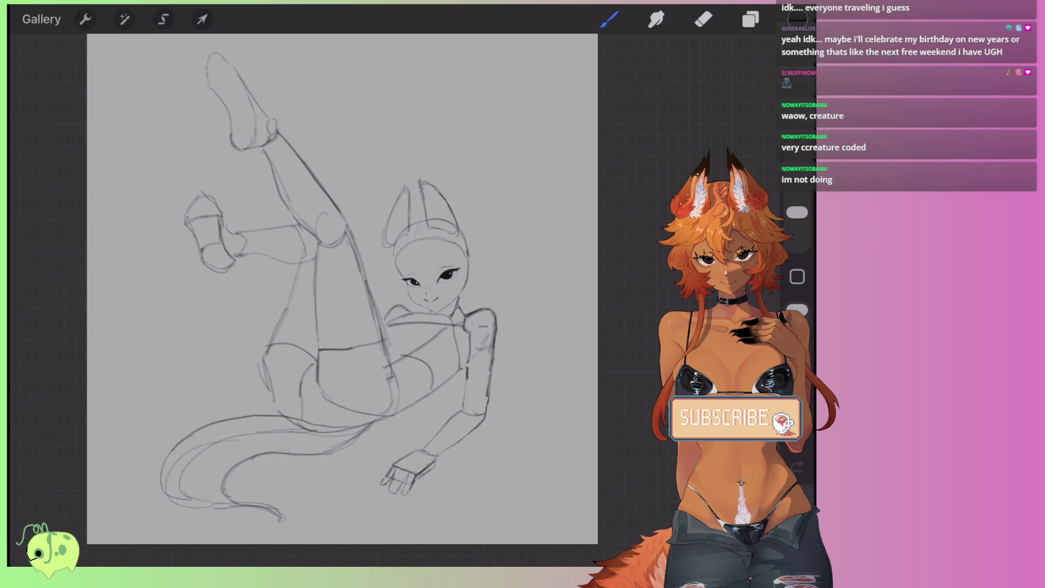
Step: Darken the upper forearm line with the pencil
scroll(343, 288, up, 3)
click(164, 19)
scroll(343, 273, up, 2)
scroll(343, 245, up, 4)
click(609, 20)
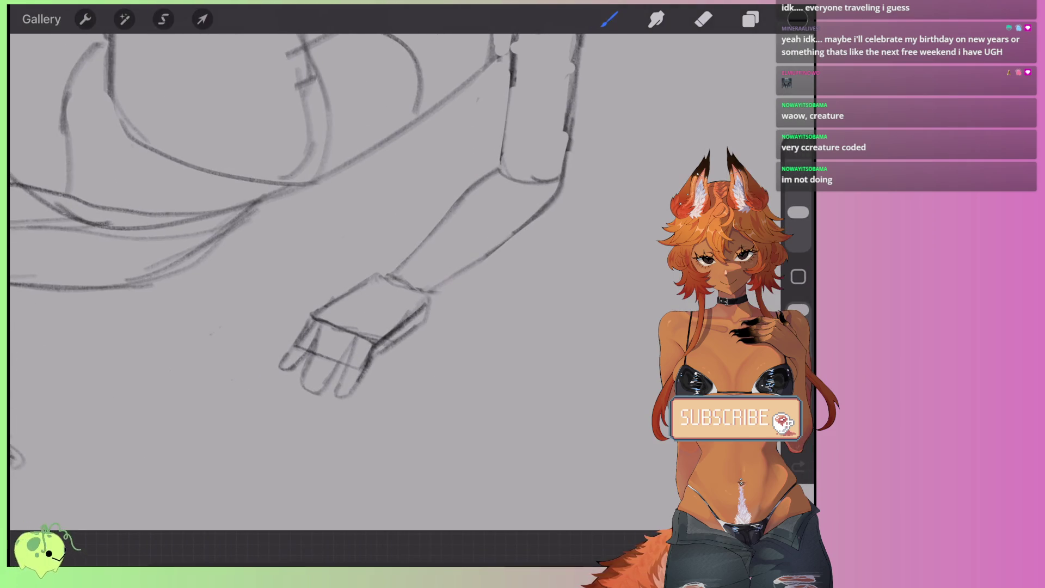
drag(431, 238, 349, 311)
scroll(337, 305, up, 3)
key(ctrl+z)
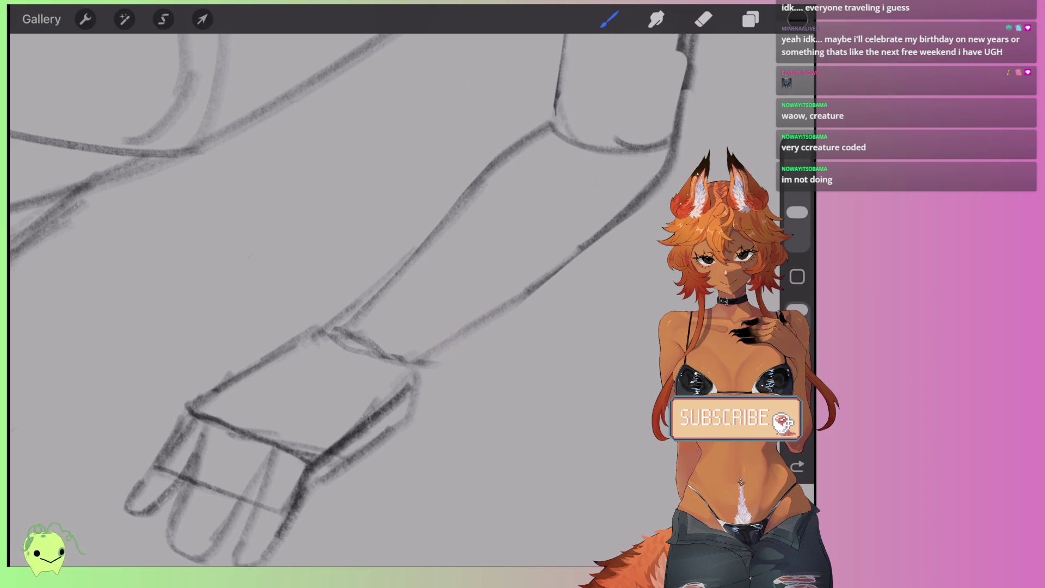
drag(469, 194, 324, 324)
Step: Erase the lighter parallel forearm line and draw an oval at the wrist
click(704, 19)
mouse_move(436, 239)
mouse_down()
mouse_move(346, 328)
mouse_move(384, 353)
mouse_up()
key(ctrl+z)
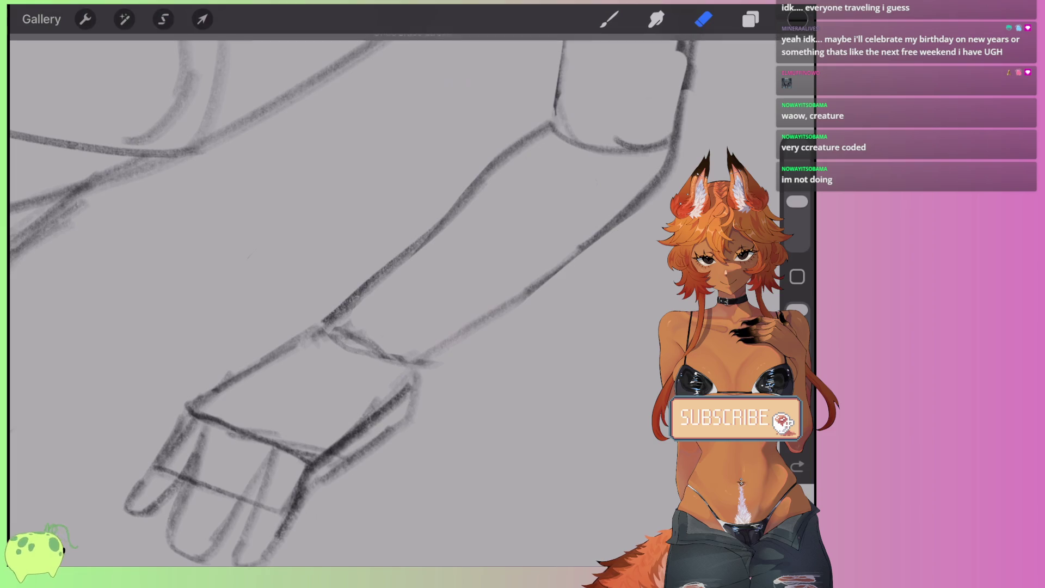
click(609, 19)
mouse_move(329, 329)
mouse_down()
mouse_move(406, 362)
mouse_move(327, 330)
mouse_up()
Step: Enlarge the eraser to 10% and clean marks along the lower wrist and hand edge
click(704, 19)
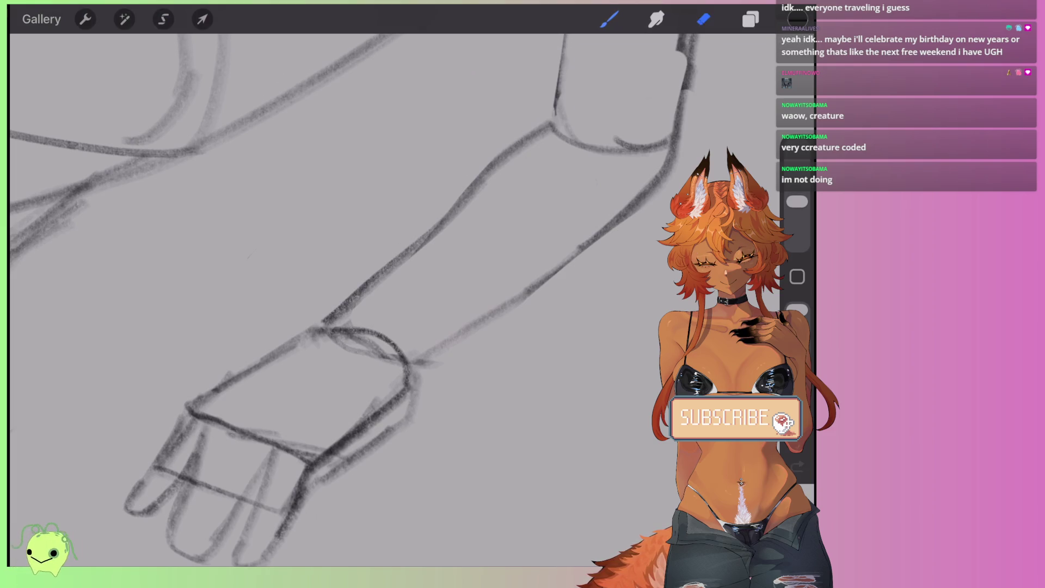
click(797, 218)
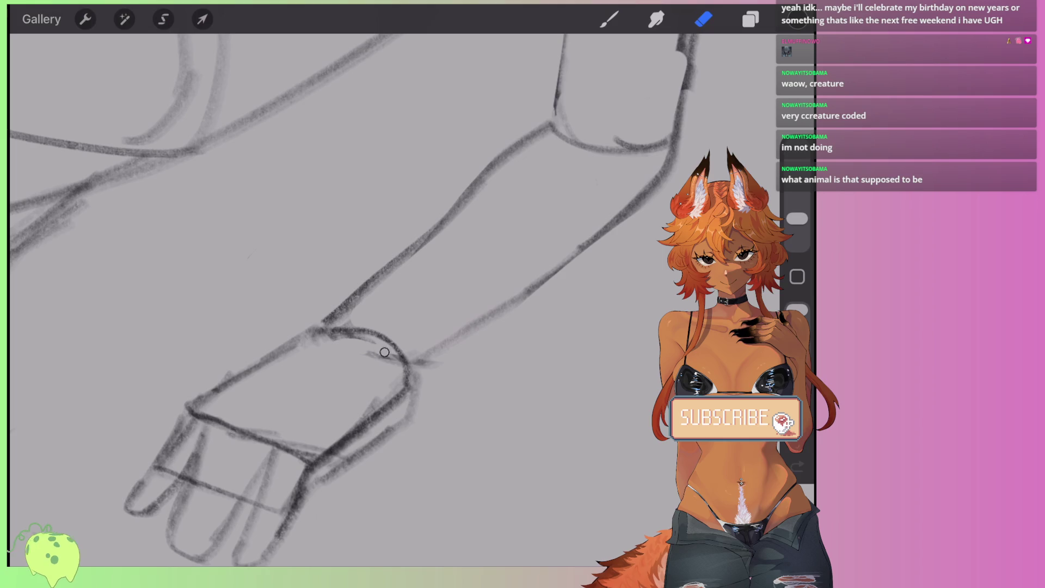
drag(797, 218, 797, 212)
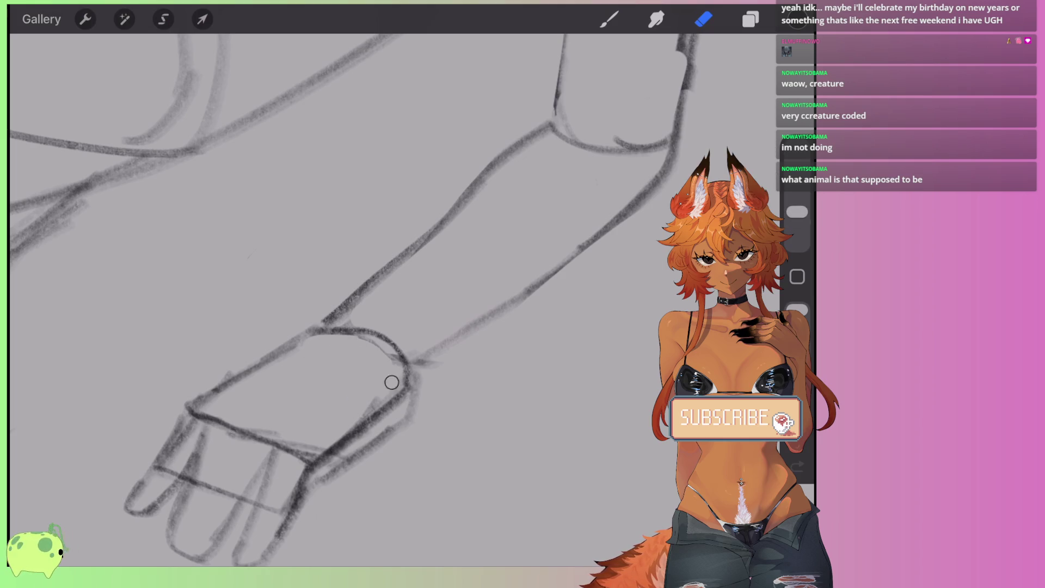
drag(400, 384, 327, 449)
drag(406, 419, 423, 379)
drag(387, 437, 353, 455)
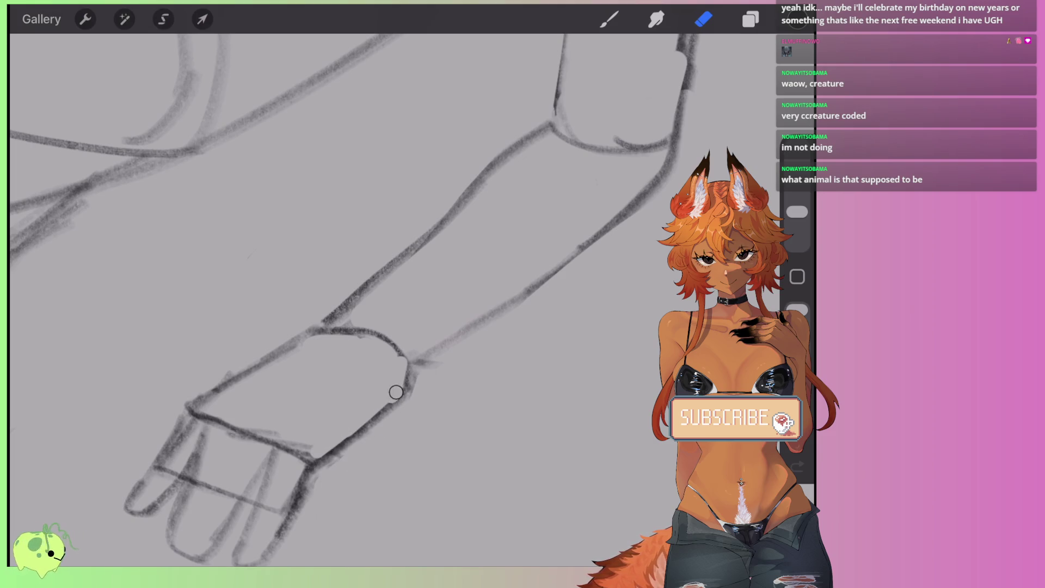
Step: Lighten the upper and lower forearm lines and the upper hand line
drag(419, 355, 515, 298)
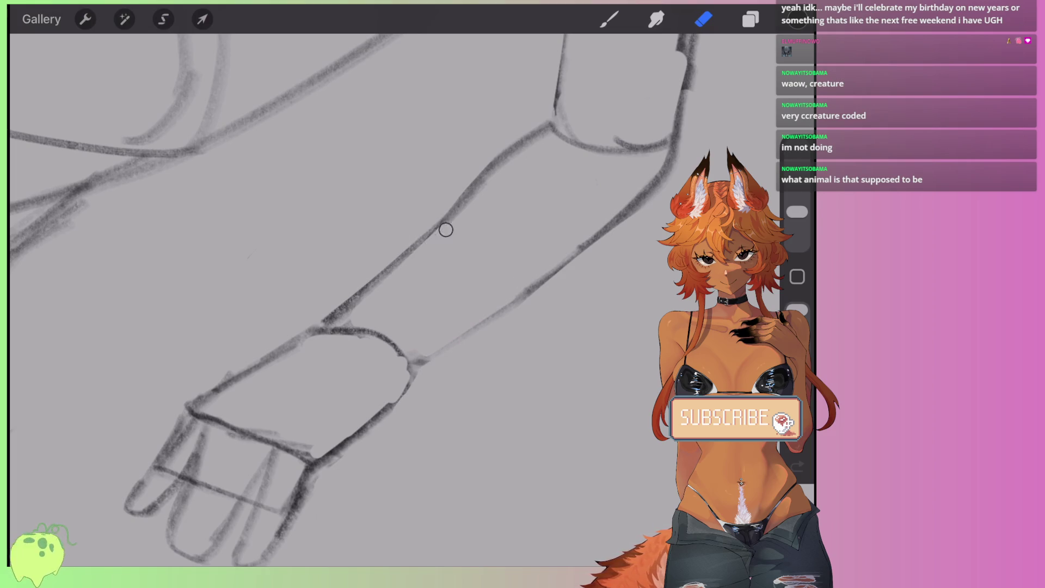
drag(431, 242, 507, 169)
scroll(381, 299, left, 4)
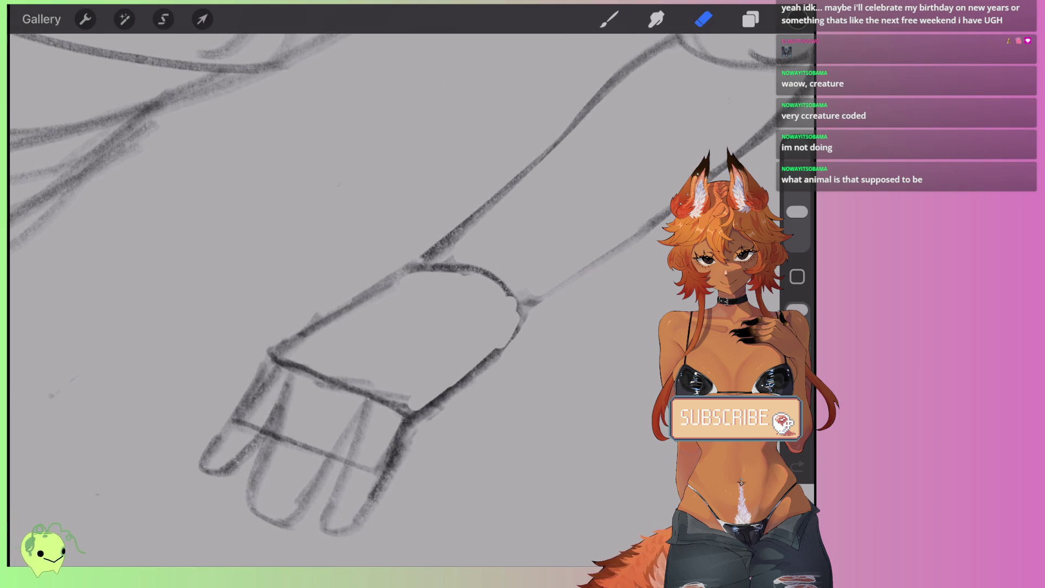
drag(424, 256, 490, 201)
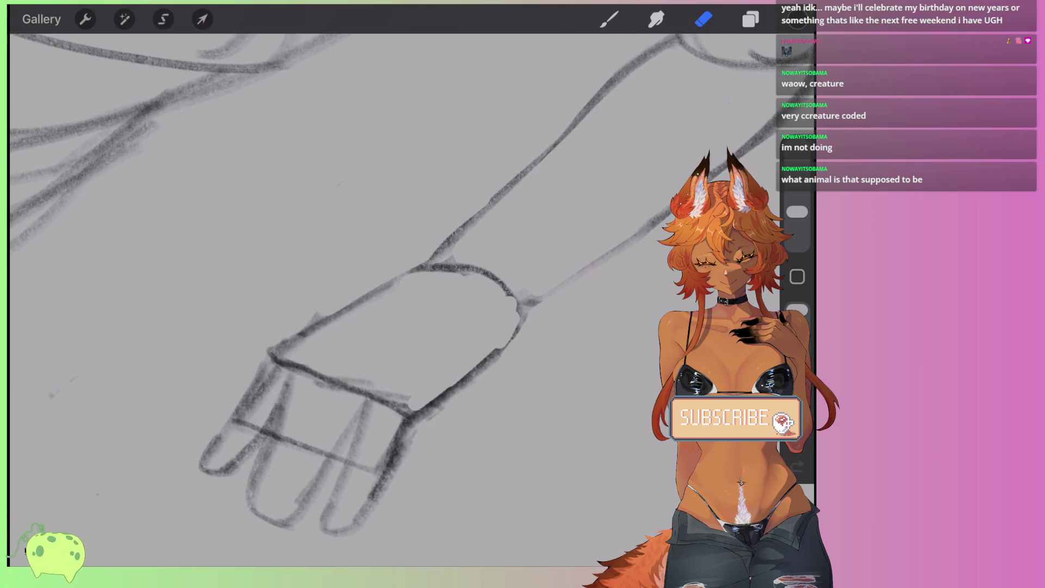
drag(379, 268, 269, 348)
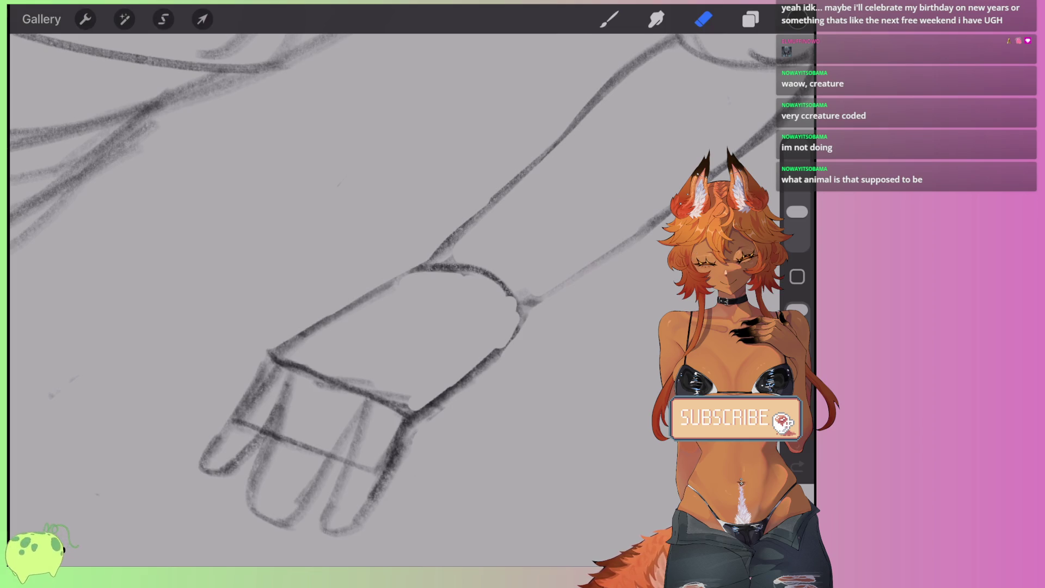
Step: Erase the inner strokes of the left, middle and right fingers
key(b)
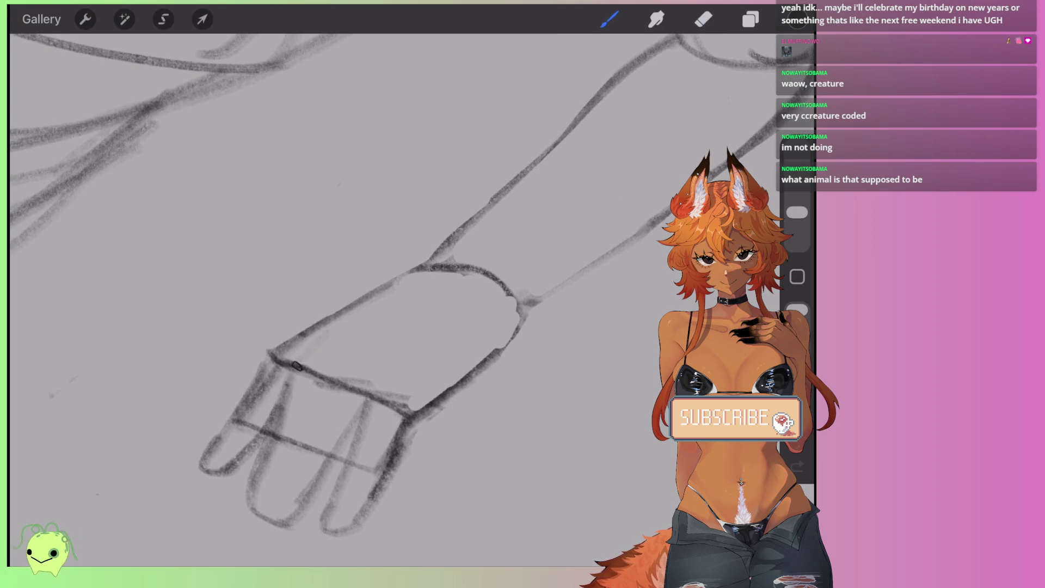
key(e)
mouse_move(293, 373)
mouse_down()
mouse_move(276, 443)
mouse_move(292, 497)
mouse_move(366, 374)
mouse_move(313, 400)
mouse_move(310, 452)
mouse_up()
mouse_move(289, 351)
mouse_down()
mouse_move(238, 417)
mouse_move(243, 432)
mouse_up()
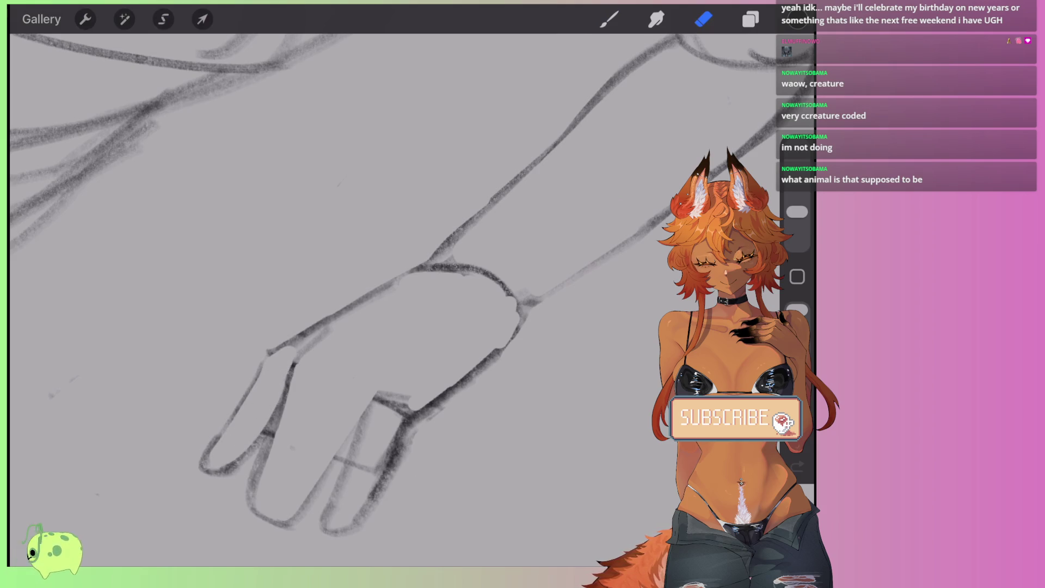
mouse_move(380, 404)
mouse_down()
mouse_move(336, 506)
mouse_move(383, 452)
mouse_move(415, 390)
mouse_up()
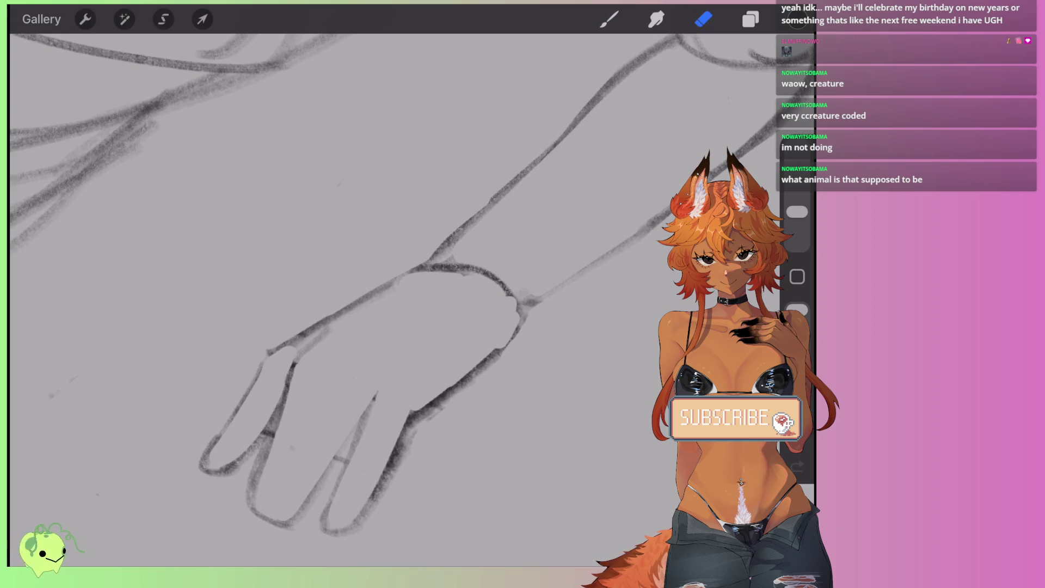
Step: Begin a freehand selection around the right finger
scroll(385, 386, down, 5)
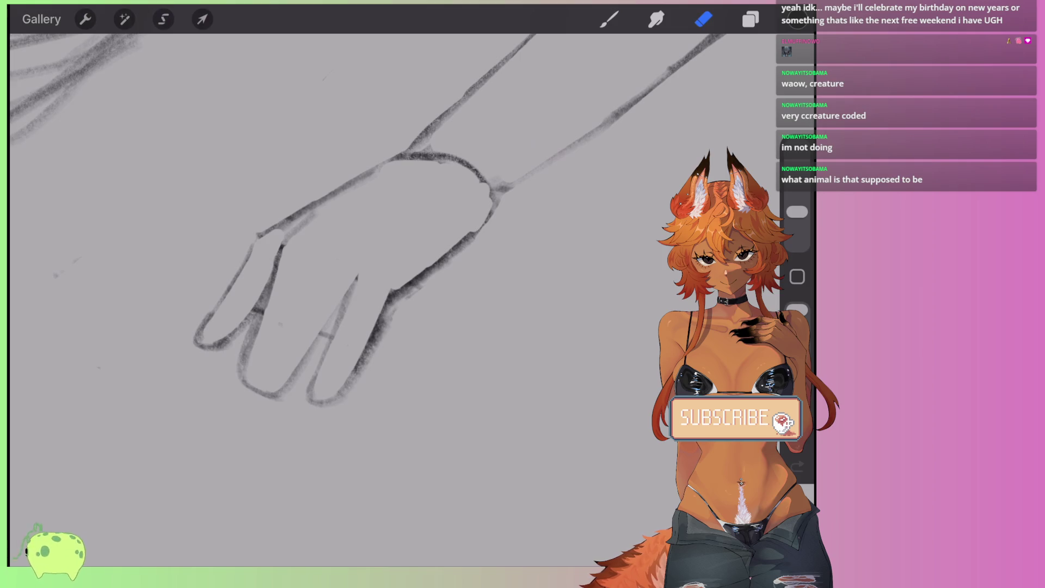
scroll(348, 245, up, 2)
click(163, 19)
mouse_move(359, 272)
mouse_down()
mouse_move(303, 427)
mouse_move(381, 414)
mouse_move(360, 273)
mouse_up()
Step: Skew the selected right finger by raising its base and nudging it, then commit
click(202, 19)
mouse_move(362, 429)
mouse_down()
mouse_move(366, 402)
mouse_move(379, 398)
mouse_up()
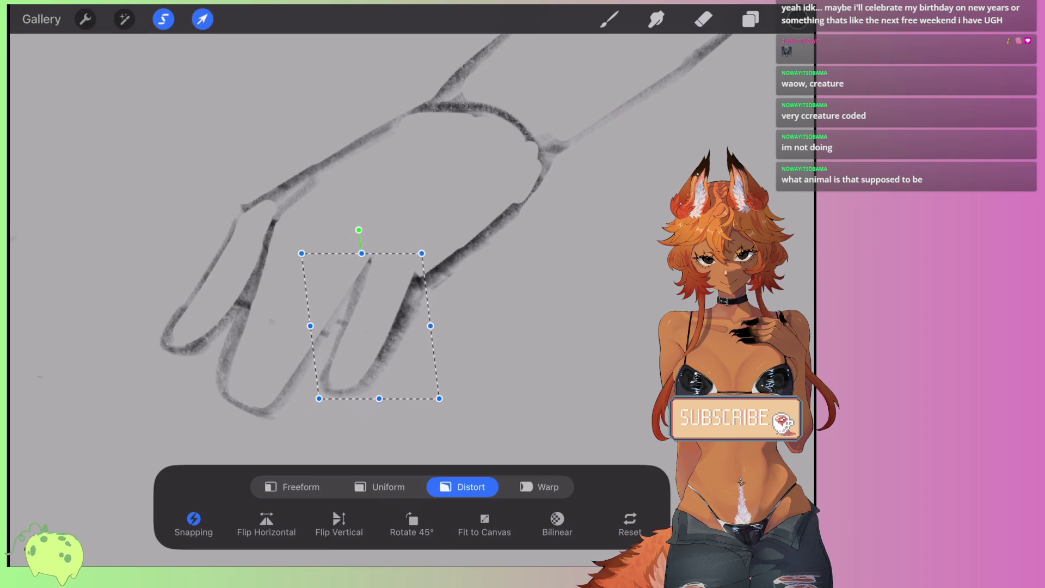
drag(371, 326, 375, 337)
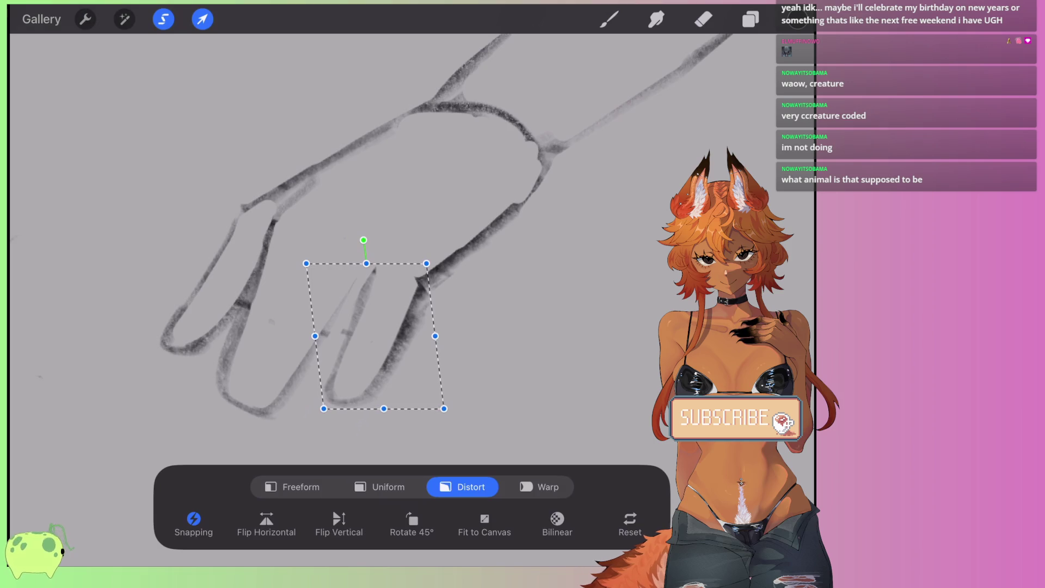
click(388, 487)
Step: Lighten the hand's right outline toward the wrist and zoom out to the full sketch
click(703, 19)
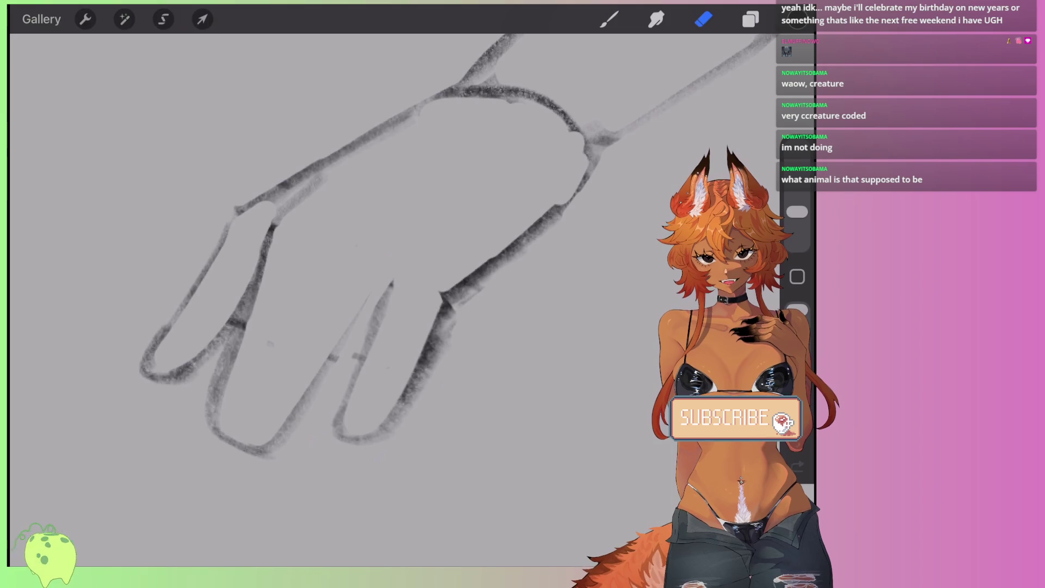
mouse_move(394, 445)
mouse_down()
mouse_move(400, 419)
mouse_move(505, 275)
mouse_move(524, 224)
mouse_up()
scroll(524, 224, down, 10)
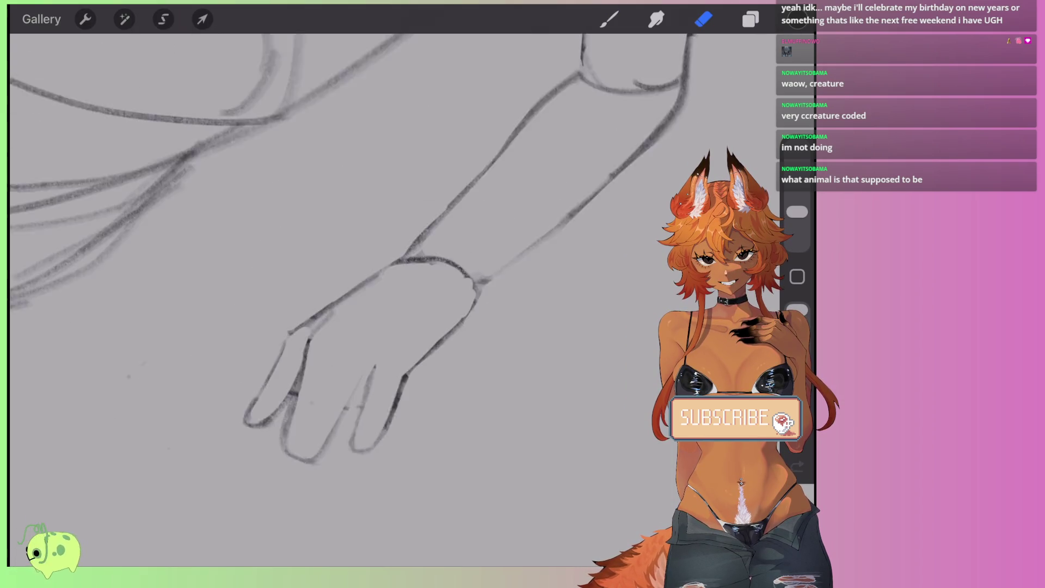
scroll(332, 272, down, 3)
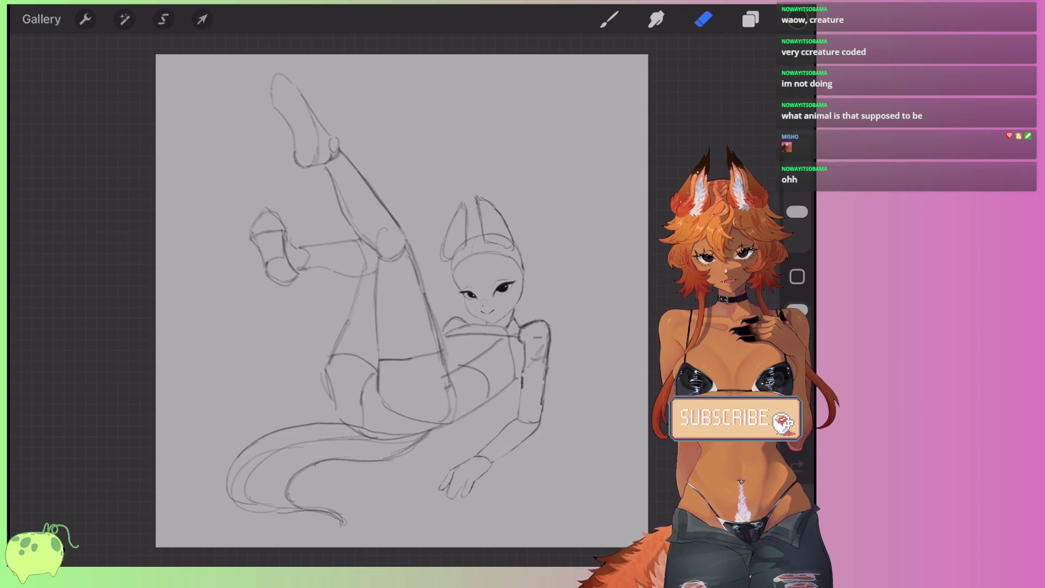
Step: Add a curl at the tail tip and an inner curve, and reinforce the tail's left and upper edges
scroll(403, 300, up, 3)
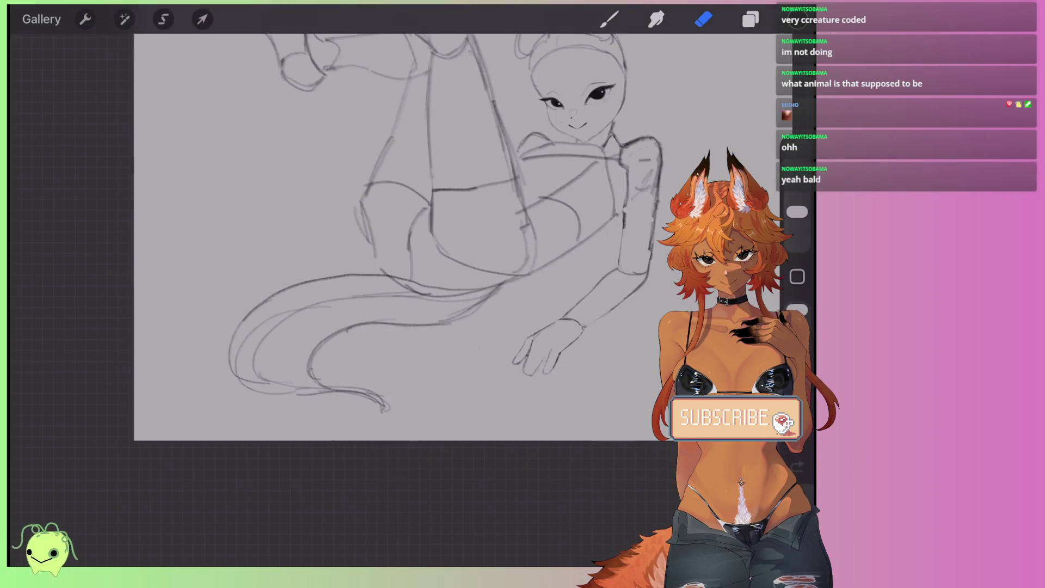
key(b)
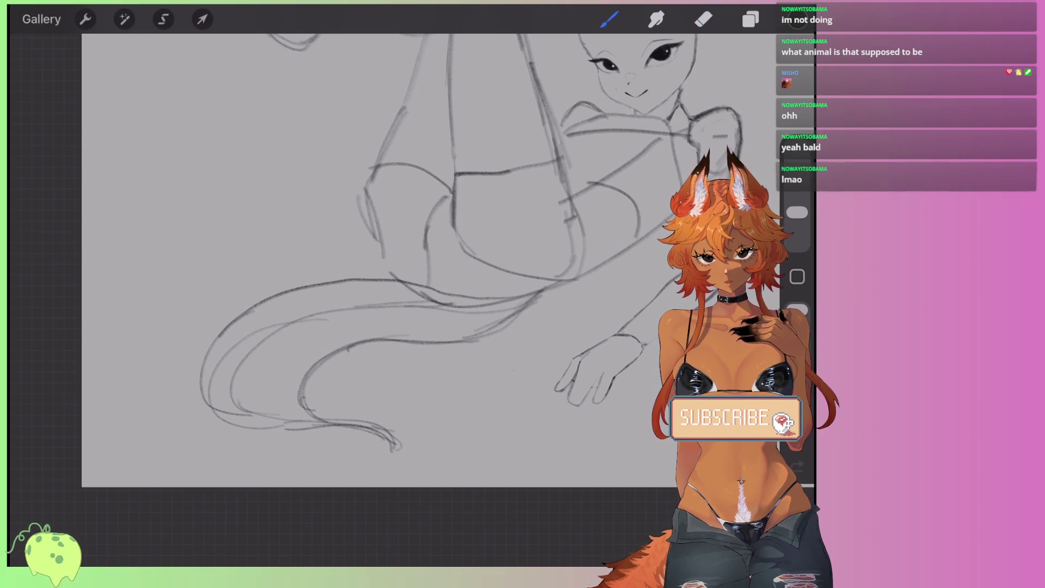
drag(384, 436, 376, 456)
drag(361, 347, 343, 408)
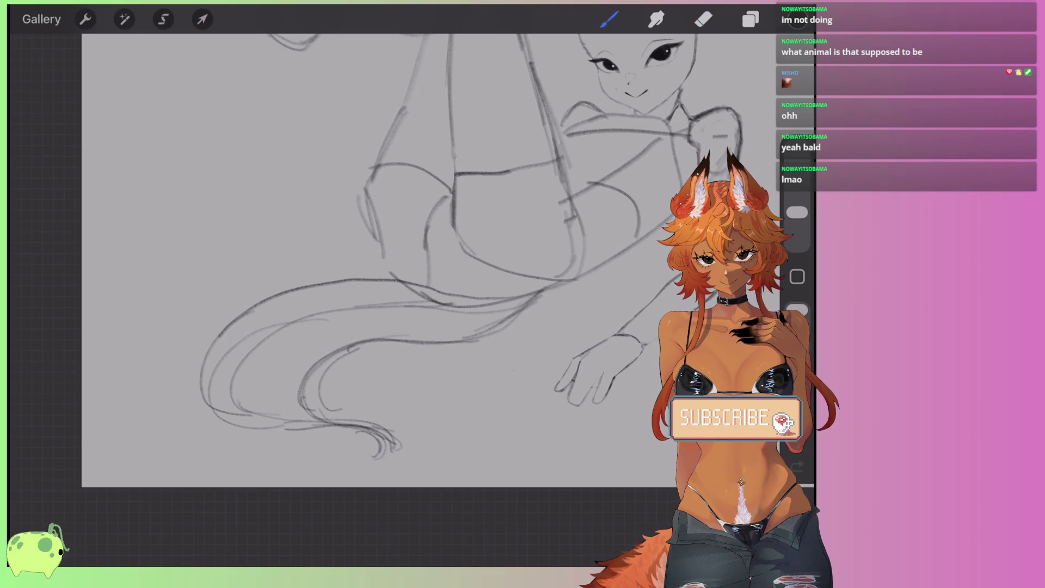
drag(215, 329, 188, 371)
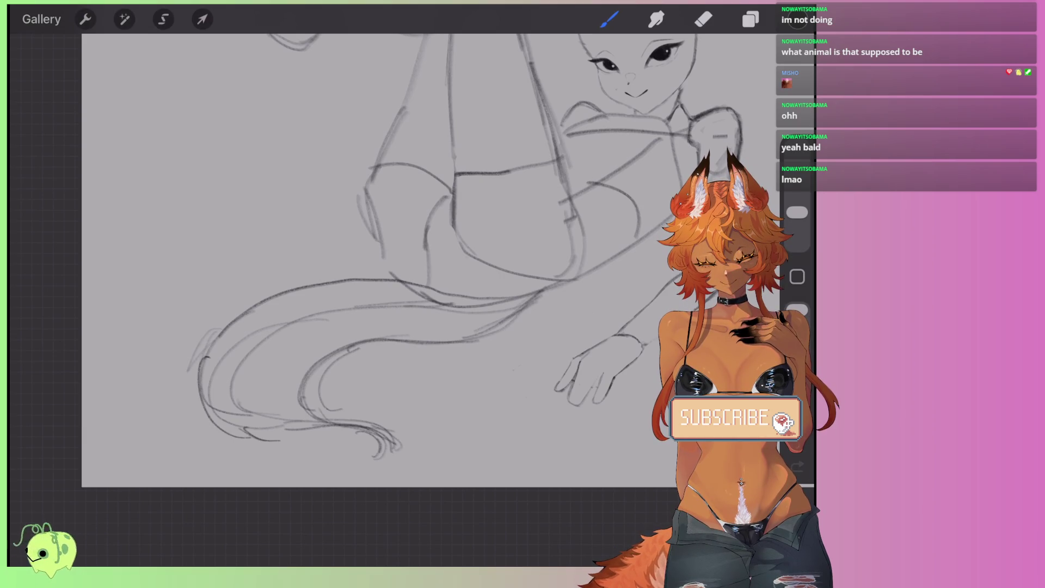
drag(260, 268, 294, 286)
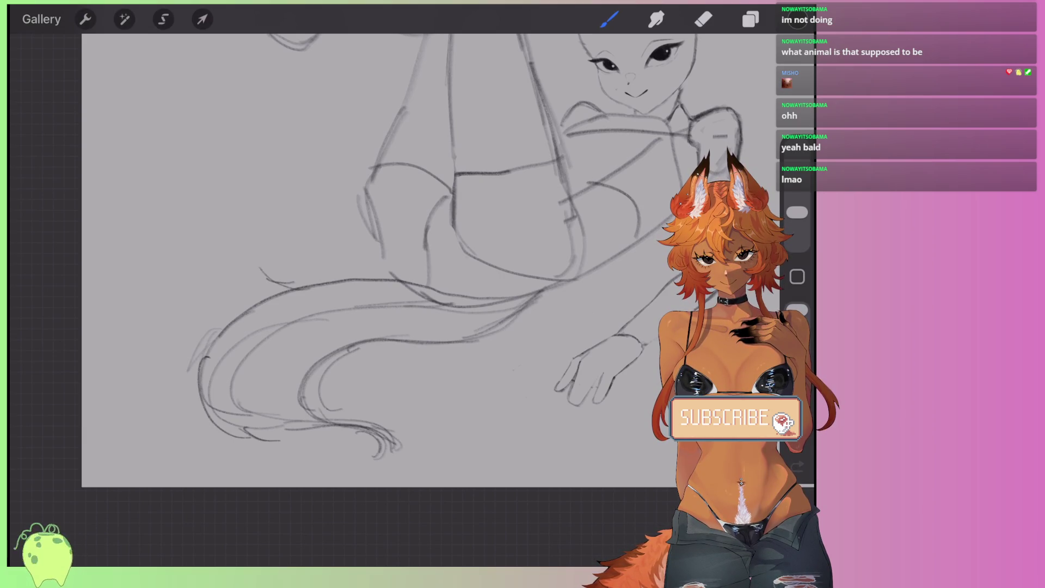
scroll(367, 267, down, 5)
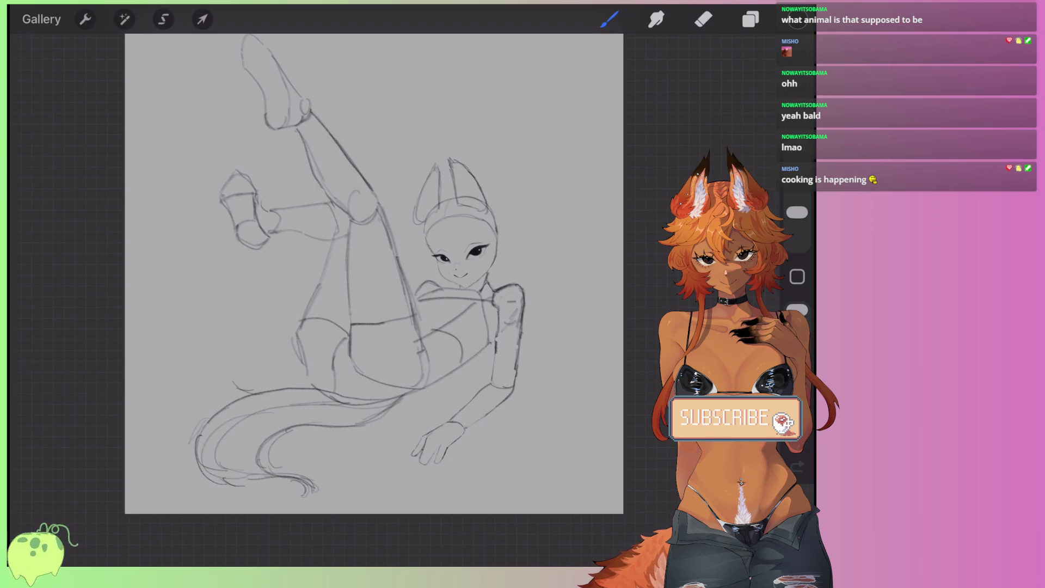
Step: Sketch the wrist, the forearm edge and the hand's top edge in pencil
scroll(374, 274, up, 5)
scroll(435, 354, up, 5)
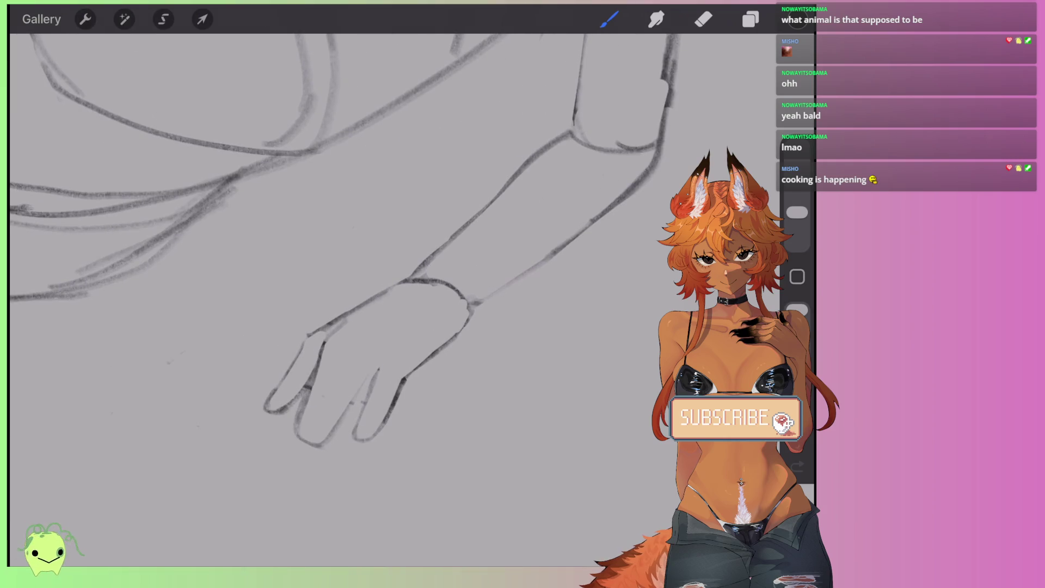
scroll(243, 165, up, 2)
key(e)
key(b)
mouse_move(448, 272)
mouse_down()
mouse_move(469, 344)
mouse_move(436, 363)
mouse_up()
drag(486, 318, 424, 373)
mouse_move(445, 274)
mouse_down()
mouse_move(469, 311)
mouse_move(466, 332)
mouse_up()
drag(380, 289, 455, 269)
Step: Erase excess wrist strokes, then redraw the wrist's top curve and the forearm's lower line
key(e)
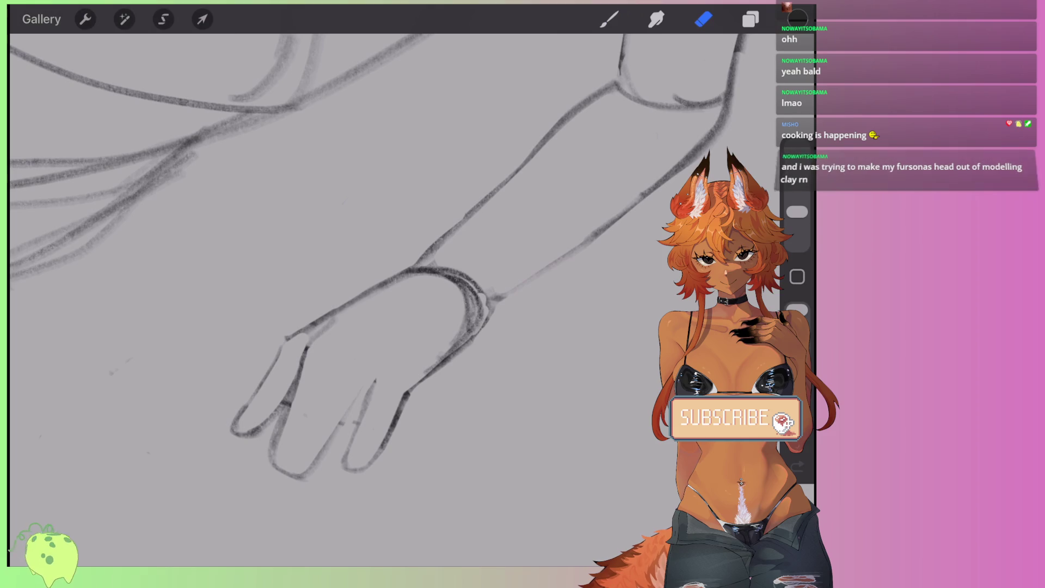
drag(494, 311, 485, 338)
mouse_move(482, 296)
mouse_down()
mouse_move(483, 311)
mouse_move(439, 269)
mouse_move(448, 224)
mouse_up()
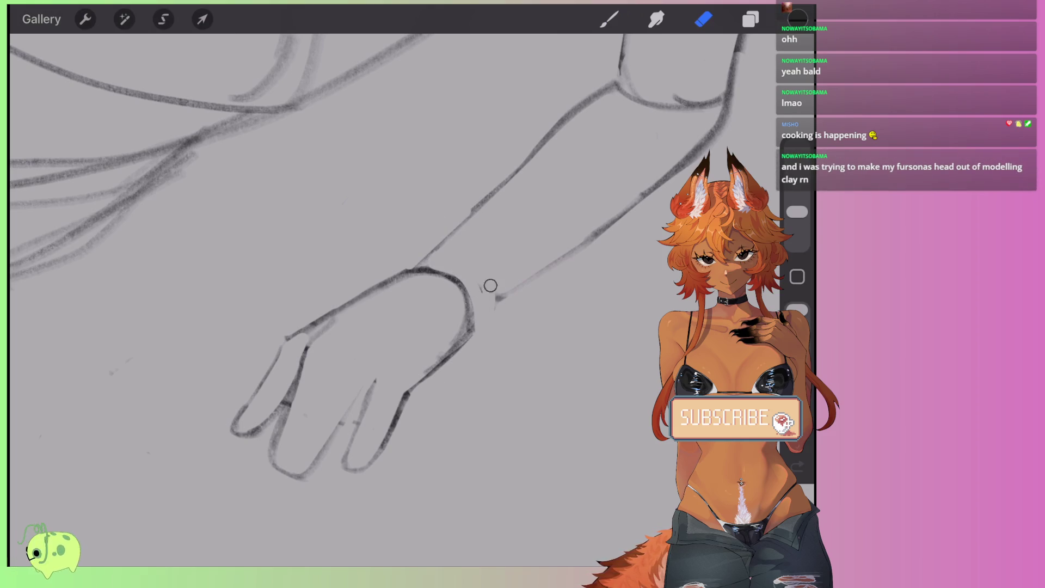
mouse_move(466, 351)
mouse_down()
mouse_move(448, 343)
mouse_move(431, 276)
mouse_up()
key(b)
mouse_move(383, 279)
mouse_down()
mouse_move(456, 283)
mouse_move(465, 324)
mouse_up()
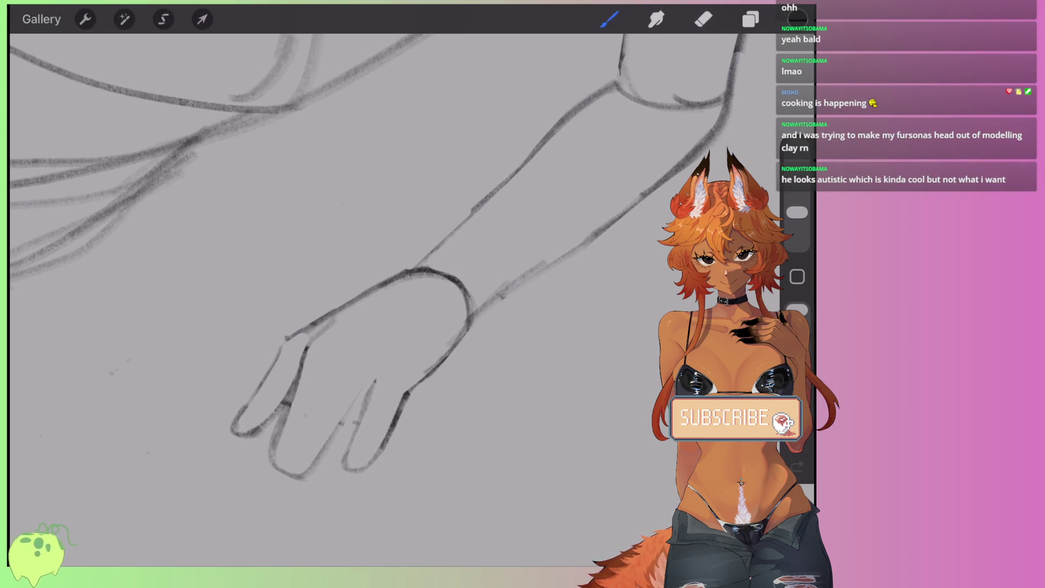
drag(511, 294, 602, 228)
scroll(381, 255, down, 3)
scroll(381, 256, up, 3)
Step: Erase and redraw the lower forearm line and the curve over the forearm top
key(e)
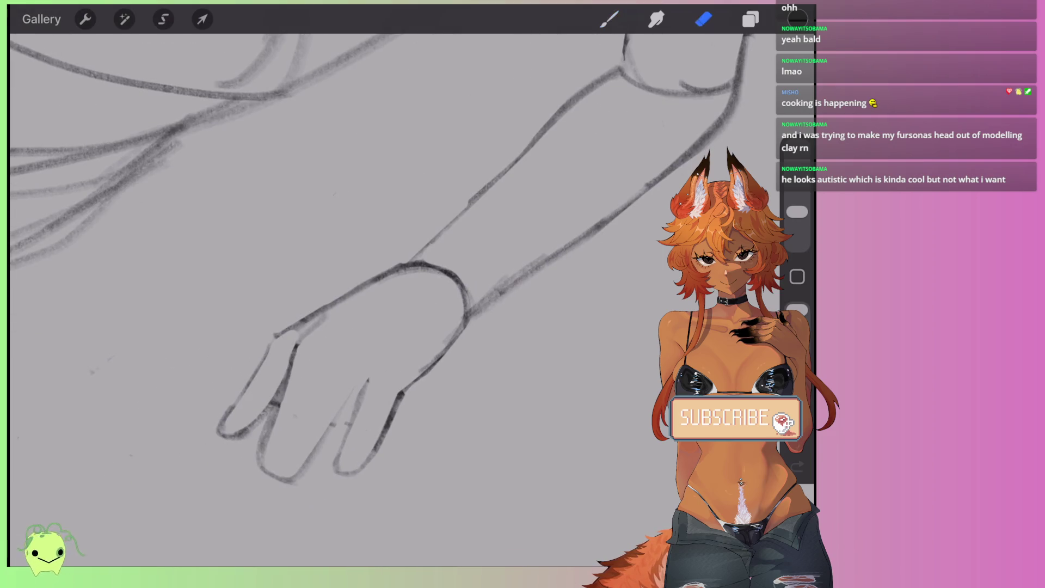
mouse_move(490, 313)
mouse_down()
mouse_move(463, 296)
mouse_move(446, 264)
mouse_move(411, 265)
mouse_up()
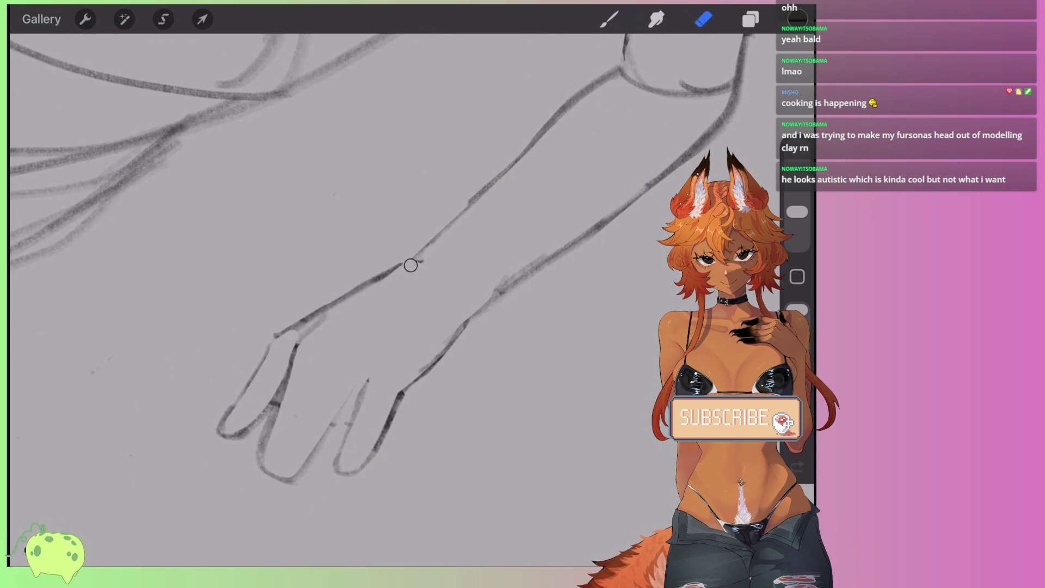
drag(473, 316, 417, 387)
key(b)
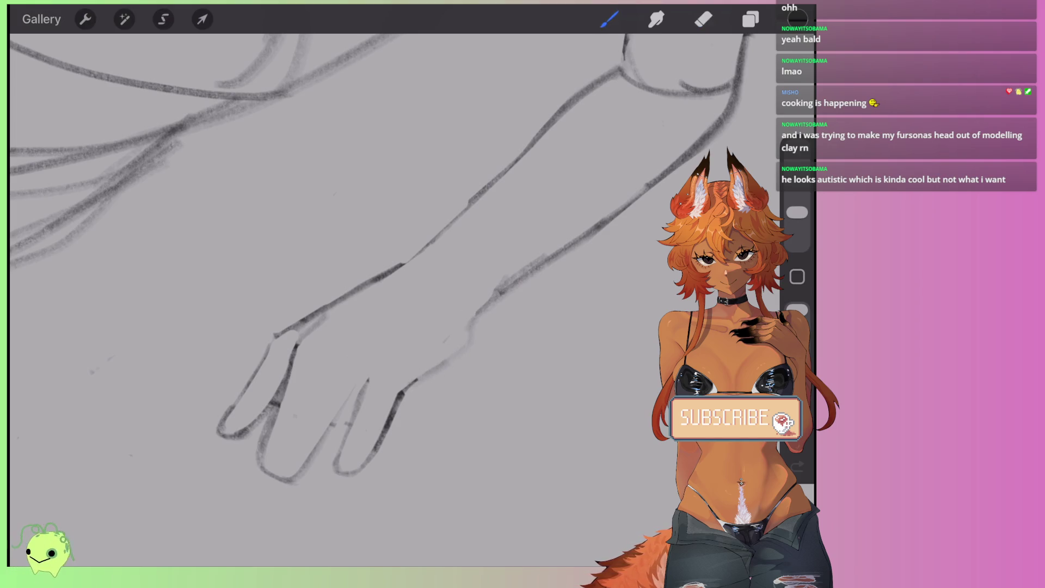
mouse_move(416, 376)
mouse_down()
mouse_move(477, 316)
mouse_move(401, 272)
mouse_move(369, 275)
mouse_up()
key(ctrl+z)
drag(471, 321, 388, 272)
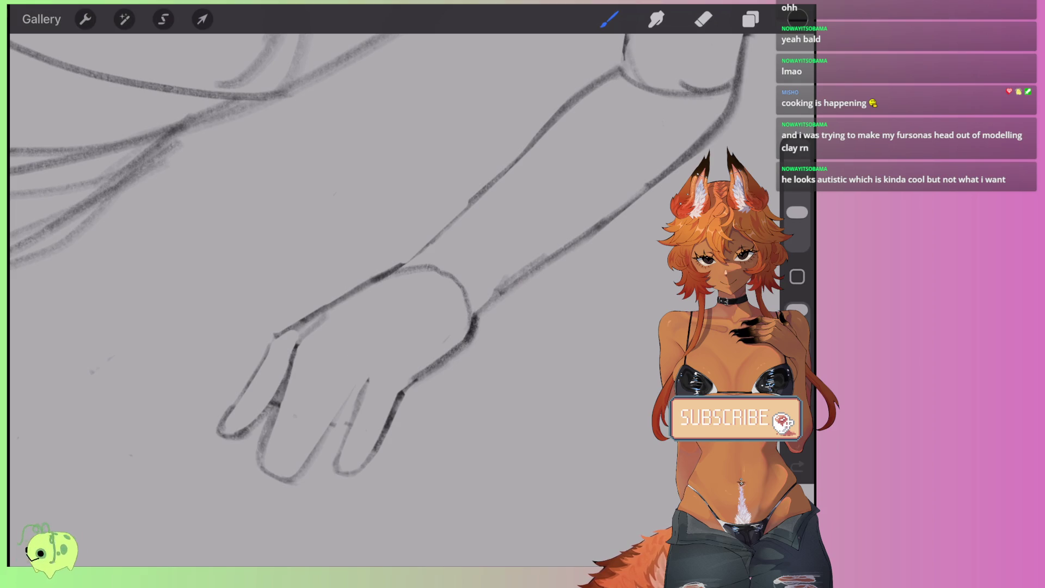
Step: Partly erase the lower wrist line and connect the wrist down to the finger
key(e)
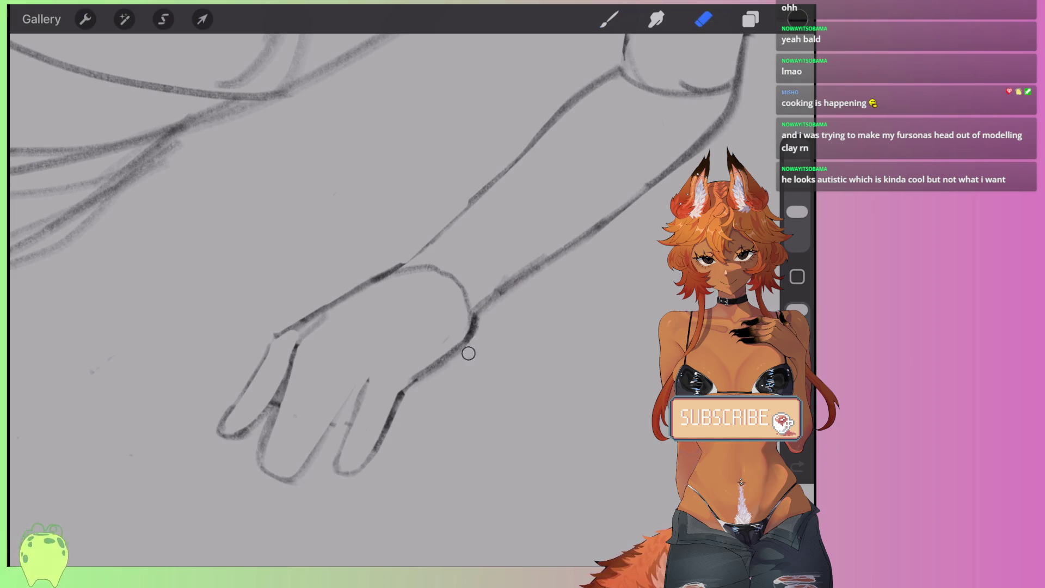
drag(468, 354, 414, 381)
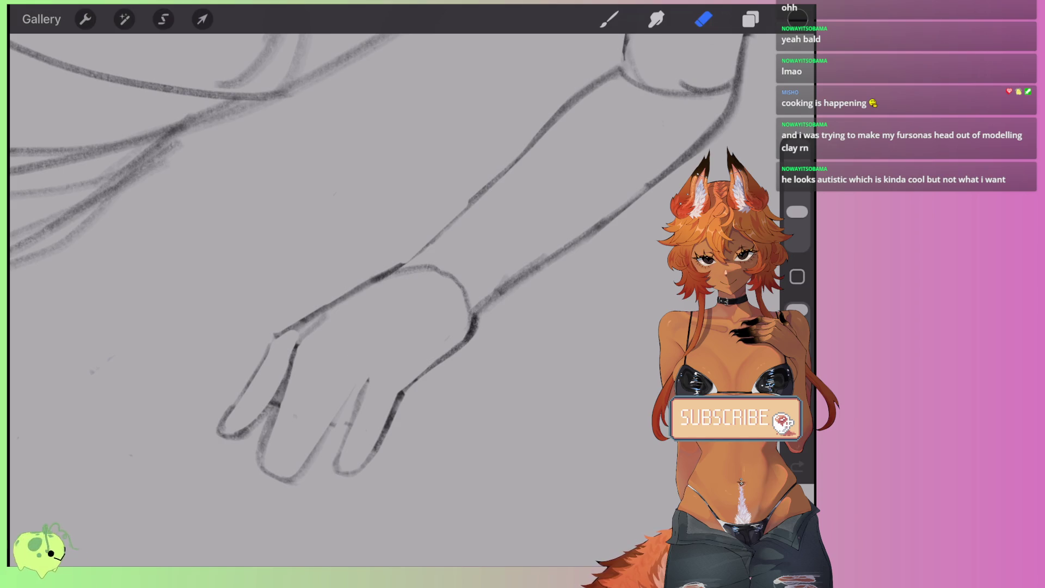
scroll(435, 272, up, 3)
drag(455, 350, 414, 392)
key(b)
mouse_move(444, 333)
mouse_down()
mouse_move(408, 375)
mouse_move(407, 400)
mouse_move(436, 343)
mouse_move(381, 449)
mouse_up()
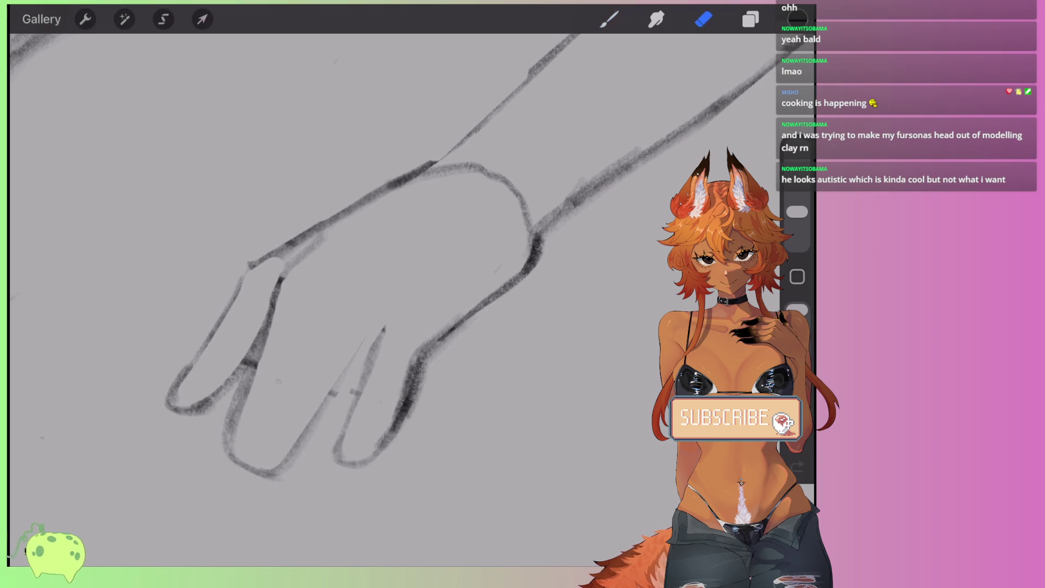
drag(460, 325, 394, 450)
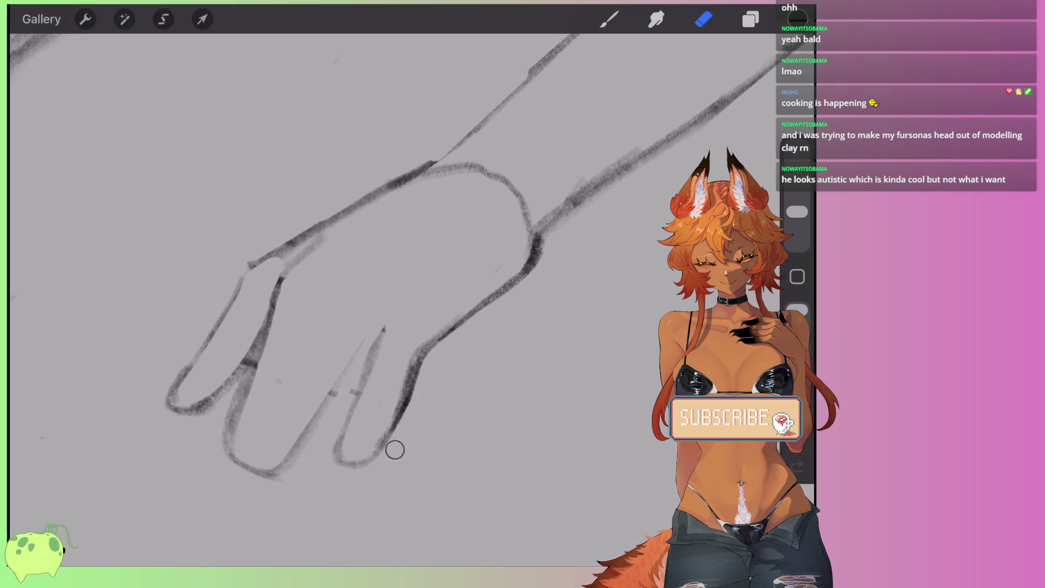
Step: Shrink the eraser to about 3% and lighten the long, lower and inner finger lines
drag(797, 212, 797, 229)
scroll(353, 473, up, 3)
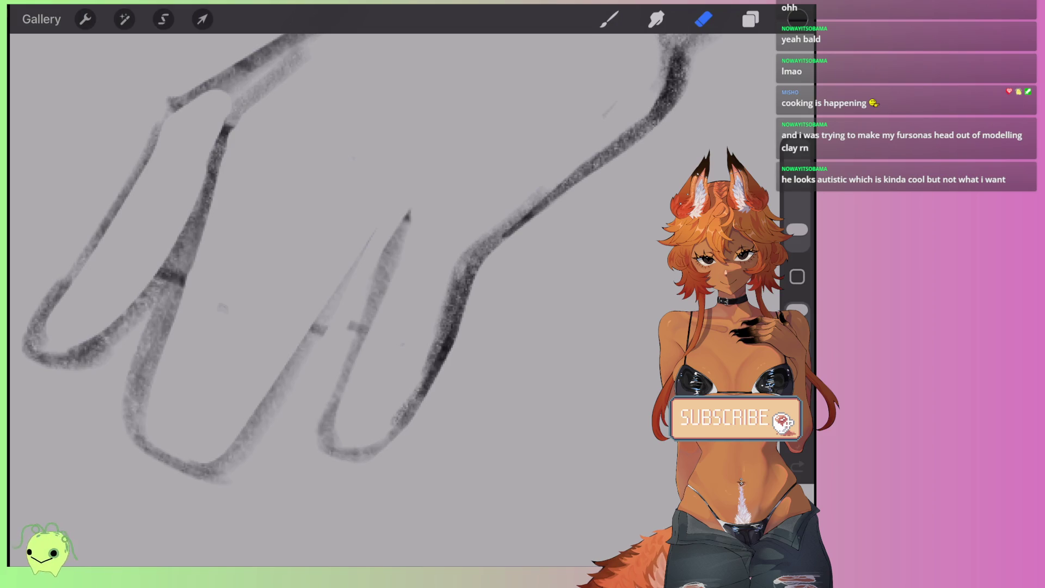
mouse_move(469, 288)
mouse_down()
mouse_move(443, 370)
mouse_move(457, 332)
mouse_up()
drag(797, 229, 797, 226)
mouse_move(555, 216)
mouse_down()
mouse_move(479, 264)
mouse_move(441, 360)
mouse_up()
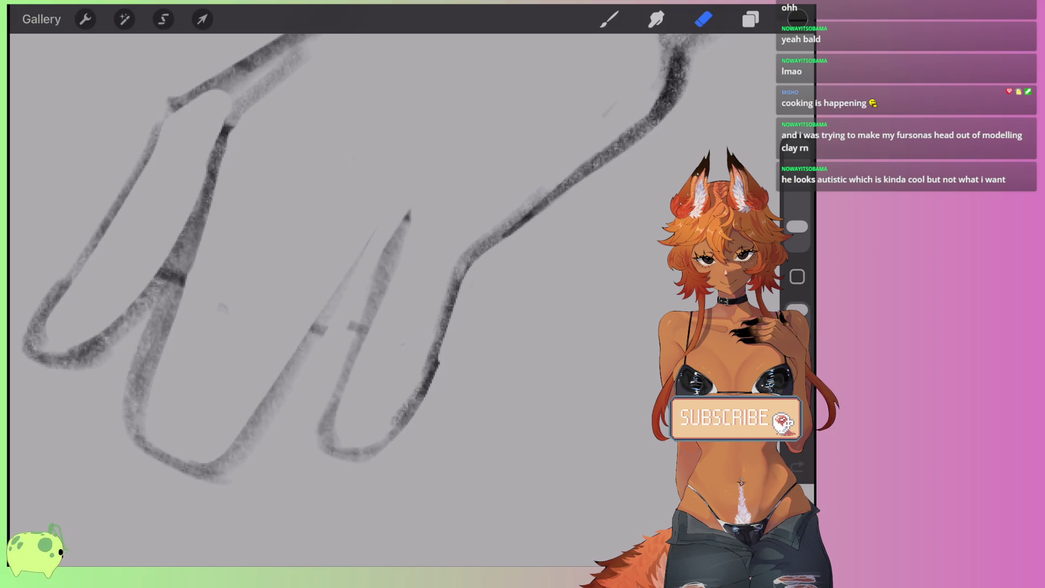
drag(423, 397, 363, 465)
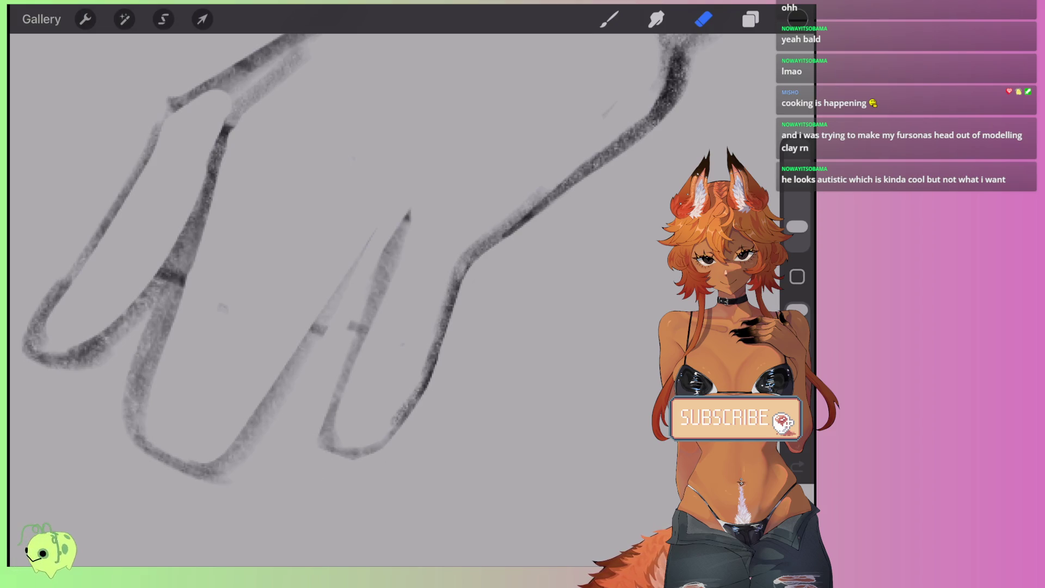
drag(339, 376, 381, 256)
drag(321, 327, 236, 471)
mouse_move(382, 267)
mouse_down()
mouse_move(408, 215)
mouse_move(334, 409)
mouse_up()
Step: Draw a dark line down the finger and soften both edges of that stroke
click(609, 19)
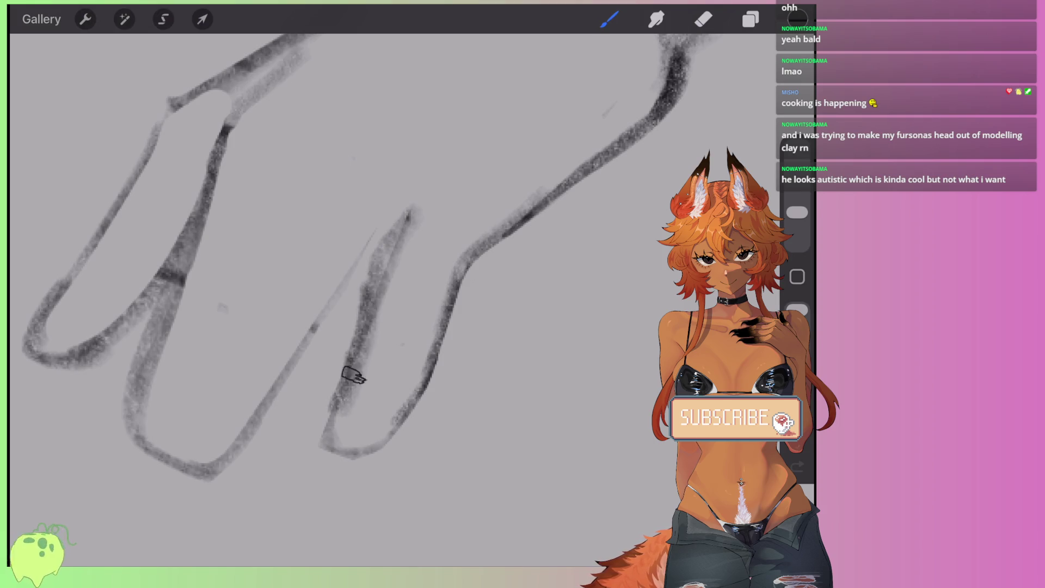
drag(351, 356, 313, 449)
click(703, 19)
drag(412, 220, 373, 351)
drag(382, 289, 335, 444)
mouse_move(349, 348)
mouse_down()
mouse_move(314, 445)
mouse_move(358, 286)
mouse_move(414, 213)
mouse_up()
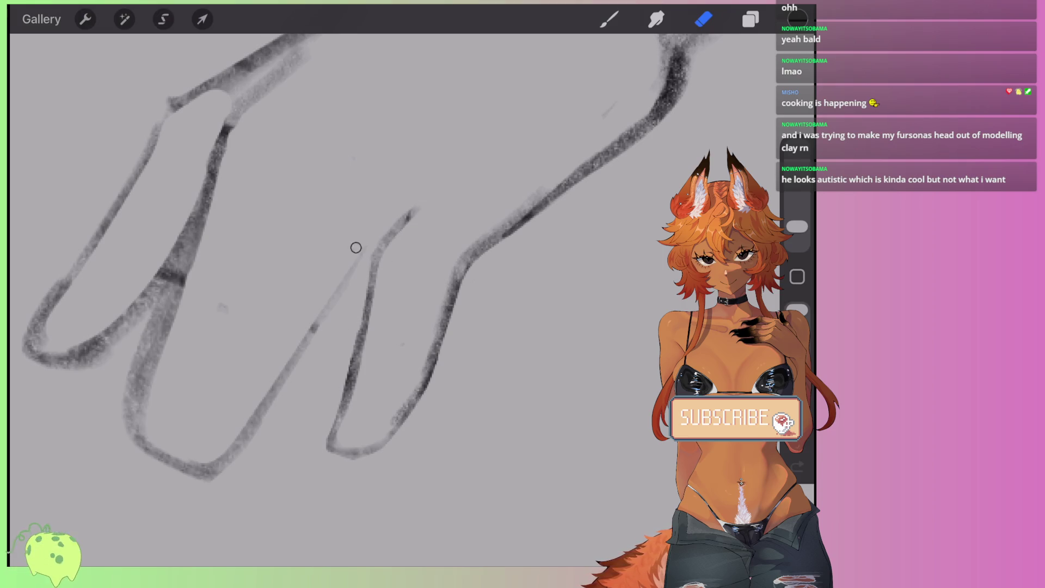
Step: Draw the finger's left edge after discarding a soft grey test stroke
click(609, 19)
drag(365, 253, 332, 290)
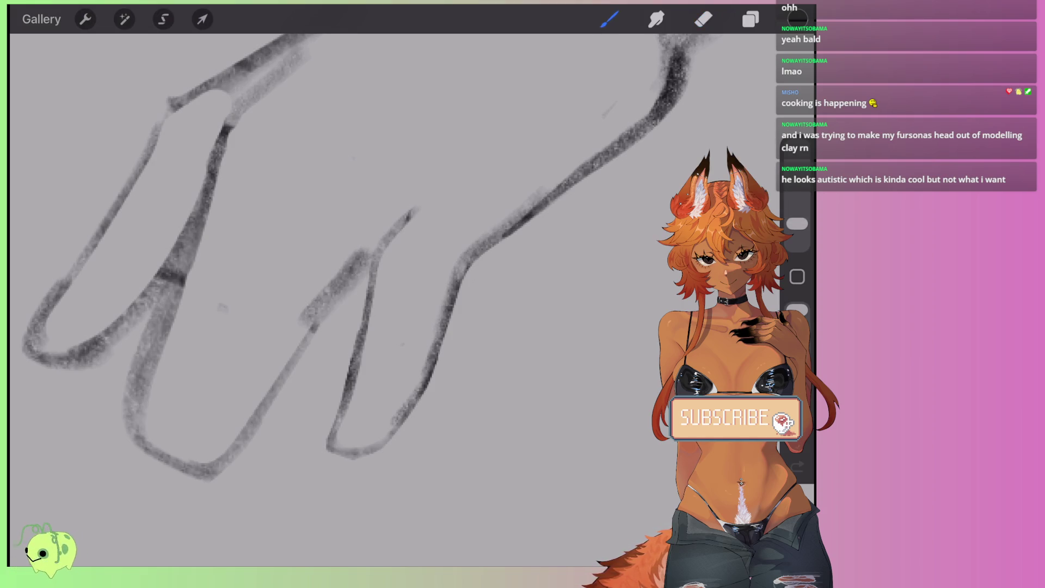
key(ctrl+z)
key(ctrl+z)
mouse_move(368, 252)
mouse_down()
mouse_move(262, 420)
mouse_move(188, 479)
mouse_move(133, 435)
mouse_move(128, 354)
mouse_move(174, 305)
mouse_up()
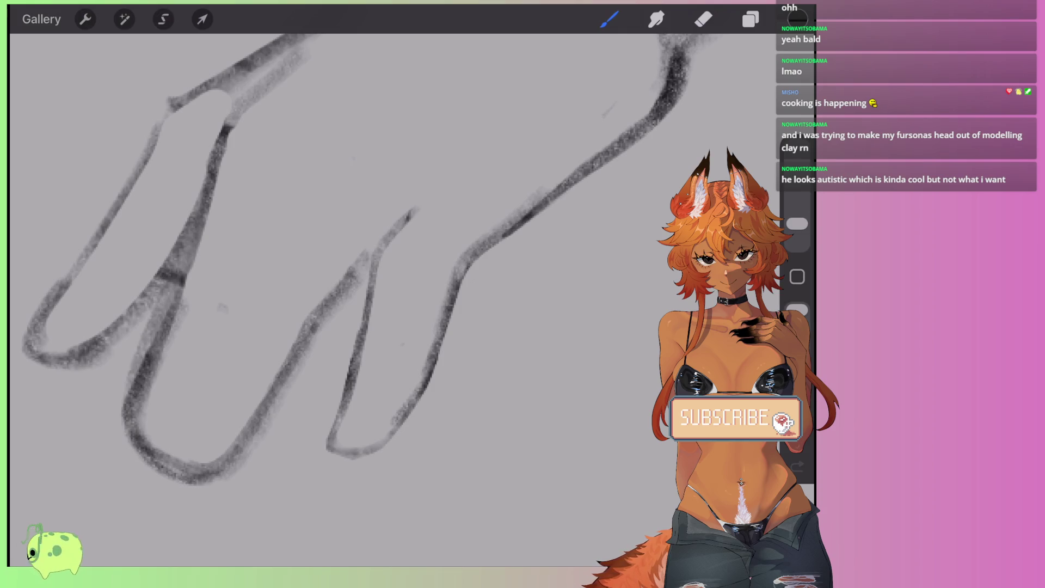
scroll(338, 294, down, 5)
scroll(338, 293, up, 5)
drag(209, 326, 188, 384)
Step: Undo the stray strokes and redraw the lower finger's outer line in pencil
scroll(381, 218, up, 2)
key(ctrl+z)
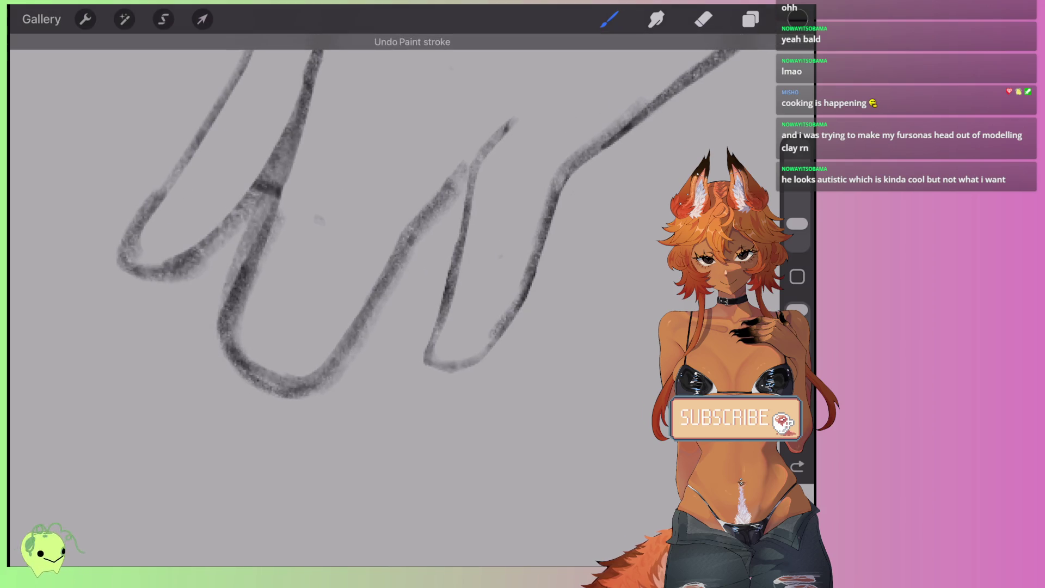
mouse_move(315, 384)
mouse_down()
mouse_move(275, 388)
mouse_move(211, 350)
mouse_up()
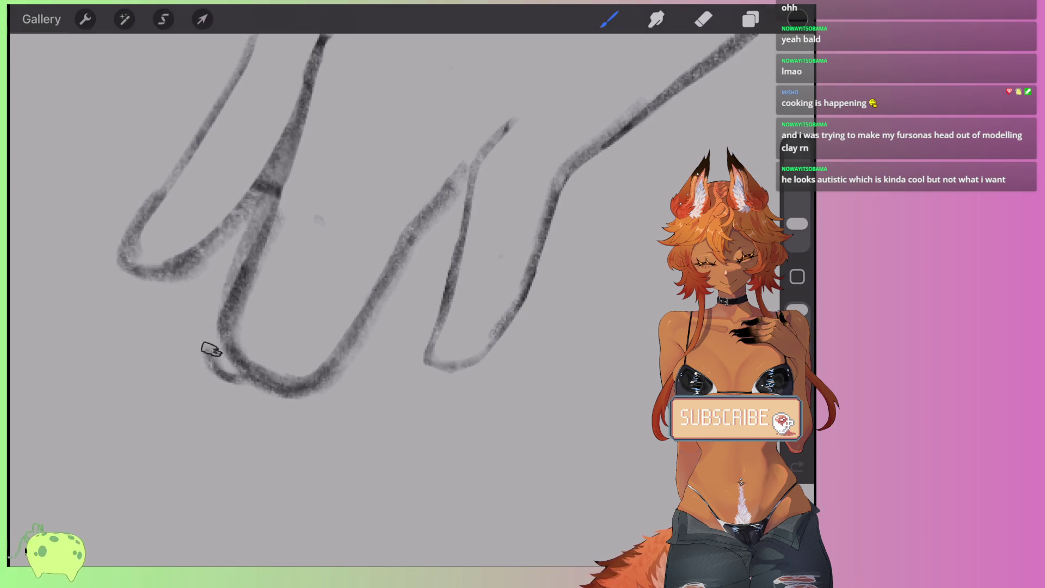
key(ctrl+z)
drag(210, 299, 227, 375)
drag(205, 267, 245, 387)
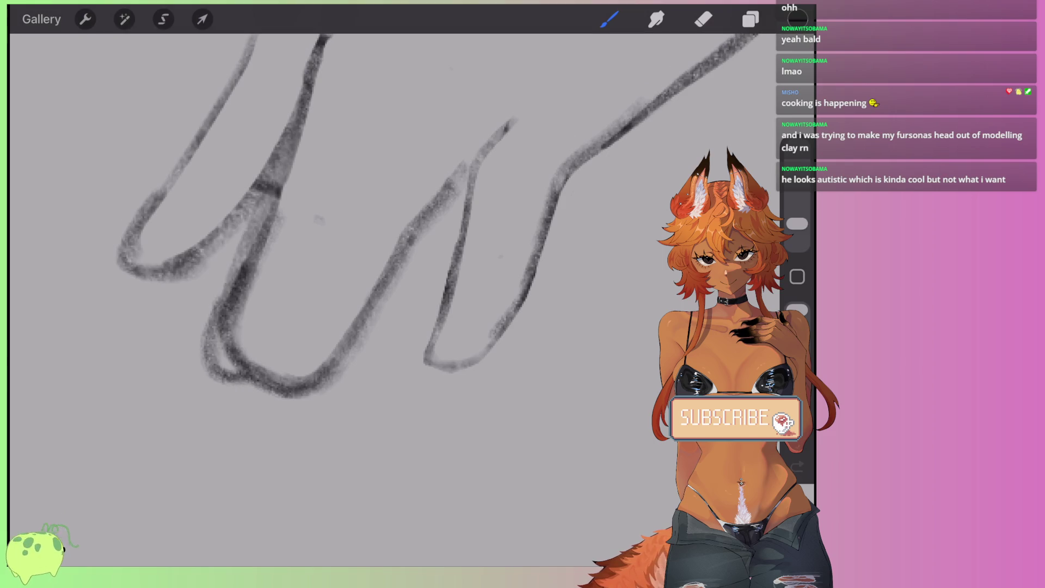
Step: Erase the lower finger's doubled inner line and clean the fuzzy fingertip edge
key(e)
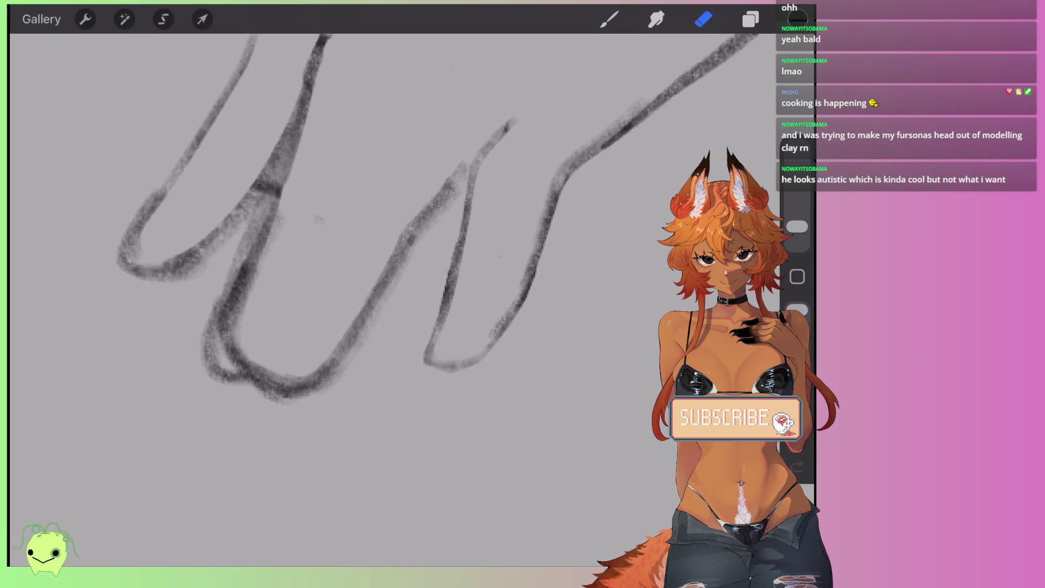
mouse_move(267, 361)
mouse_down()
mouse_move(214, 345)
mouse_move(278, 213)
mouse_move(229, 273)
mouse_up()
mouse_move(266, 360)
mouse_down()
mouse_move(250, 275)
mouse_move(236, 381)
mouse_move(291, 407)
mouse_up()
mouse_move(338, 344)
mouse_down()
mouse_move(263, 361)
mouse_move(373, 287)
mouse_move(478, 149)
mouse_up()
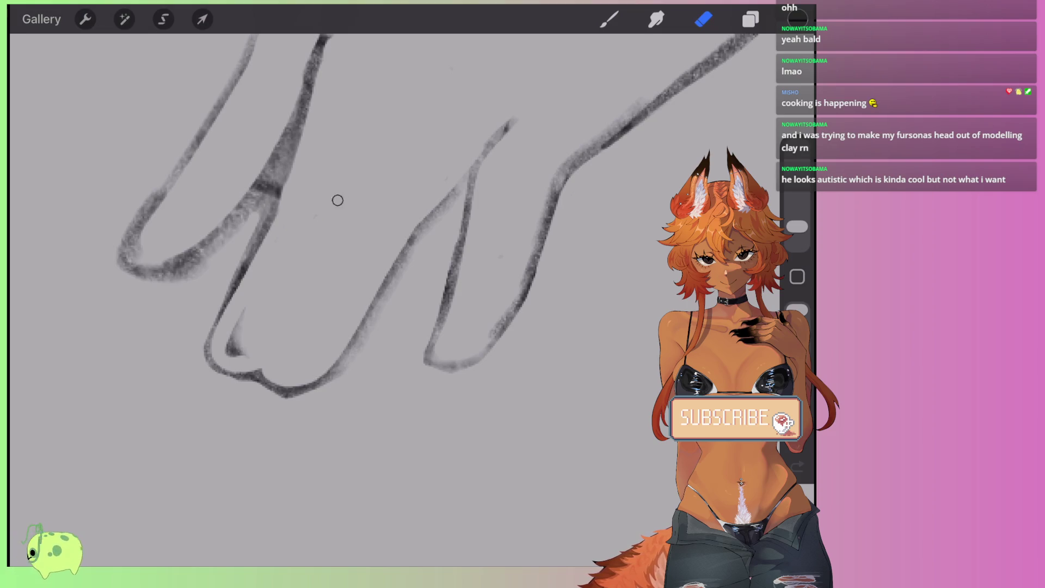
drag(381, 217, 436, 261)
drag(435, 218, 381, 272)
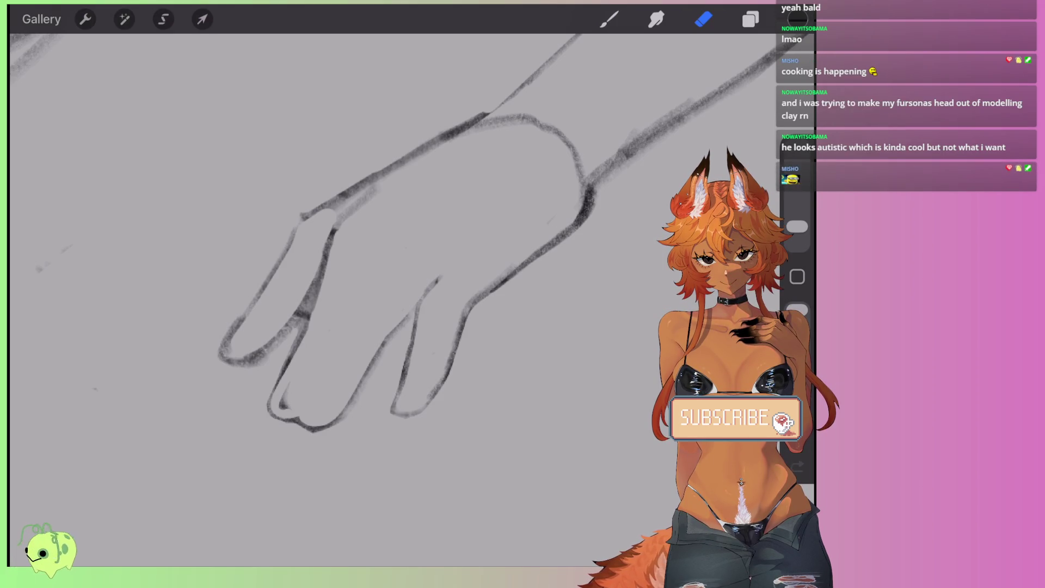
Step: Lighten the fingertip's bottom curve and parts of the finger lines, undoing one erase
scroll(321, 381, up, 5)
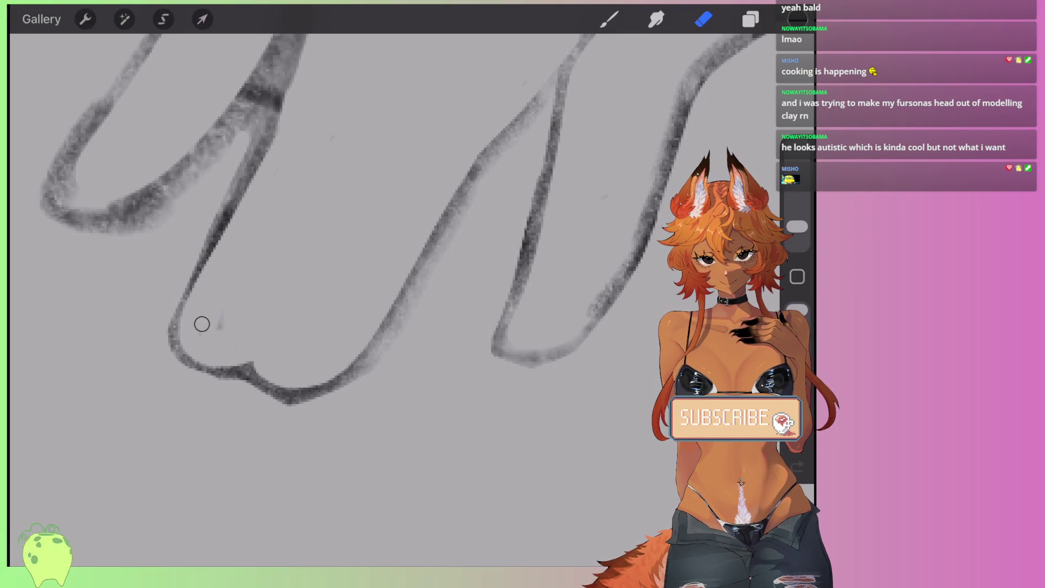
drag(291, 387, 467, 220)
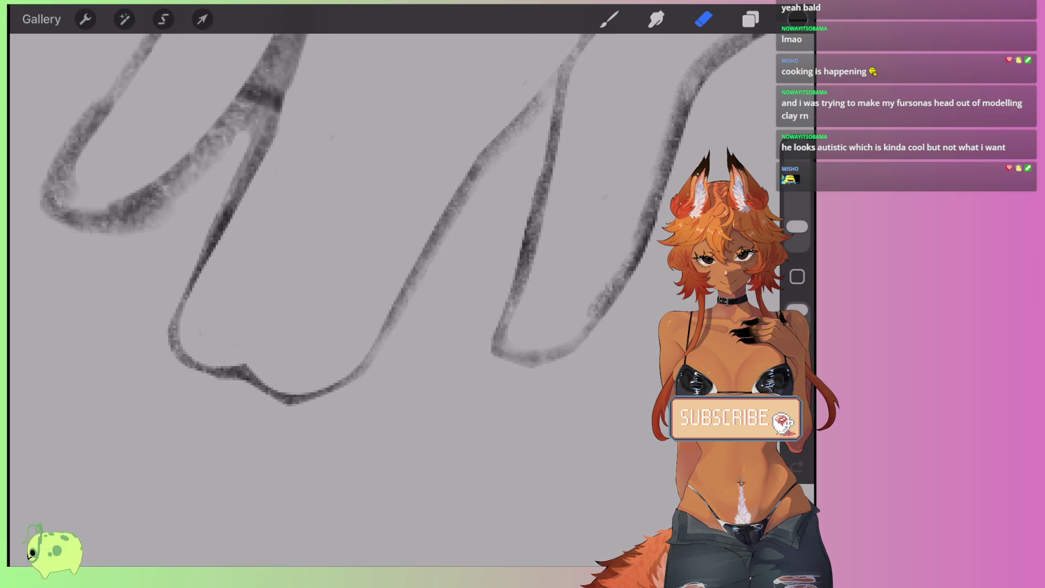
drag(384, 340, 410, 297)
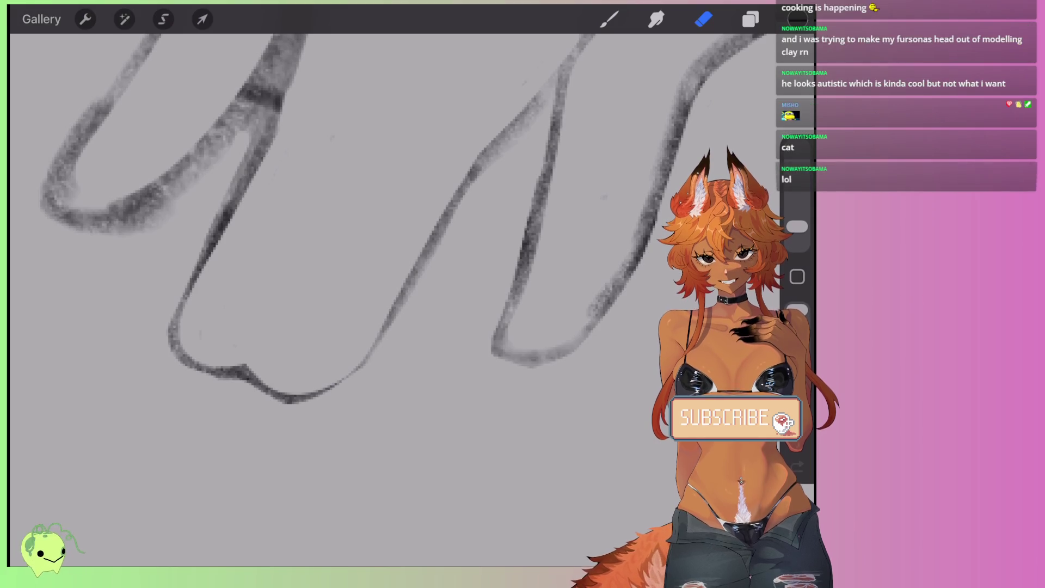
key(ctrl+z)
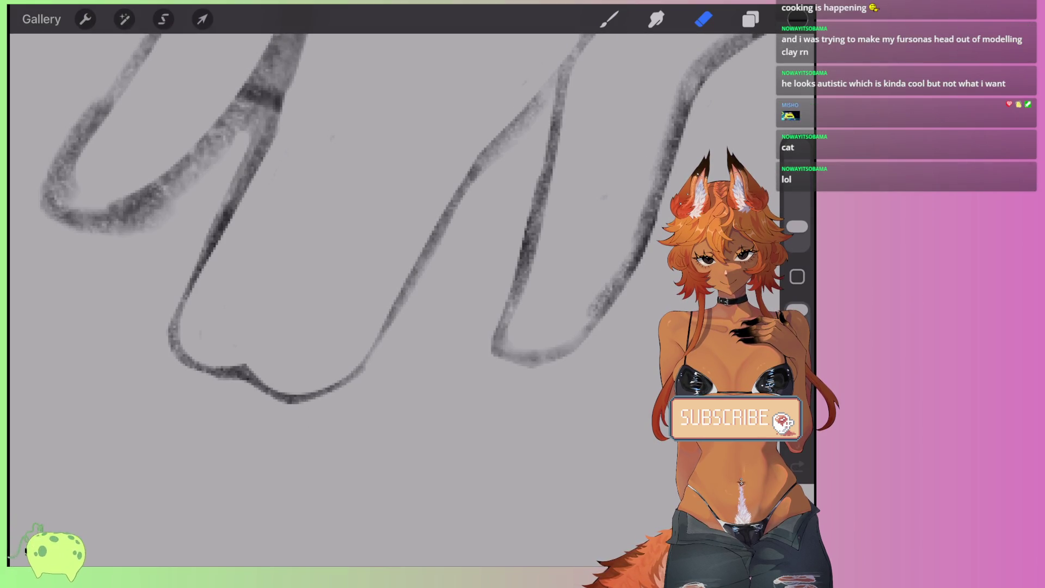
scroll(381, 245, up, 3)
drag(229, 288, 233, 247)
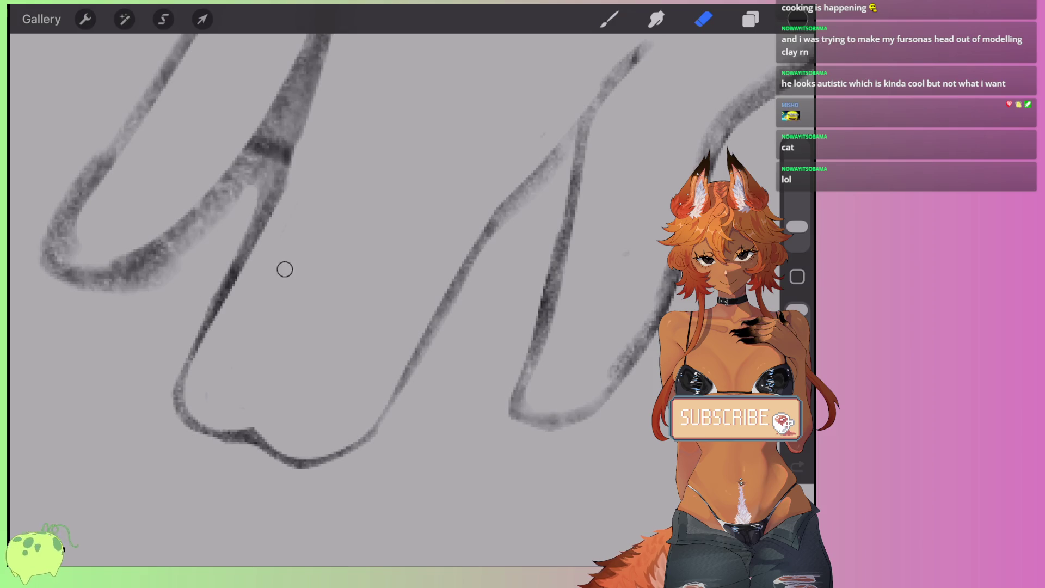
scroll(359, 250, down, 3)
scroll(381, 272, up, 3)
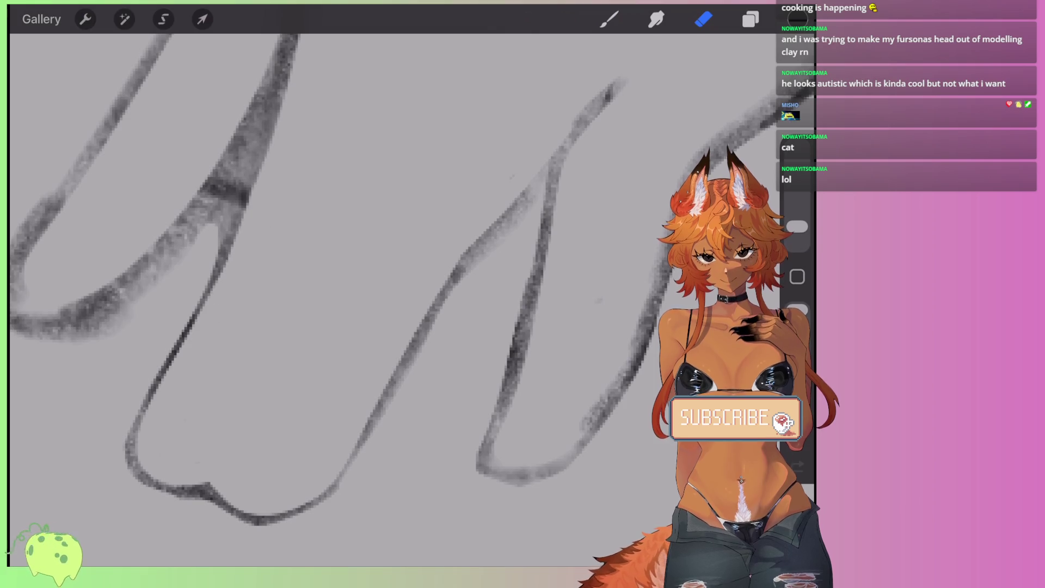
scroll(381, 273, down, 3)
drag(272, 131, 228, 283)
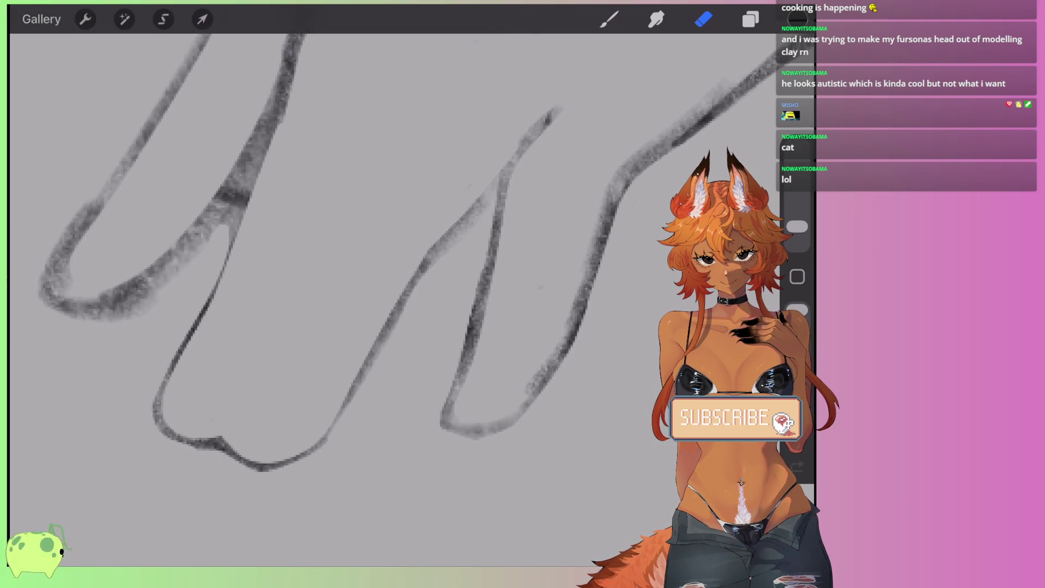
Step: Draw a darker line along the finger's side and start a dark curled shape between fingers
drag(251, 169, 152, 403)
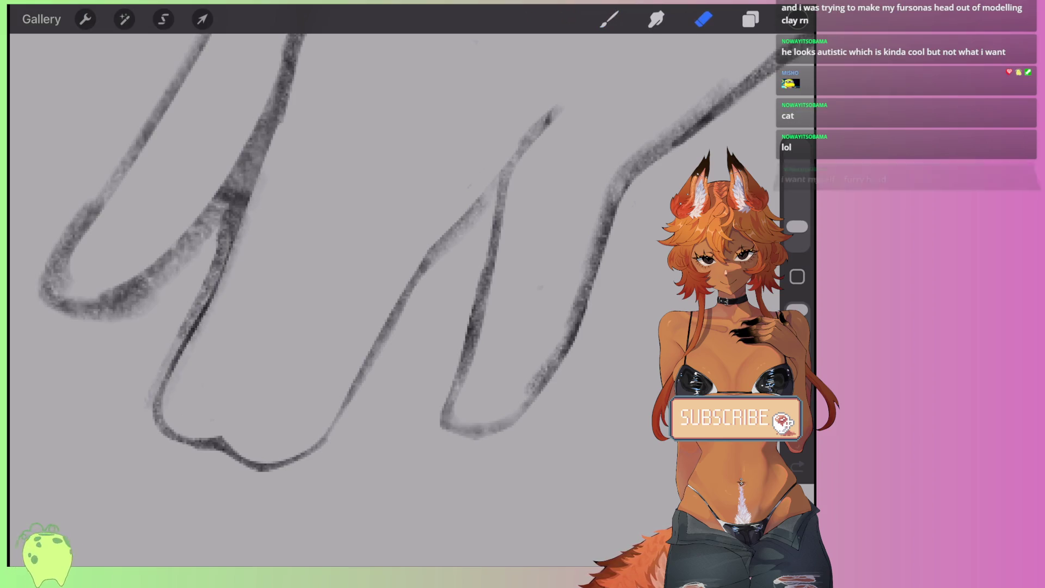
scroll(381, 245, down, 2)
scroll(353, 245, down, 5)
scroll(327, 218, up, 8)
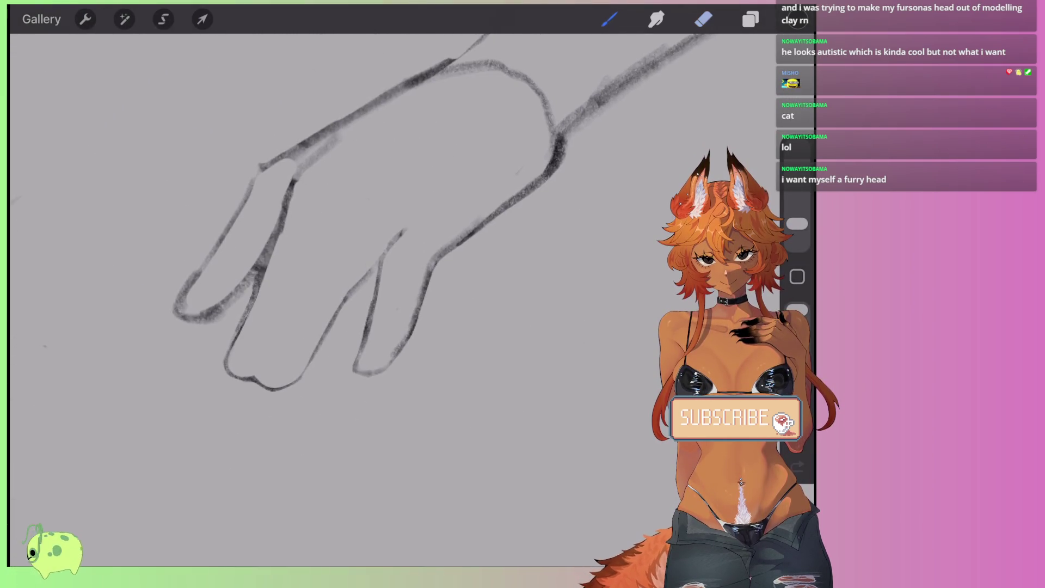
key(b)
scroll(327, 217, up, 5)
mouse_move(430, 264)
mouse_down()
mouse_move(416, 272)
mouse_move(408, 252)
mouse_move(416, 289)
mouse_move(375, 389)
mouse_move(361, 369)
mouse_move(405, 264)
mouse_move(380, 275)
mouse_move(392, 308)
mouse_move(413, 272)
mouse_move(370, 392)
mouse_move(397, 289)
mouse_up()
Step: Darken the curl's lower tail and carve the dark blob into a thin curl
drag(384, 335, 375, 409)
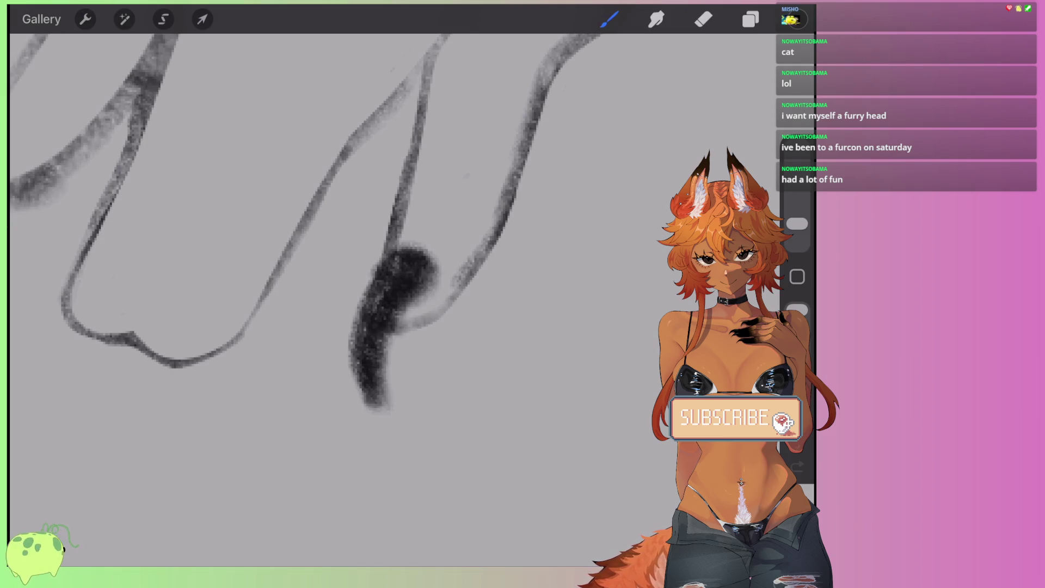
mouse_move(351, 310)
mouse_down()
mouse_move(364, 406)
mouse_move(383, 403)
mouse_move(389, 356)
mouse_up()
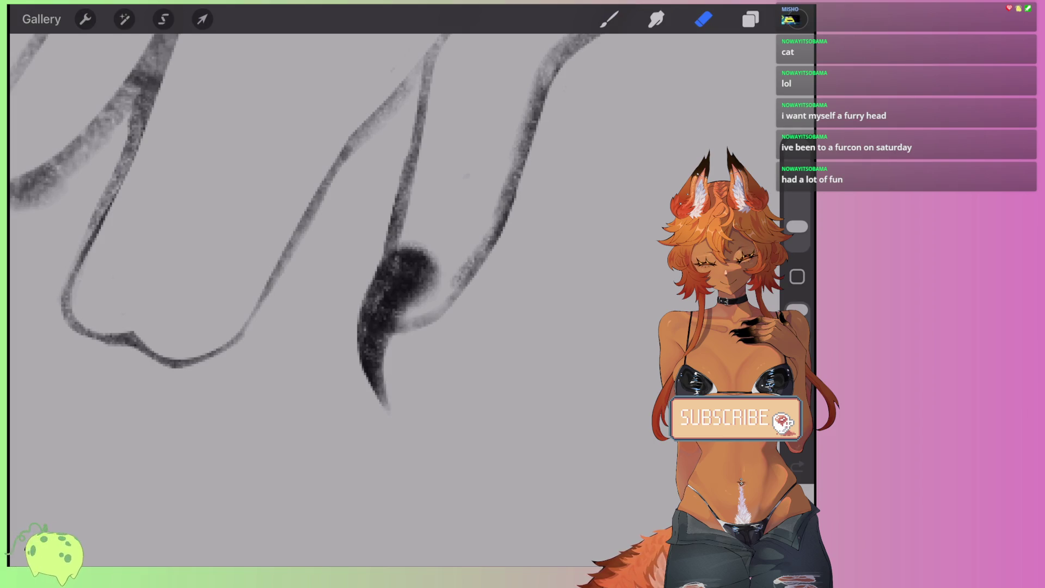
mouse_move(417, 261)
mouse_down()
mouse_move(376, 316)
mouse_move(402, 287)
mouse_move(397, 273)
mouse_move(381, 333)
mouse_up()
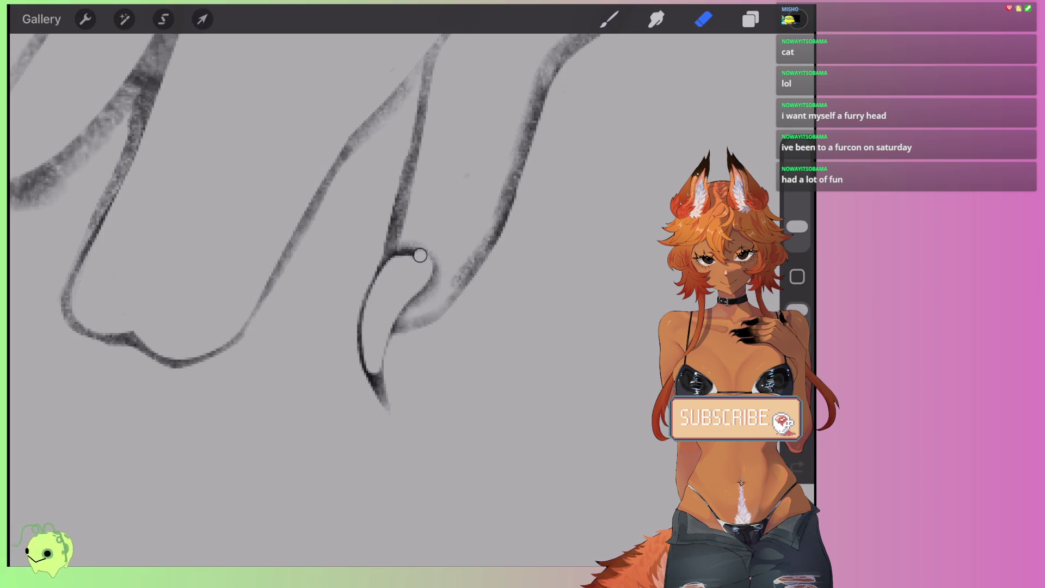
scroll(382, 229, down, 5)
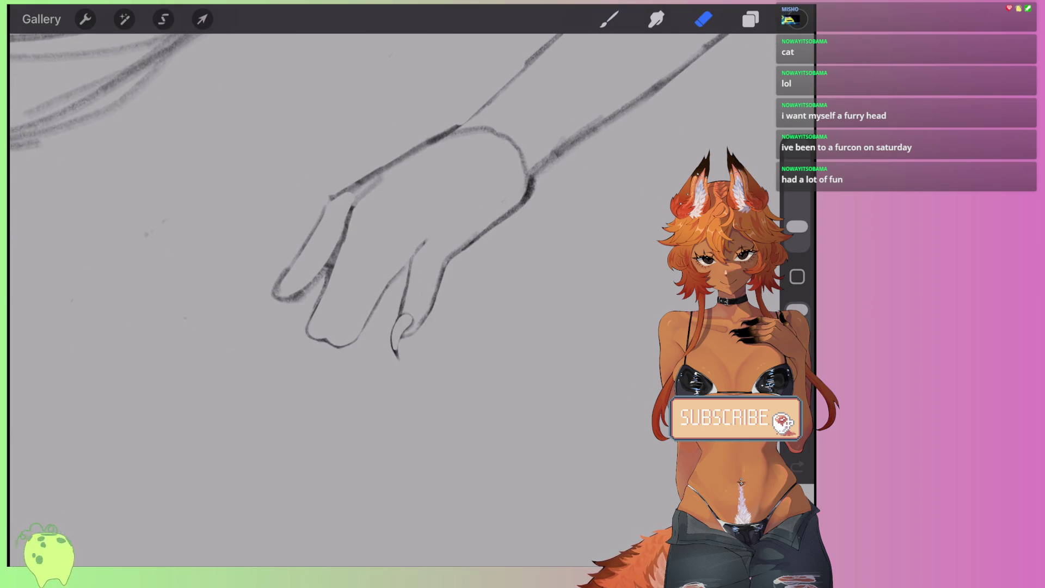
scroll(360, 245, down, 3)
scroll(359, 245, down, 3)
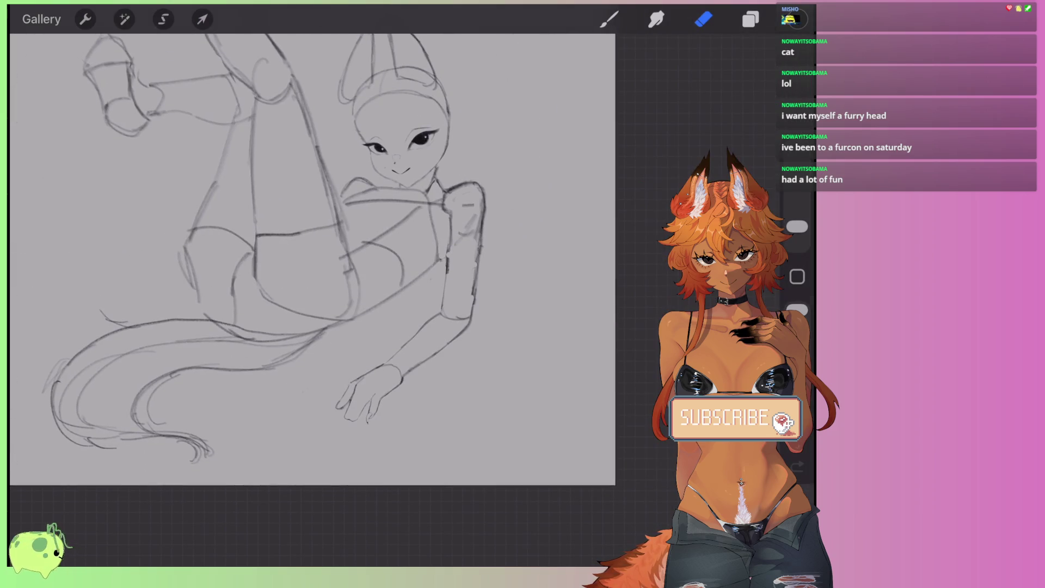
scroll(348, 245, up, 5)
scroll(506, 218, up, 5)
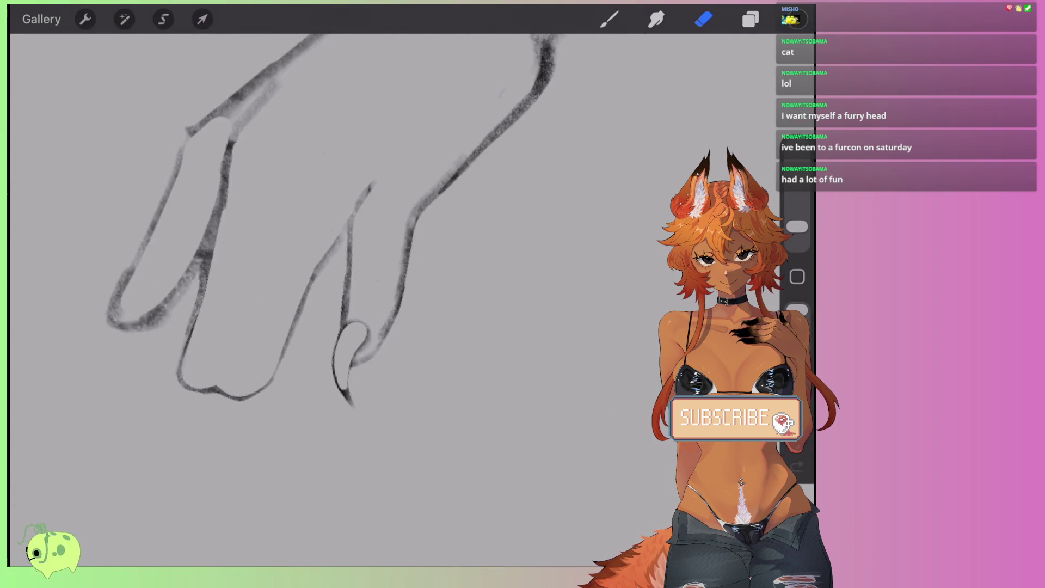
Step: Redraw the finger line above the curl, shade its inside dark, and open the pencil's brush settings
mouse_move(324, 381)
mouse_down()
mouse_move(400, 318)
mouse_move(419, 207)
mouse_move(371, 375)
mouse_up()
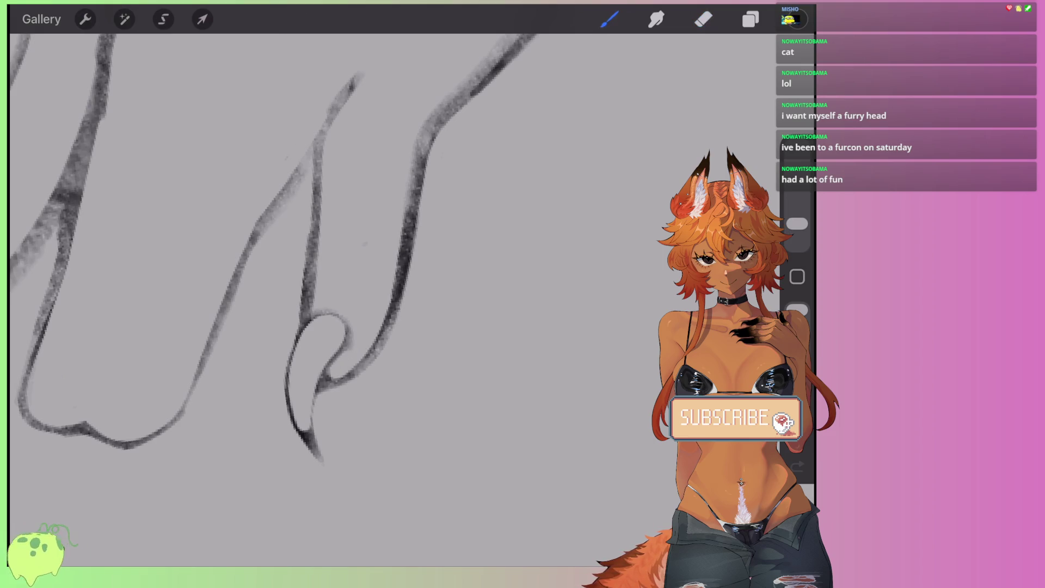
mouse_move(324, 349)
mouse_down()
mouse_move(321, 326)
mouse_move(338, 337)
mouse_move(305, 381)
mouse_move(303, 413)
mouse_move(327, 370)
mouse_move(313, 436)
mouse_move(346, 329)
mouse_up()
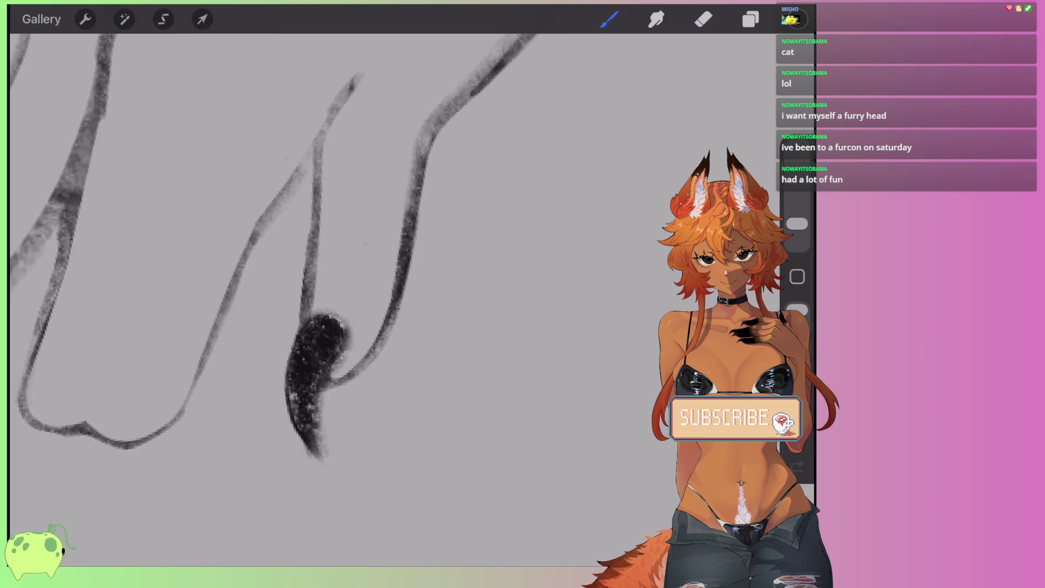
click(609, 19)
click(619, 98)
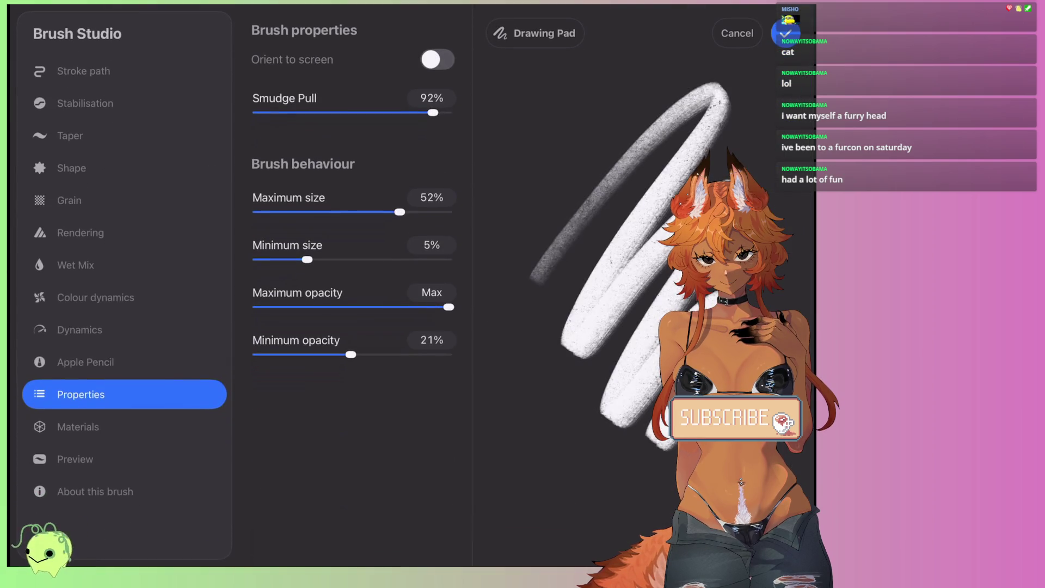
Step: Lower the pencil's Smudge Pull to 90% and test it with a zigzag stroke
mouse_move(433, 112)
mouse_down()
mouse_move(407, 113)
mouse_move(429, 113)
mouse_up()
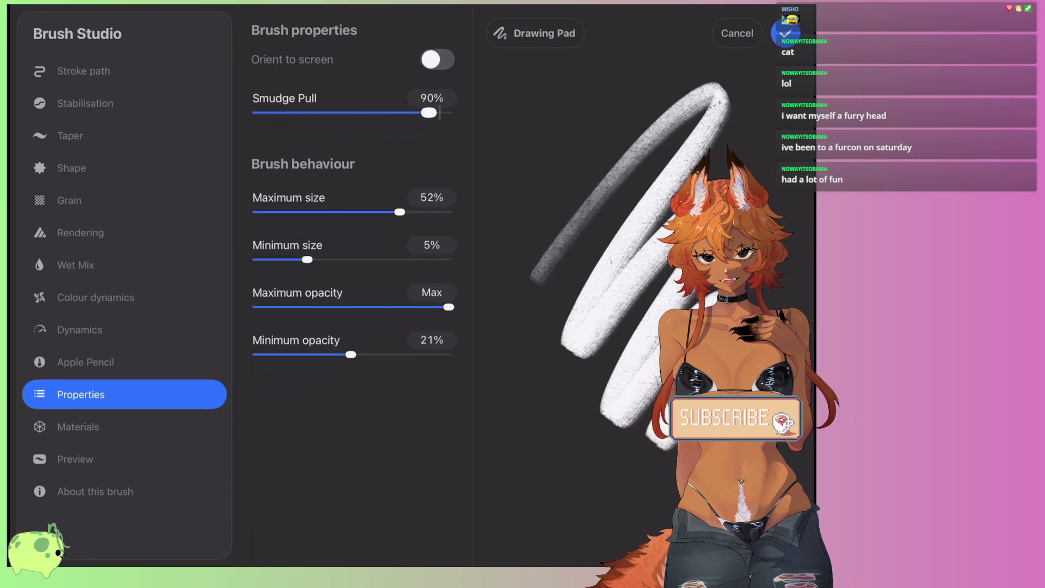
drag(550, 148, 577, 310)
mouse_move(605, 272)
mouse_down()
mouse_move(605, 318)
mouse_move(658, 332)
mouse_up()
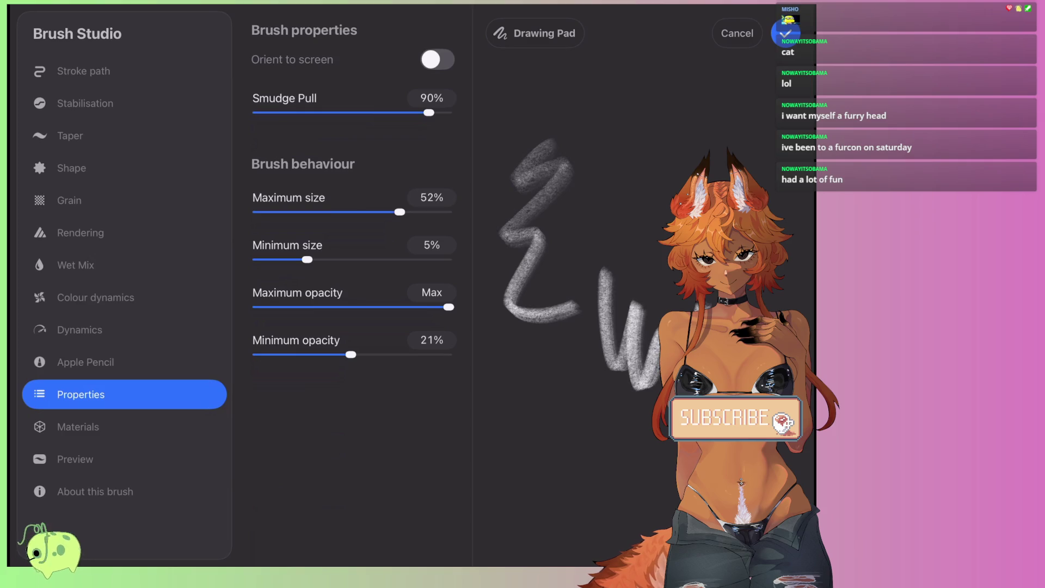
Step: Set the brush shape rotation to follow the stroke, testing 0% and -74% values
click(71, 167)
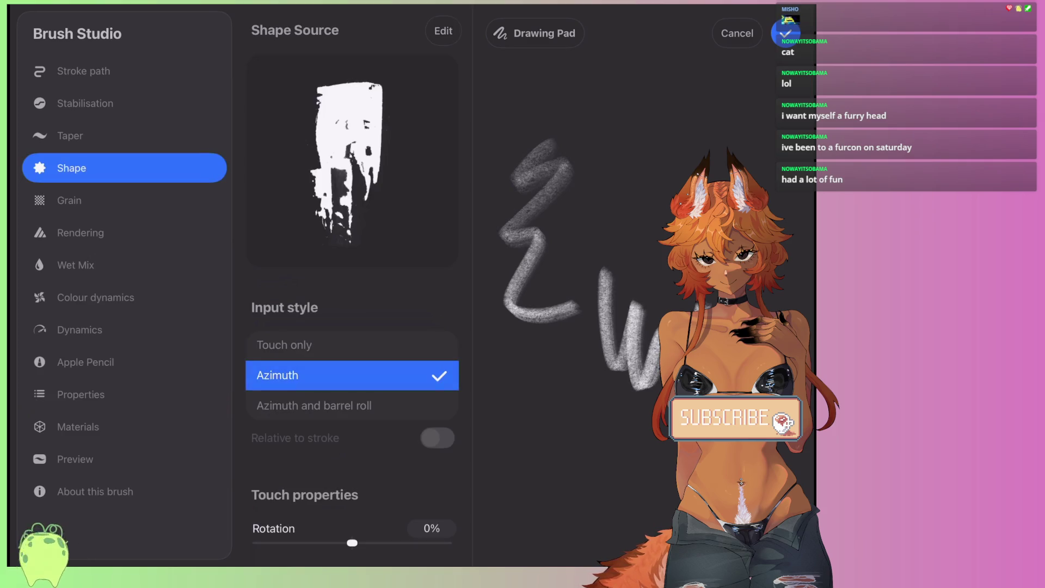
scroll(352, 294, down, 4)
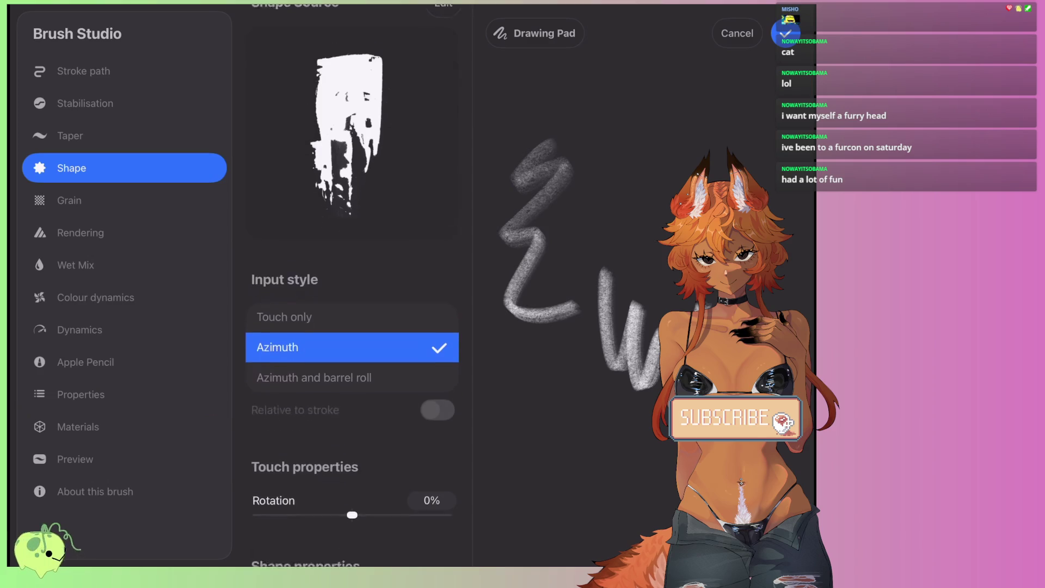
drag(352, 351, 449, 351)
mouse_move(621, 186)
mouse_down()
mouse_move(626, 267)
mouse_move(680, 277)
mouse_up()
mouse_move(669, 187)
mouse_down()
mouse_move(539, 485)
mouse_move(675, 466)
mouse_up()
mouse_move(448, 351)
mouse_down()
mouse_move(352, 350)
mouse_move(449, 351)
mouse_move(550, 370)
mouse_move(566, 408)
mouse_move(670, 452)
mouse_up()
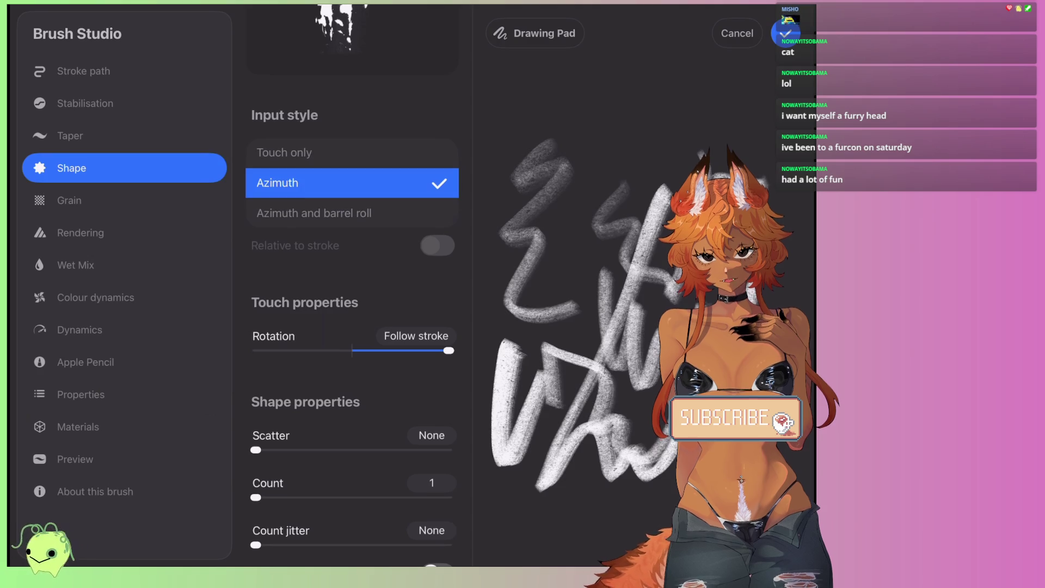
drag(449, 350, 281, 351)
mouse_move(637, 93)
mouse_down()
mouse_move(605, 142)
mouse_move(724, 130)
mouse_move(752, 158)
mouse_up()
drag(281, 351, 448, 351)
Step: Try Touch only and barrel roll input styles, settling the shape input style on Azimuth
scroll(352, 284, down, 3)
scroll(352, 283, up, 5)
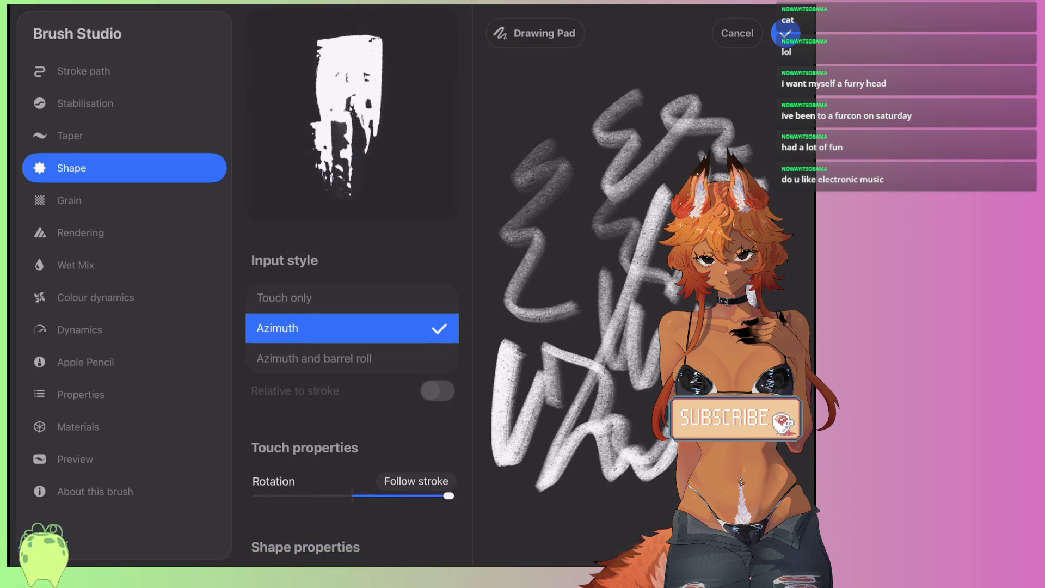
scroll(353, 283, down, 1)
click(352, 268)
mouse_move(566, 136)
mouse_down()
mouse_move(544, 218)
mouse_move(599, 283)
mouse_up()
click(352, 298)
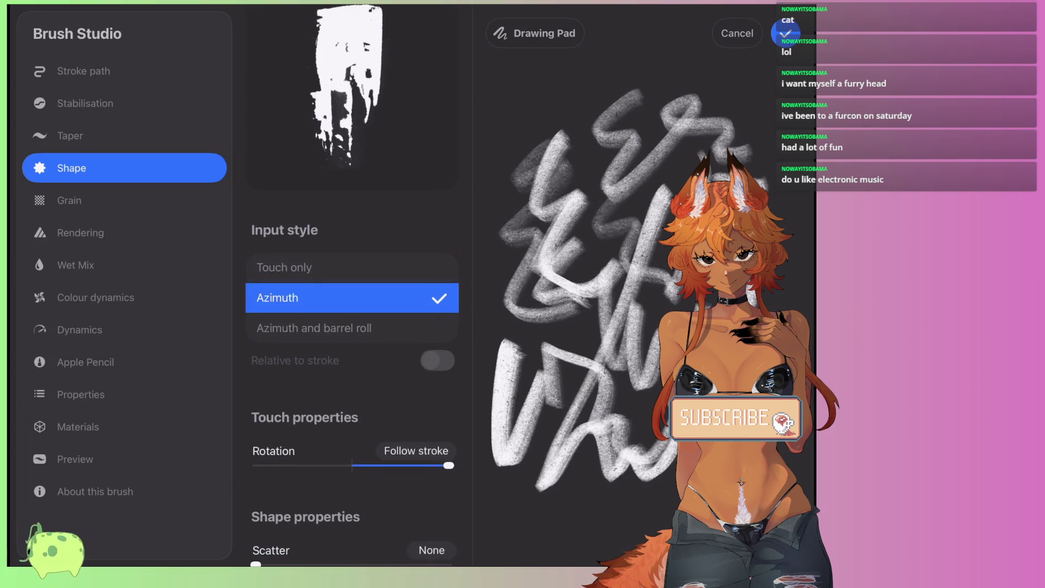
click(353, 328)
click(352, 297)
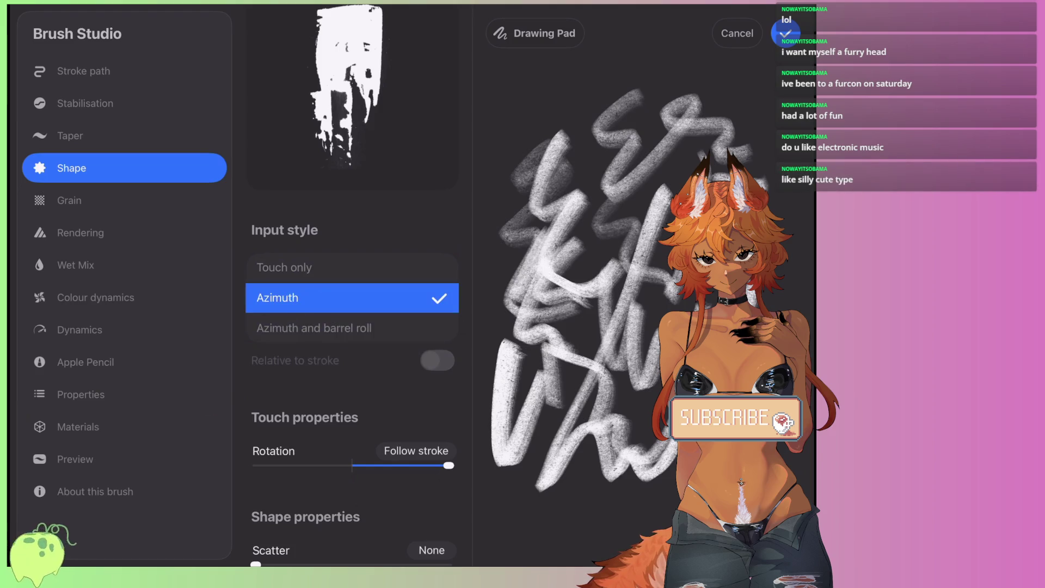